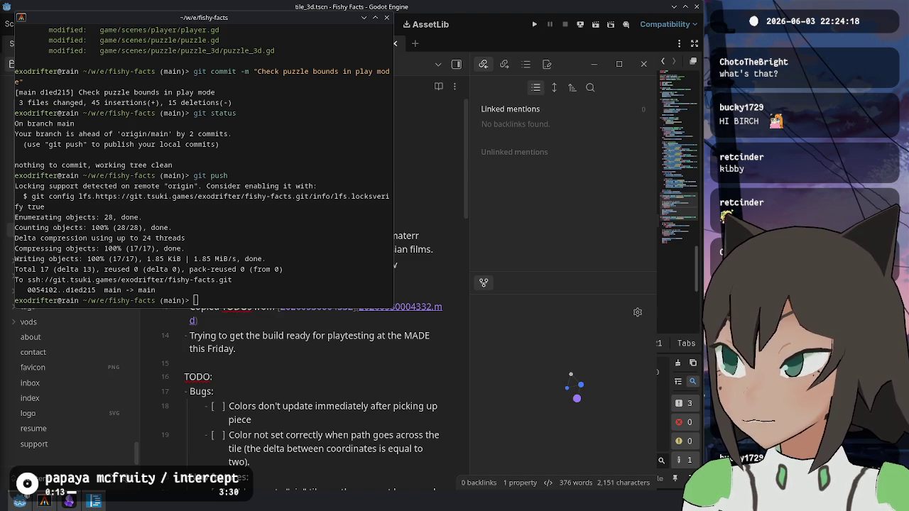
- Retitle the Sunday June 7 stream from 'just chatting' to 'teach me fish facts' and save it
{"action": "key", "text": "super+2"}
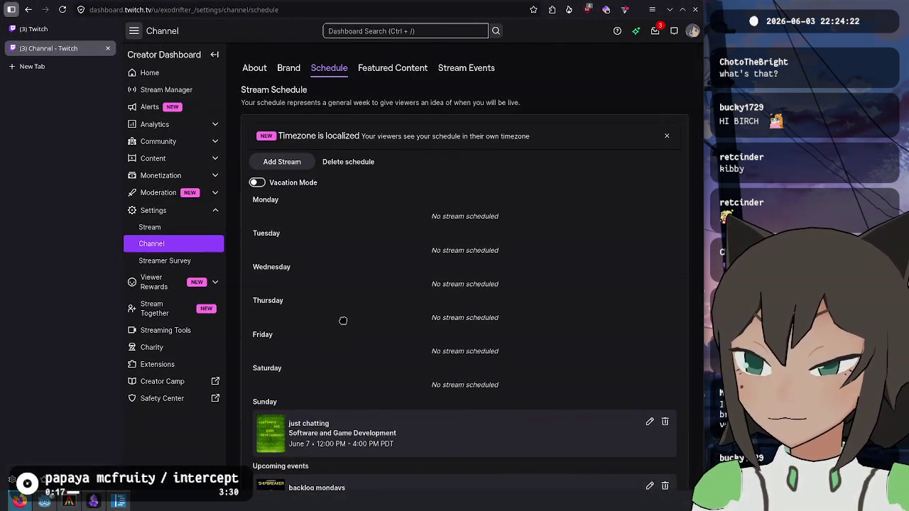
{"action": "scroll", "coordinate": [551, 299], "scroll_direction": "down", "scroll_amount": 2}
{"action": "left_click", "coordinate": [649, 325]}
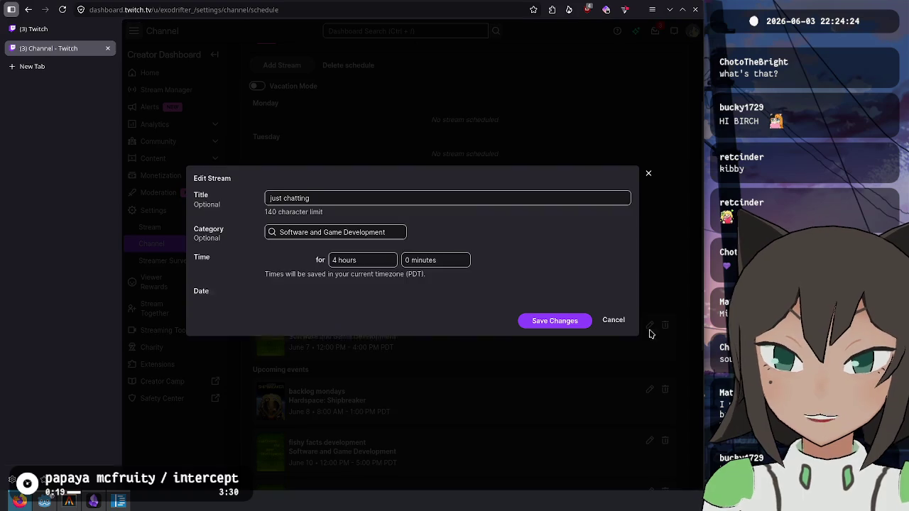
{"action": "left_click", "coordinate": [418, 196]}
{"action": "key", "text": "ctrl+a"}
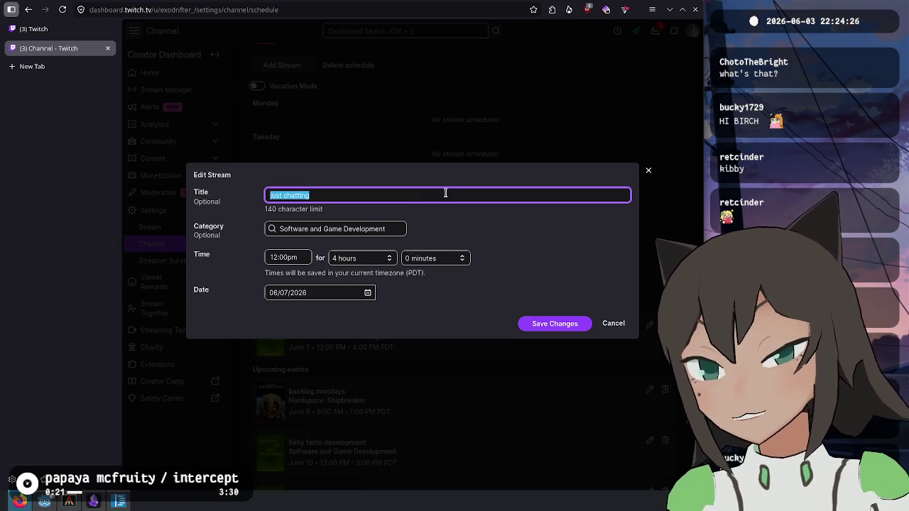
{"action": "key", "text": "BackSpace"}
{"action": "type", "text": "teach me fish f"}
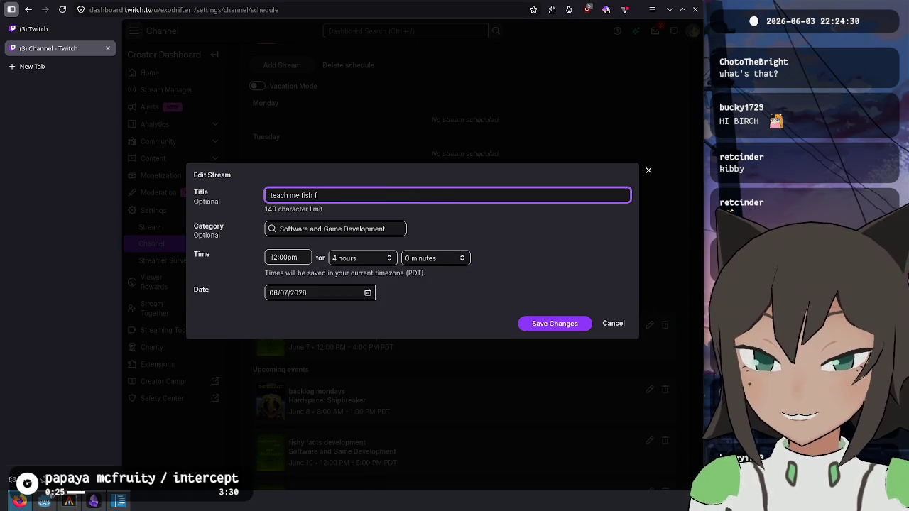
{"action": "type", "text": "s"}
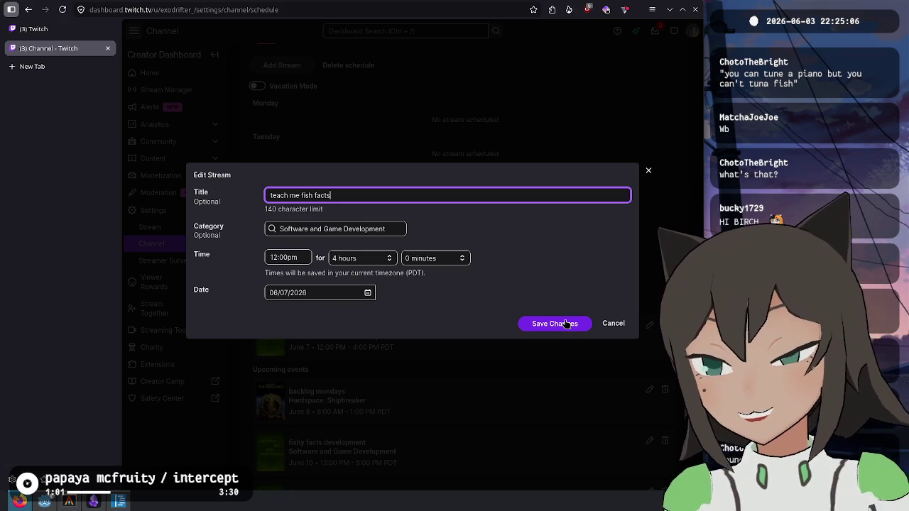
{"action": "left_click", "coordinate": [567, 326]}
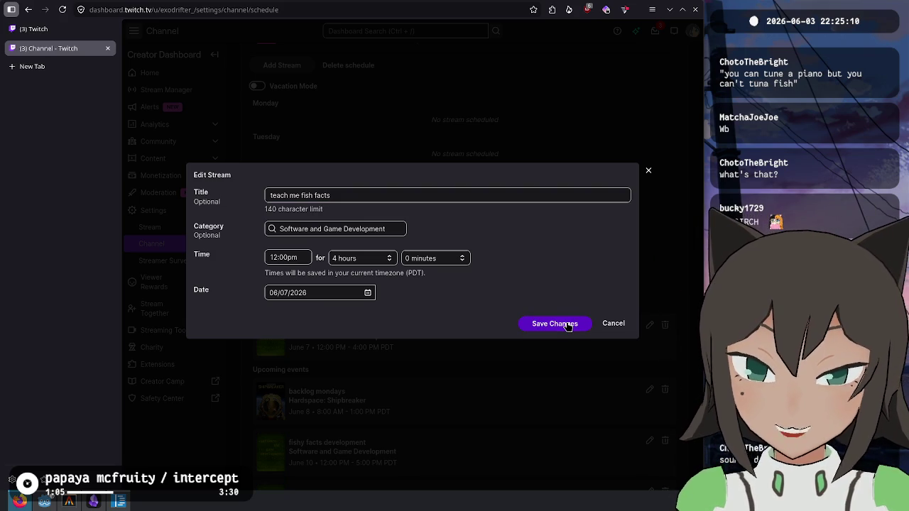
{"action": "left_click", "coordinate": [567, 326]}
- Review the saved Sunday entry's 'teach me fish facts' title and Software and Game Development category
{"action": "scroll", "coordinate": [402, 226], "scroll_direction": "down", "scroll_amount": 3}
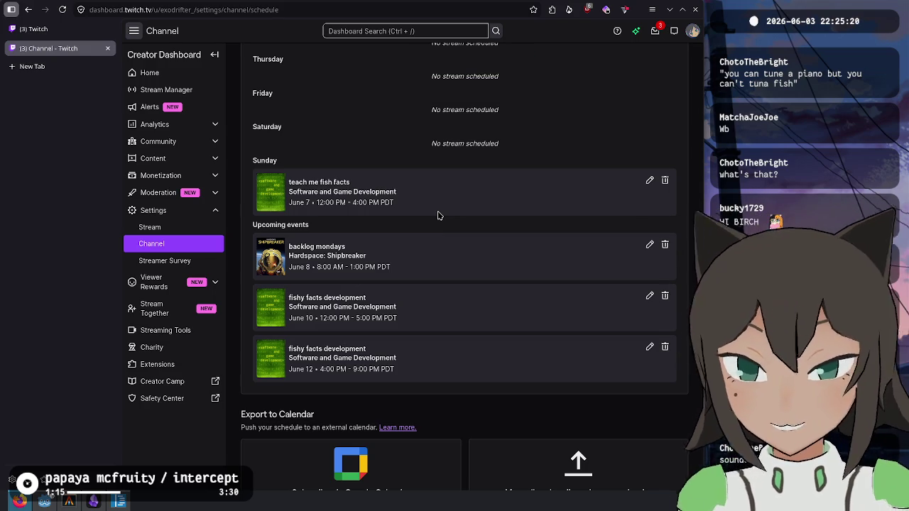
{"action": "scroll", "coordinate": [470, 249], "scroll_direction": "up", "scroll_amount": 4}
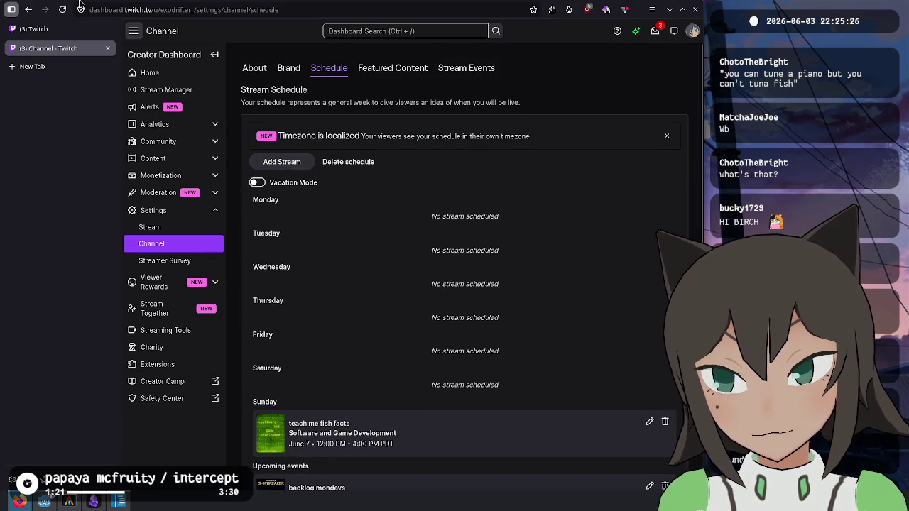
{"action": "left_click", "coordinate": [59, 31]}
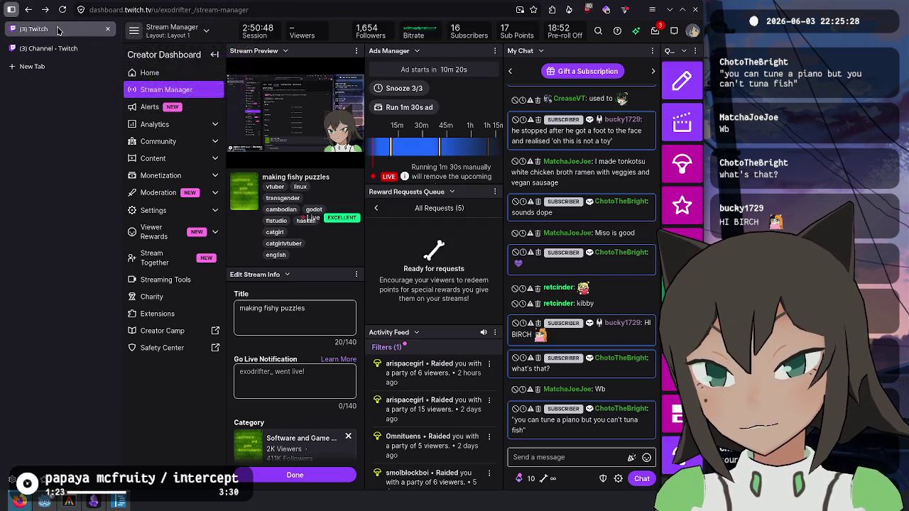
{"action": "left_click", "coordinate": [56, 48]}
{"action": "scroll", "coordinate": [477, 223], "scroll_direction": "down", "scroll_amount": 3}
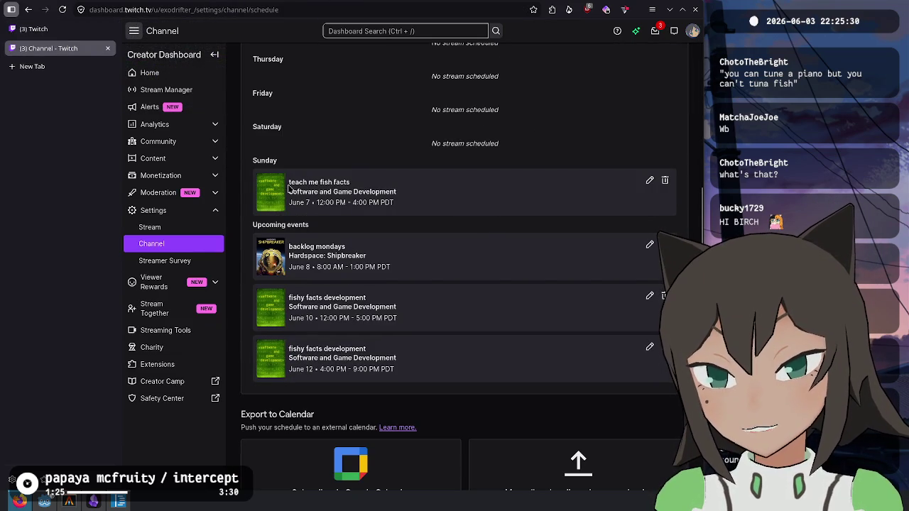
{"action": "left_click_drag", "start_coordinate": [289, 187], "coordinate": [370, 185]}
{"action": "left_click", "coordinate": [393, 185]}
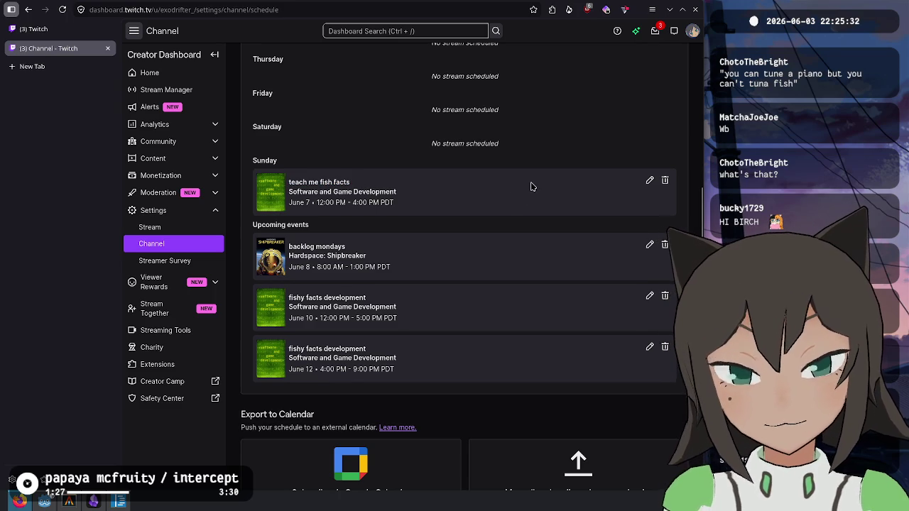
{"action": "left_click_drag", "start_coordinate": [293, 191], "coordinate": [468, 191]}
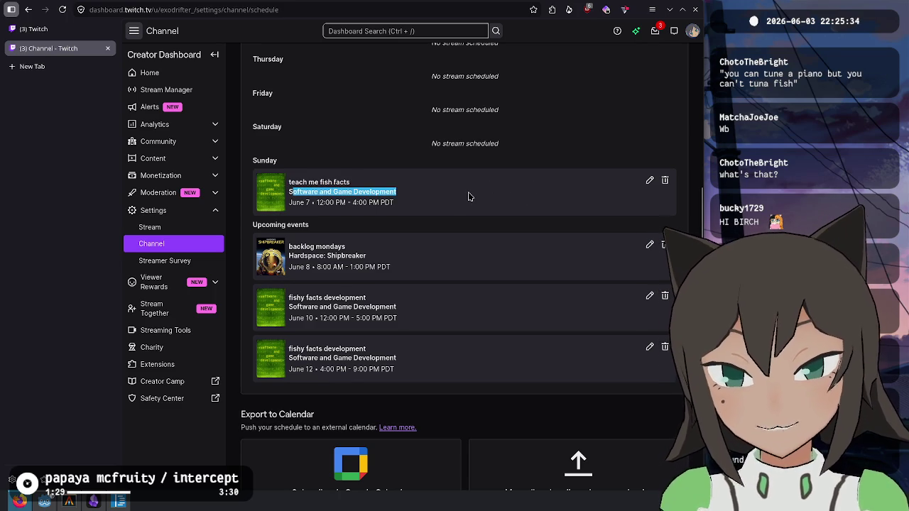
{"action": "left_click", "coordinate": [557, 192]}
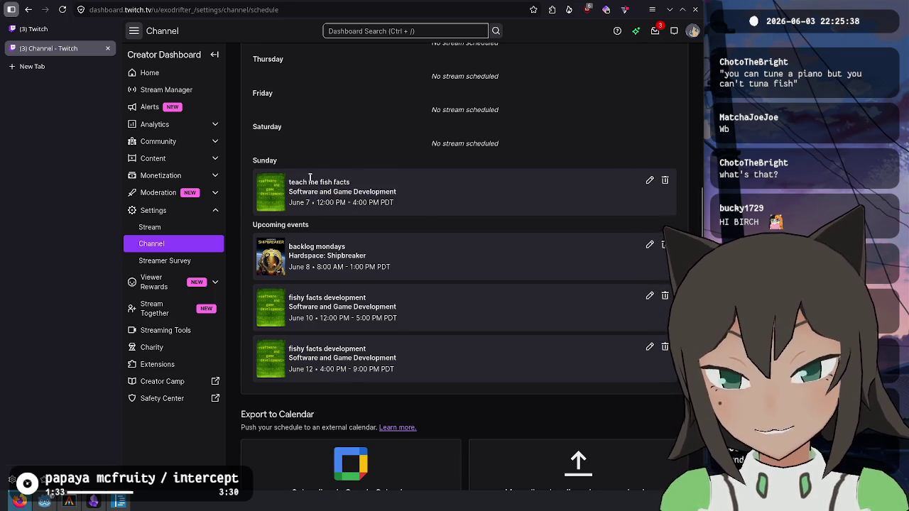
- Close the Channel schedule tab, keeping Stream Manager, and bring up the Obsidian journal note
{"action": "scroll", "coordinate": [511, 177], "scroll_direction": "up", "scroll_amount": 4}
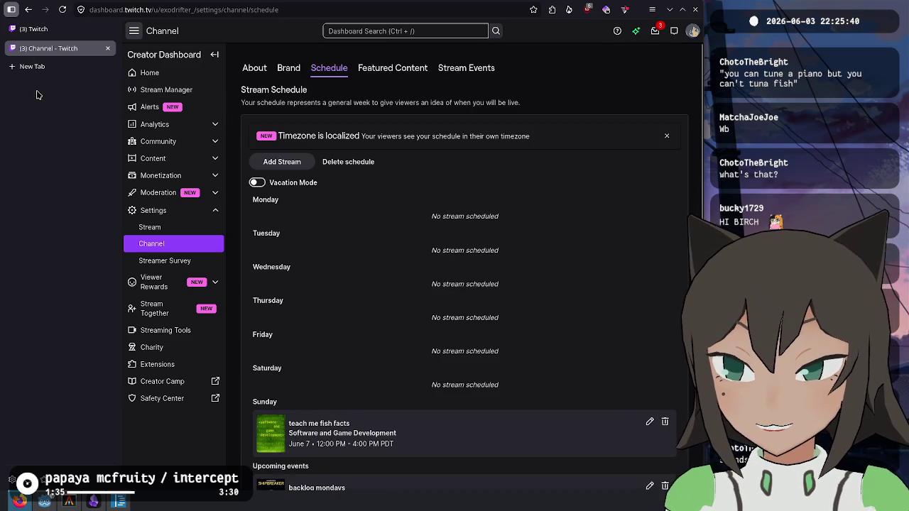
{"action": "left_click", "coordinate": [67, 37]}
{"action": "key", "text": "ctrl+w"}
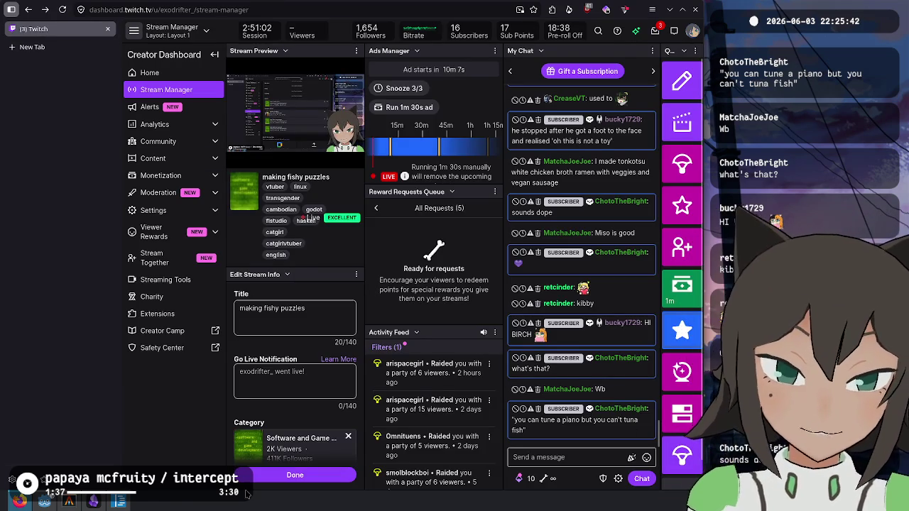
{"action": "left_click", "coordinate": [119, 503]}
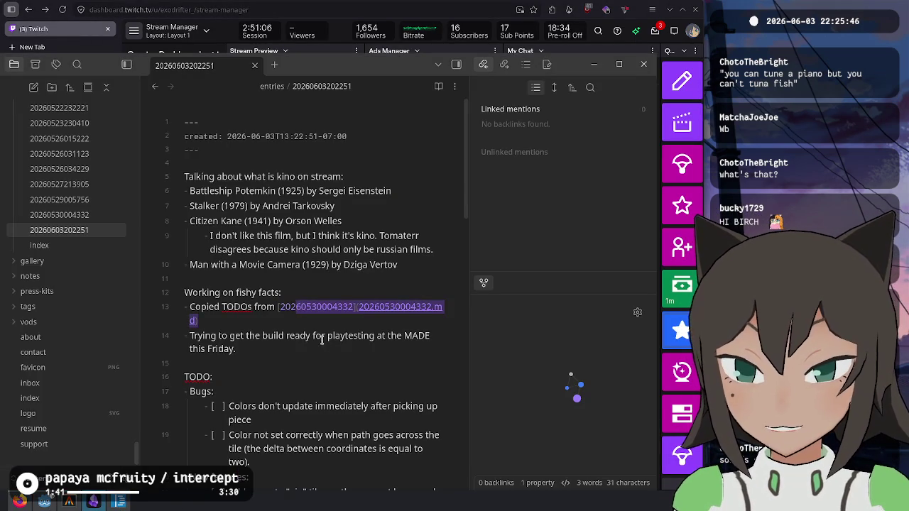
{"action": "left_click", "coordinate": [338, 386]}
{"action": "key", "text": "Up"}
{"action": "key", "text": "Up"}
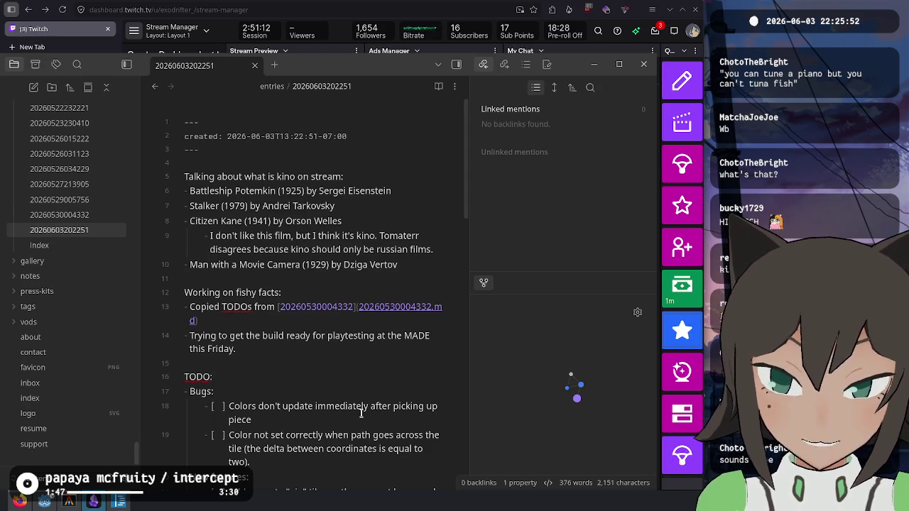
{"action": "scroll", "coordinate": [357, 379], "scroll_direction": "down", "scroll_amount": 3}
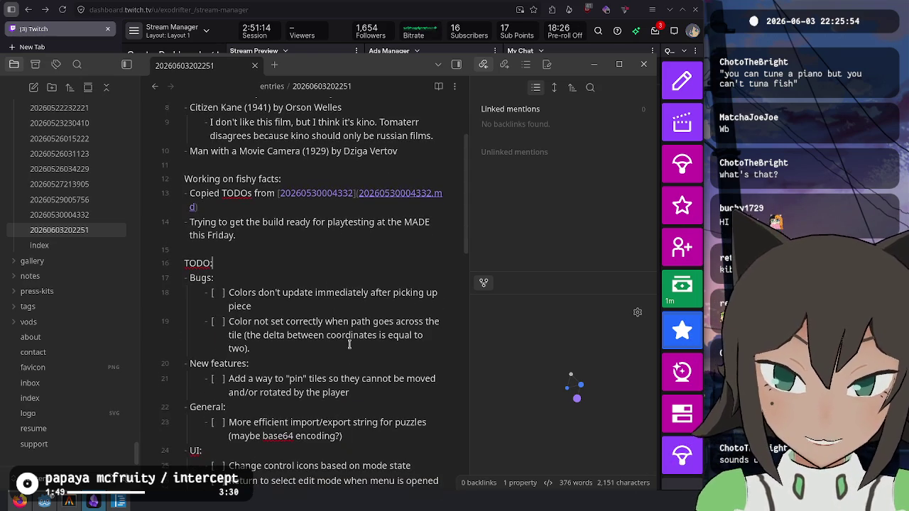
{"action": "scroll", "coordinate": [348, 333], "scroll_direction": "down", "scroll_amount": 15}
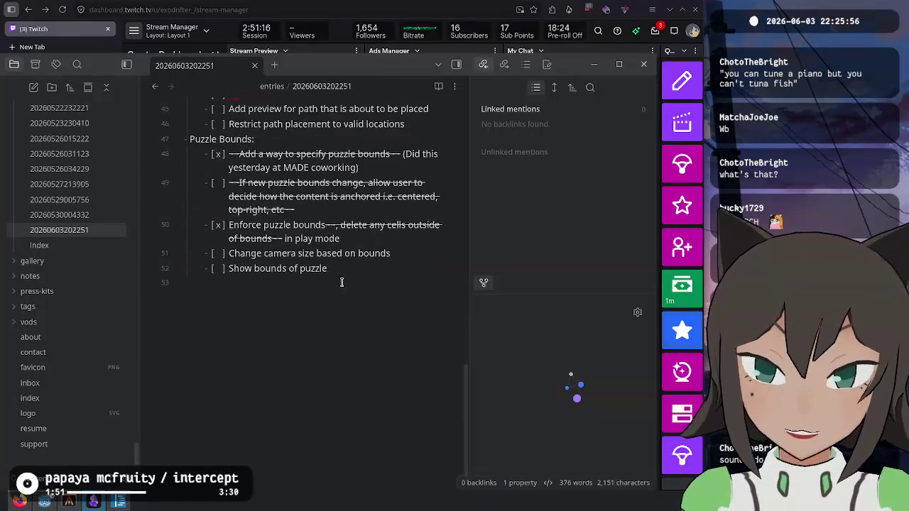
{"action": "triple_click", "coordinate": [358, 268]}
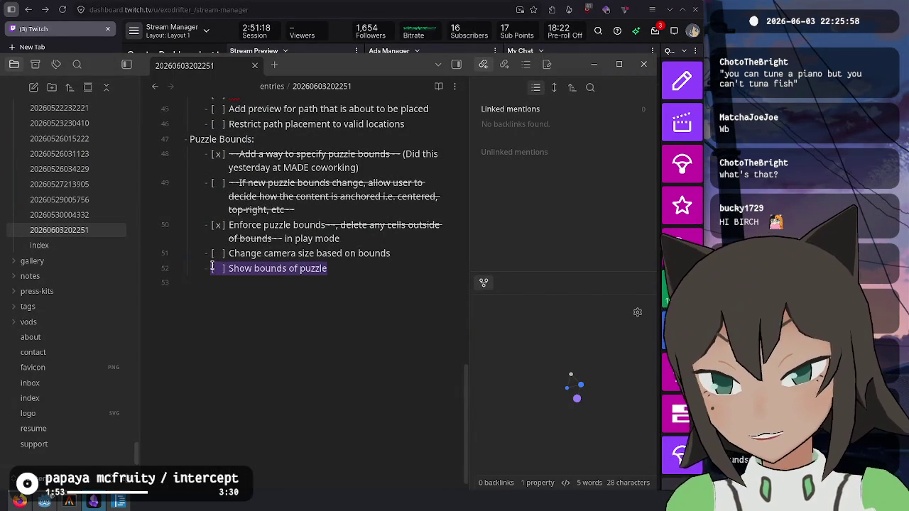
{"action": "left_click", "coordinate": [398, 254]}
{"action": "left_click_drag", "start_coordinate": [398, 253], "coordinate": [202, 253]}
{"action": "scroll", "coordinate": [281, 246], "scroll_direction": "up", "scroll_amount": 8}
{"action": "scroll", "coordinate": [281, 246], "scroll_direction": "down", "scroll_amount": 3}
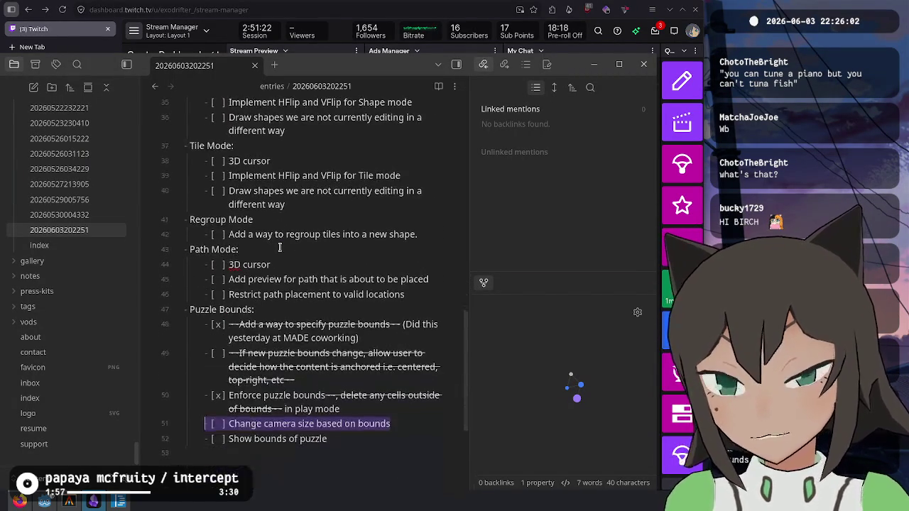
{"action": "scroll", "coordinate": [297, 339], "scroll_direction": "down", "scroll_amount": 2}
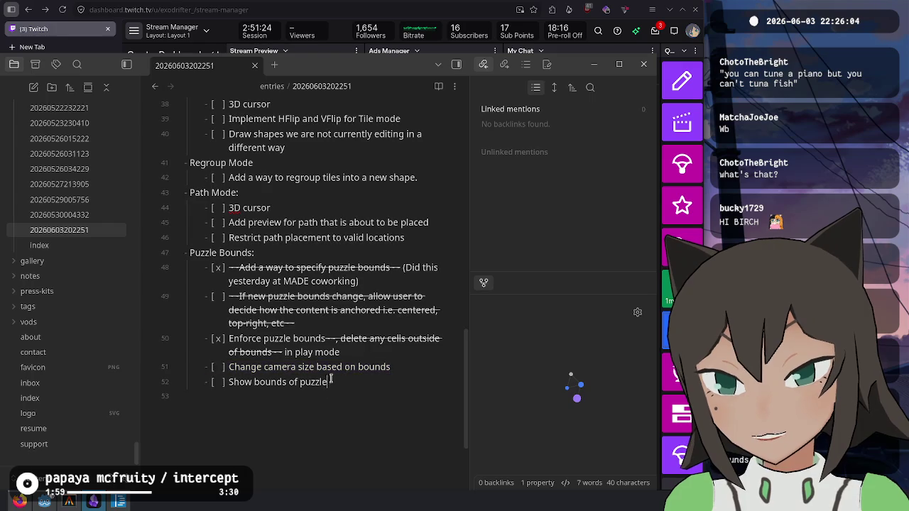
{"action": "left_click_drag", "start_coordinate": [326, 382], "coordinate": [198, 383]}
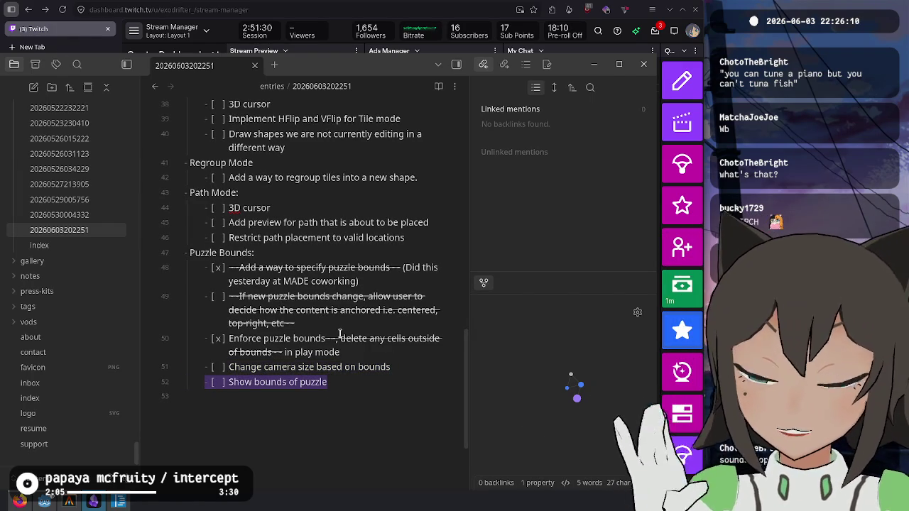
- Launch the Fishy Facts game from the Godot editor and enter the puzzle editor
{"action": "left_click", "coordinate": [44, 501]}
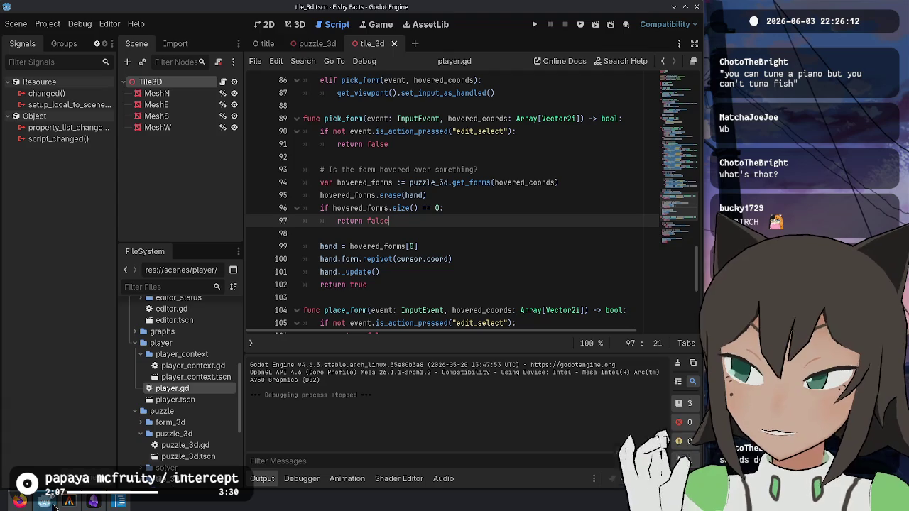
{"action": "left_click", "coordinate": [538, 24]}
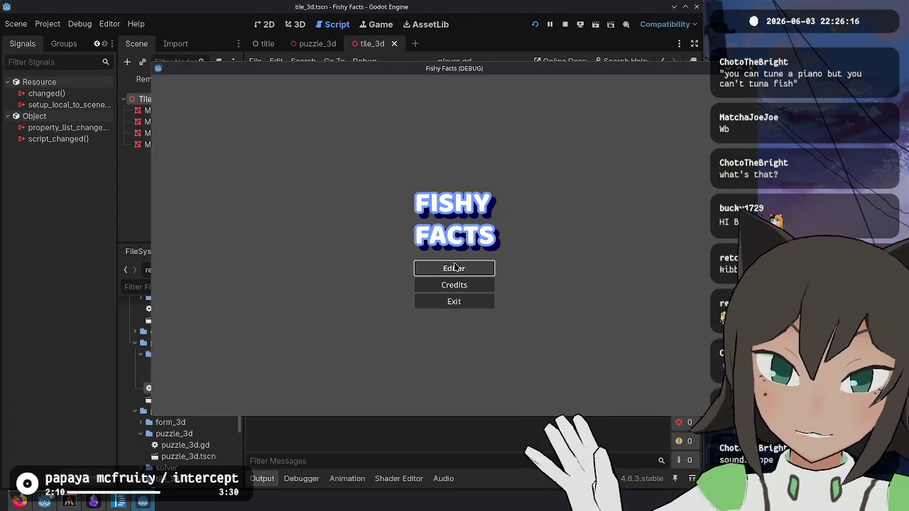
{"action": "left_click", "coordinate": [455, 268]}
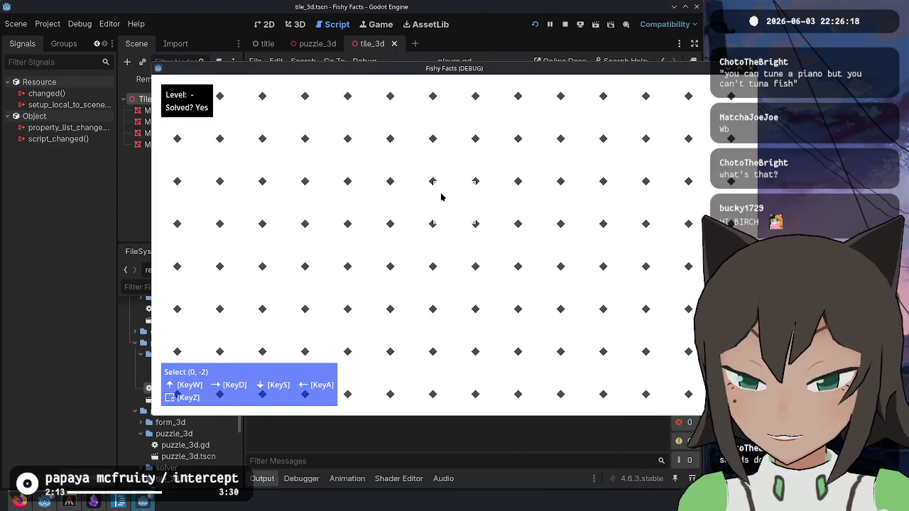
- Set the puzzle width and height to 1 and select the single centre tile
{"action": "key", "text": "Escape"}
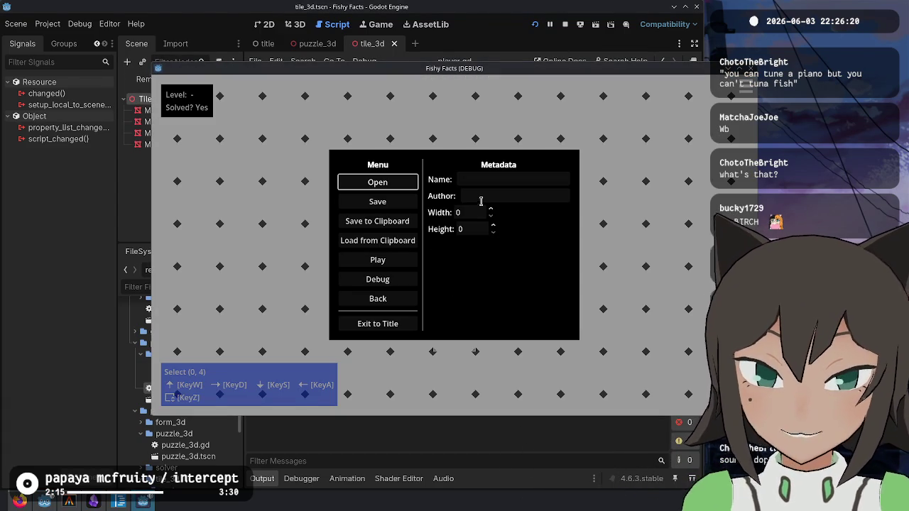
{"action": "left_click", "coordinate": [491, 209]}
{"action": "key", "text": "Escape"}
{"action": "key", "text": "Escape"}
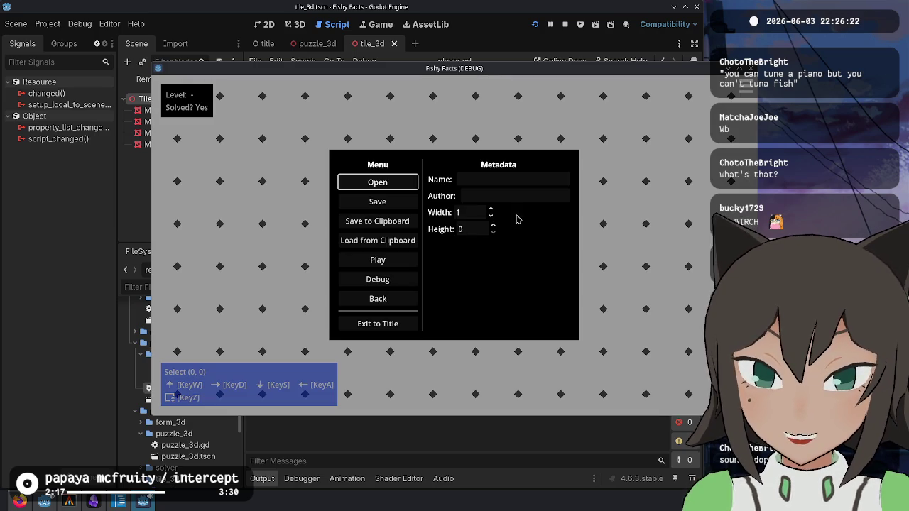
{"action": "left_click", "coordinate": [490, 225]}
{"action": "key", "text": "Escape"}
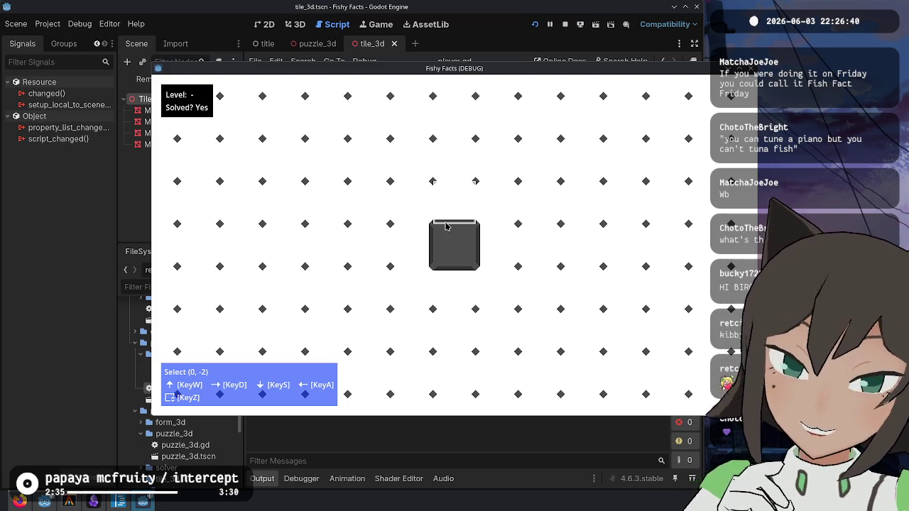
{"action": "left_click", "coordinate": [449, 238]}
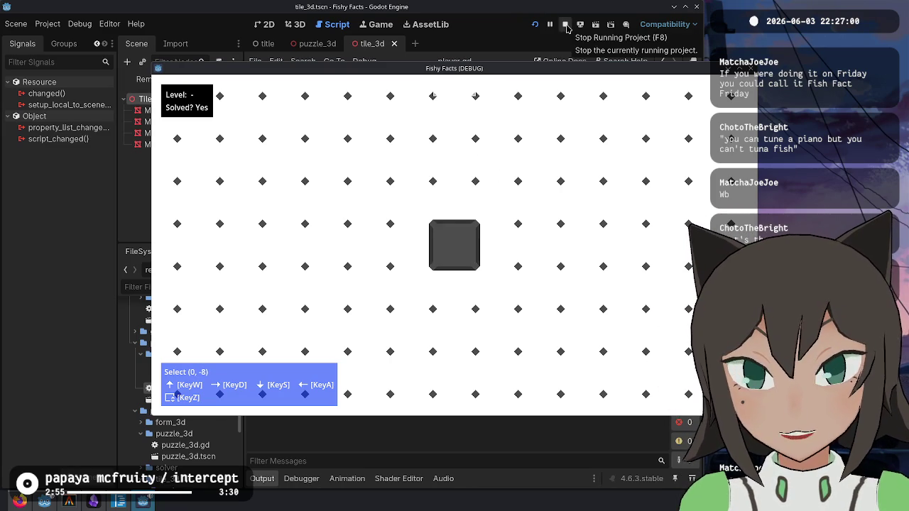
{"action": "left_click", "coordinate": [565, 27]}
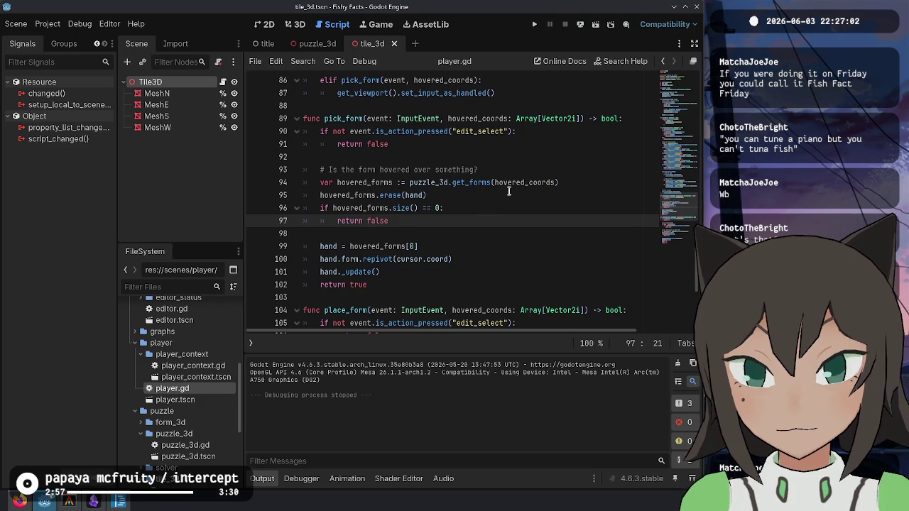
{"action": "left_click", "coordinate": [483, 285]}
{"action": "scroll", "coordinate": [173, 396], "scroll_direction": "up", "scroll_amount": 2}
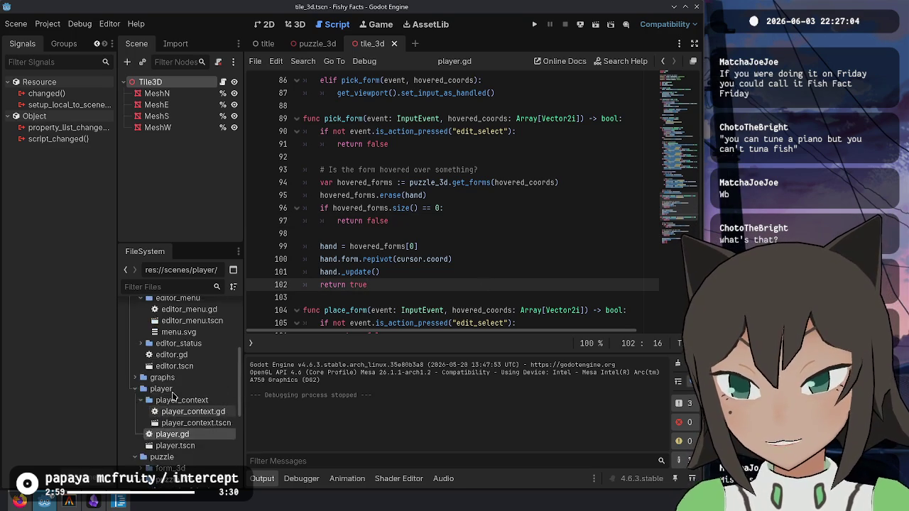
{"action": "scroll", "coordinate": [172, 396], "scroll_direction": "down", "scroll_amount": 5}
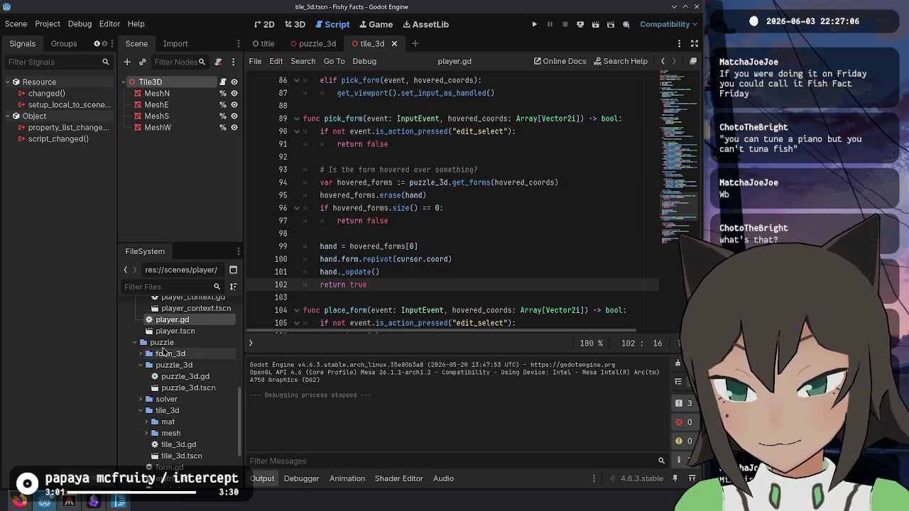
{"action": "scroll", "coordinate": [165, 353], "scroll_direction": "up", "scroll_amount": 6}
{"action": "scroll", "coordinate": [170, 364], "scroll_direction": "down", "scroll_amount": 3}
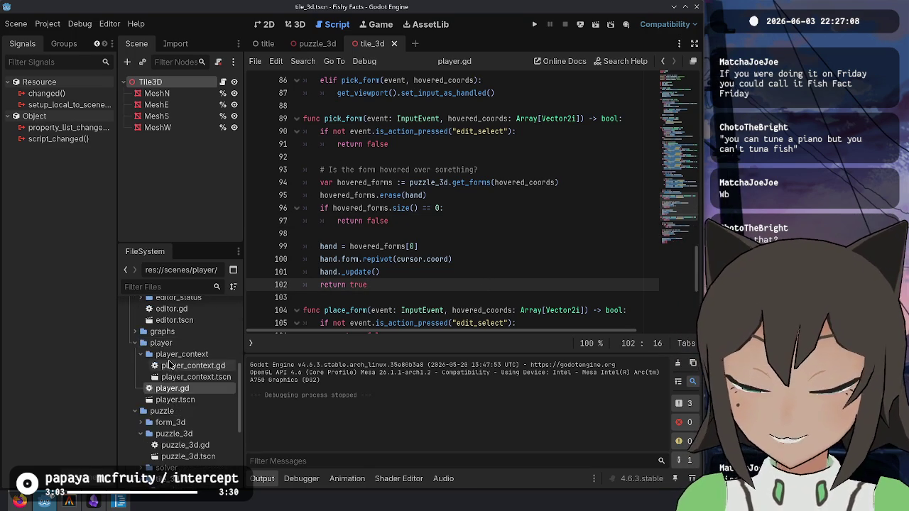
{"action": "scroll", "coordinate": [171, 364], "scroll_direction": "down", "scroll_amount": 5}
{"action": "scroll", "coordinate": [177, 384], "scroll_direction": "up", "scroll_amount": 3}
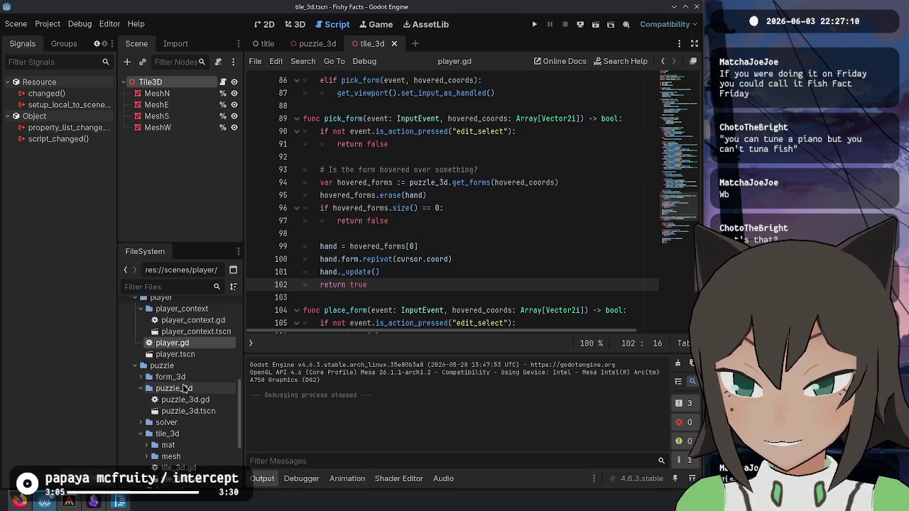
{"action": "scroll", "coordinate": [192, 408], "scroll_direction": "down", "scroll_amount": 5}
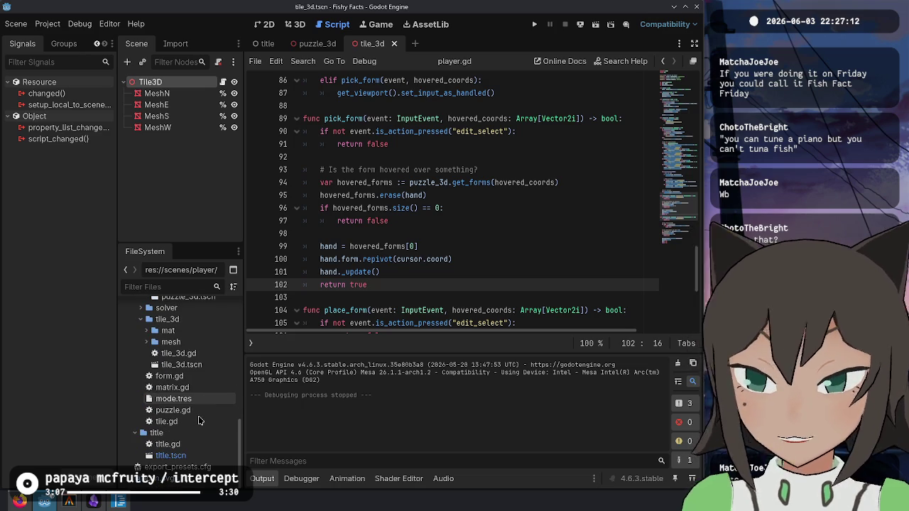
{"action": "scroll", "coordinate": [202, 415], "scroll_direction": "up", "scroll_amount": 7}
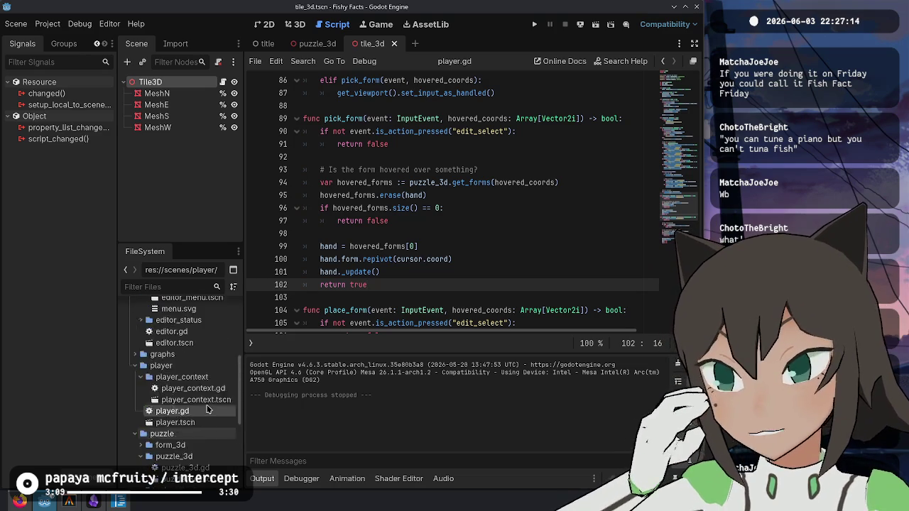
{"action": "scroll", "coordinate": [203, 409], "scroll_direction": "up", "scroll_amount": 3}
{"action": "scroll", "coordinate": [184, 398], "scroll_direction": "down", "scroll_amount": 5}
{"action": "scroll", "coordinate": [142, 383], "scroll_direction": "up", "scroll_amount": 3}
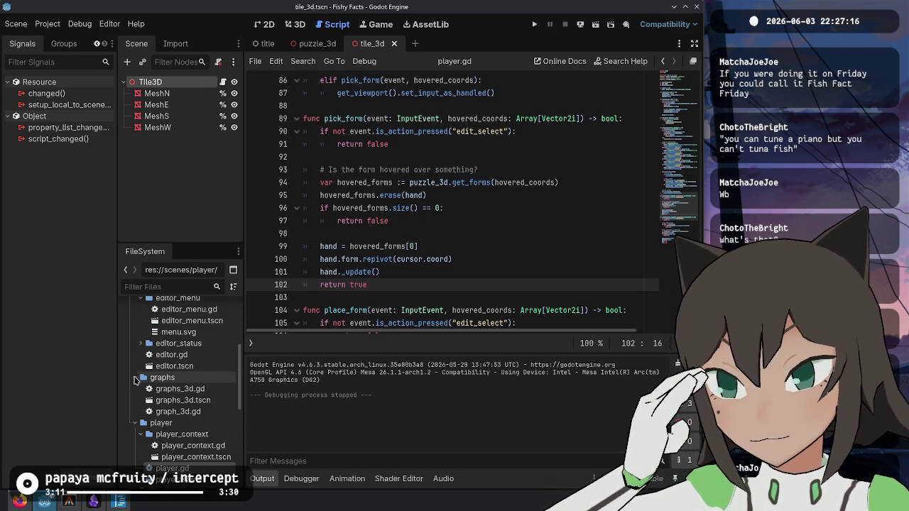
{"action": "scroll", "coordinate": [135, 380], "scroll_direction": "down", "scroll_amount": 1}
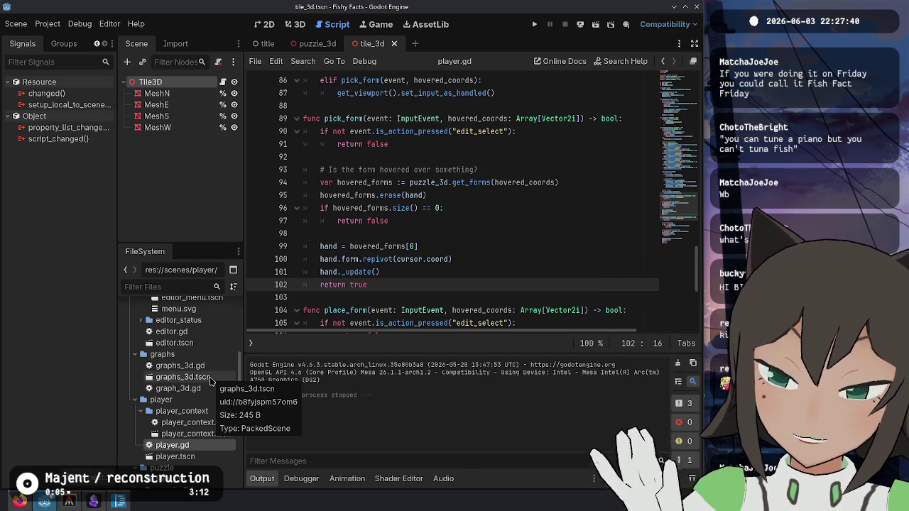
- Instance graphs_3d.tscn under Puzzle3D in the puzzle_3d scene and rename it Border
{"action": "left_click", "coordinate": [310, 44]}
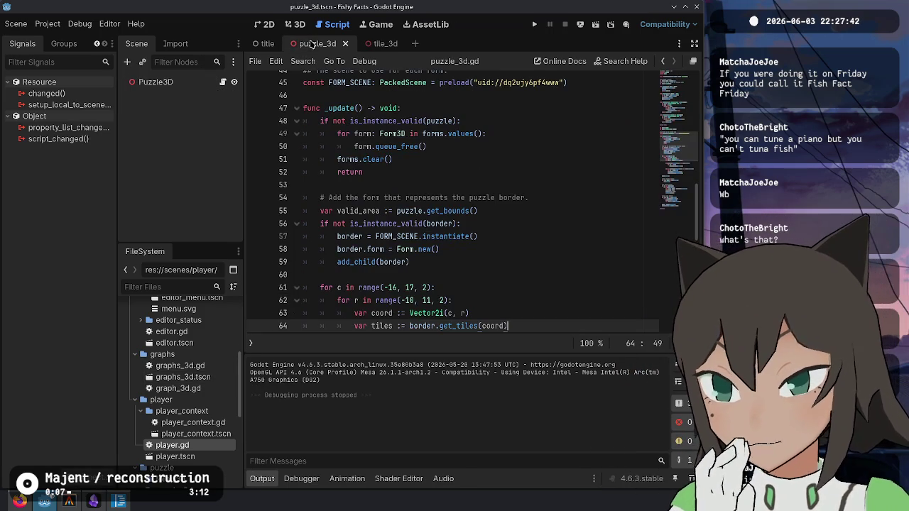
{"action": "left_click", "coordinate": [200, 378]}
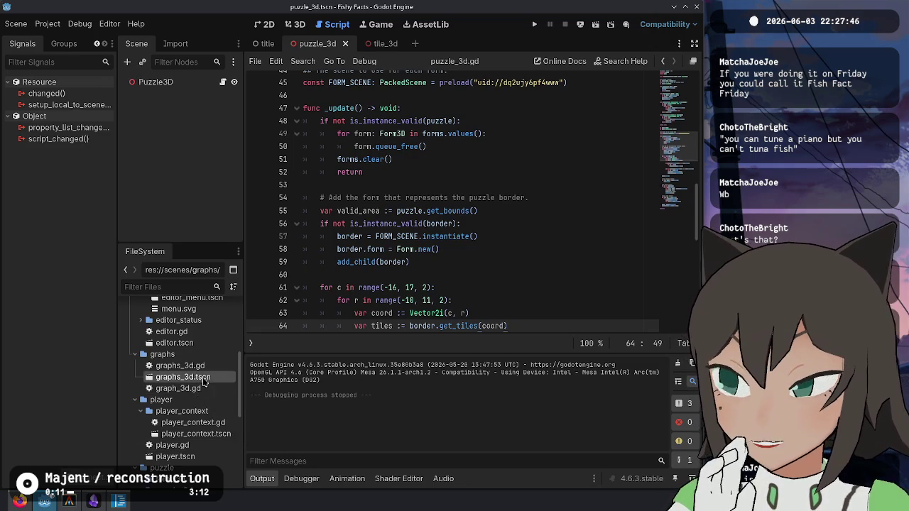
{"action": "mouse_move", "coordinate": [205, 380]}
{"action": "left_mouse_down"}
{"action": "mouse_move", "coordinate": [203, 77]}
{"action": "mouse_move", "coordinate": [170, 83]}
{"action": "left_mouse_up"}
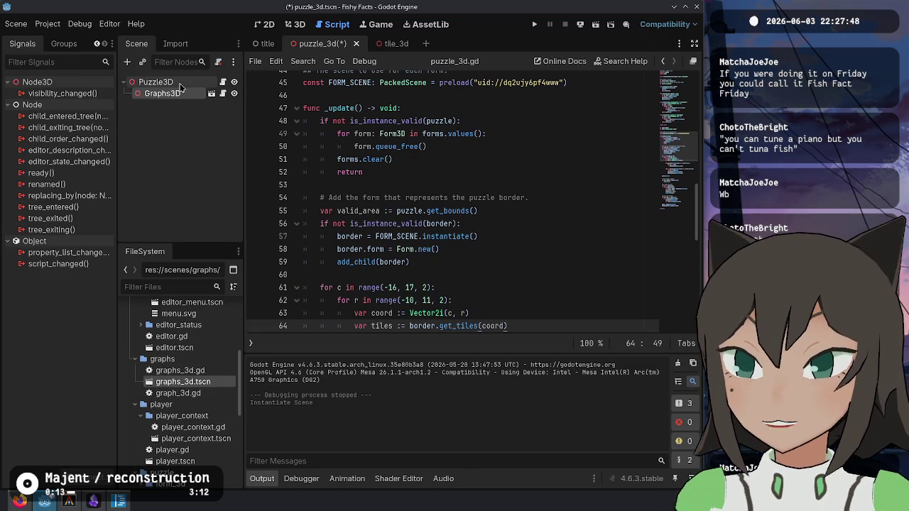
{"action": "scroll", "coordinate": [378, 135], "scroll_direction": "up", "scroll_amount": 15}
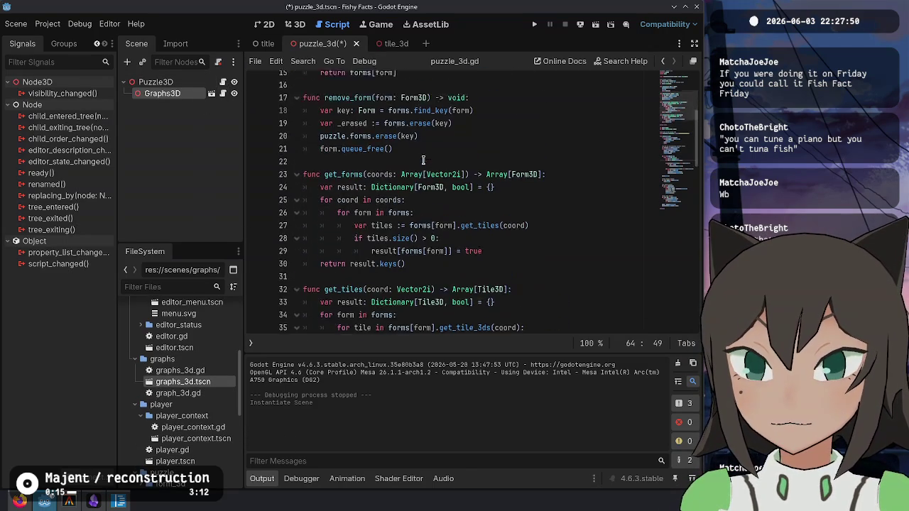
{"action": "double_click", "coordinate": [166, 94]}
{"action": "type", "text": "Border"}
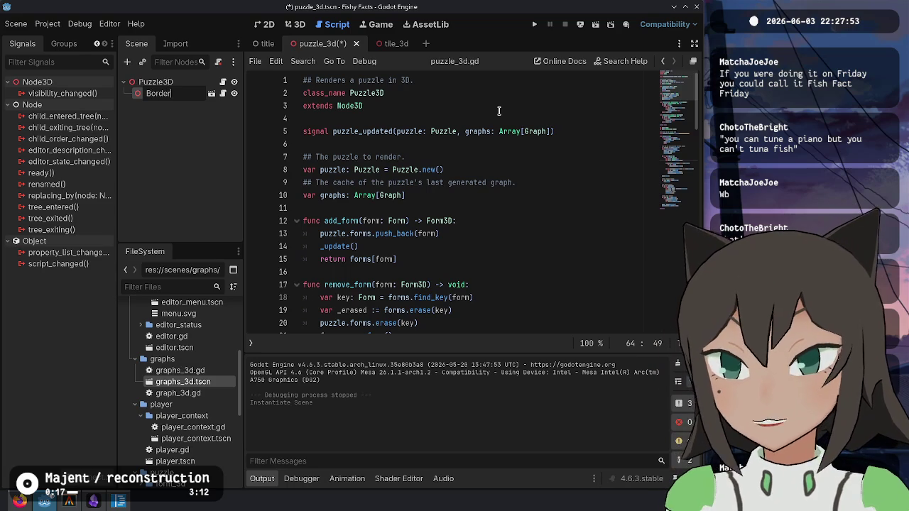
{"action": "key", "text": "Return"}
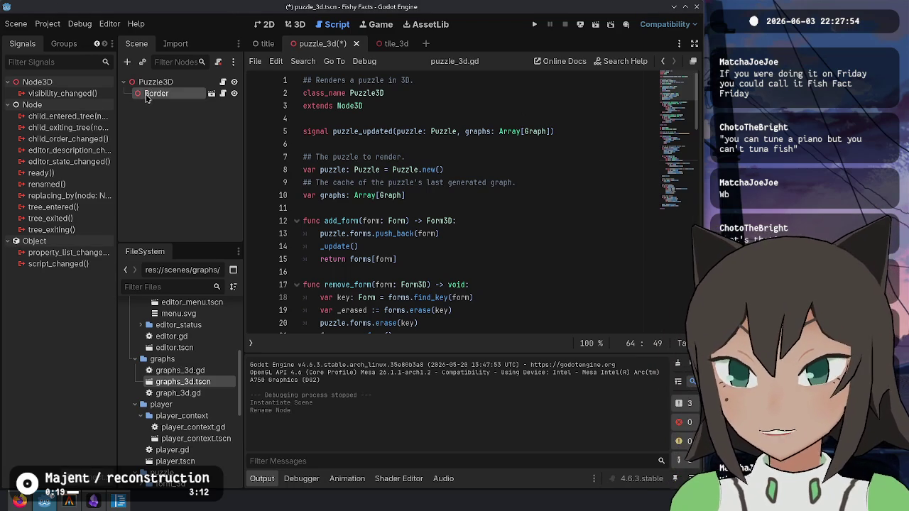
{"action": "mouse_move", "coordinate": [146, 93]}
{"action": "left_mouse_down"}
{"action": "mouse_move", "coordinate": [528, 169]}
{"action": "mouse_move", "coordinate": [424, 148]}
{"action": "mouse_move", "coordinate": [497, 146]}
{"action": "left_mouse_up"}
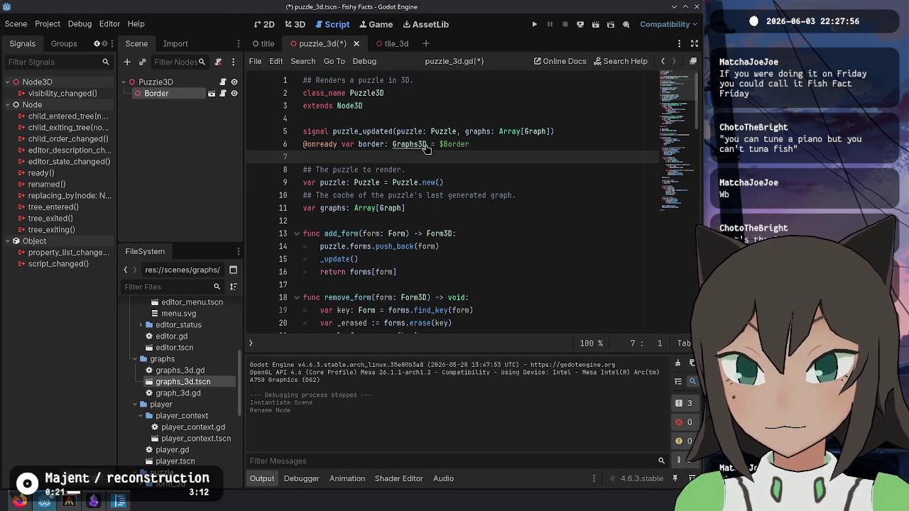
{"action": "key", "text": "ctrl+z"}
{"action": "left_click", "coordinate": [583, 121]}
- Paste the Border declaration under the class header, make Border a unique-name node, and save
{"action": "type", "text": "@onready var border: Graphs3D = $Border"}
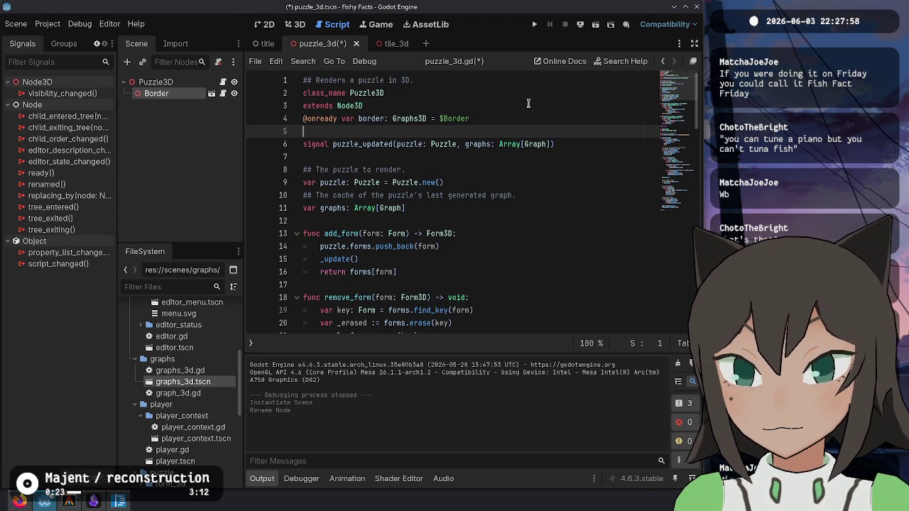
{"action": "key", "text": "Return"}
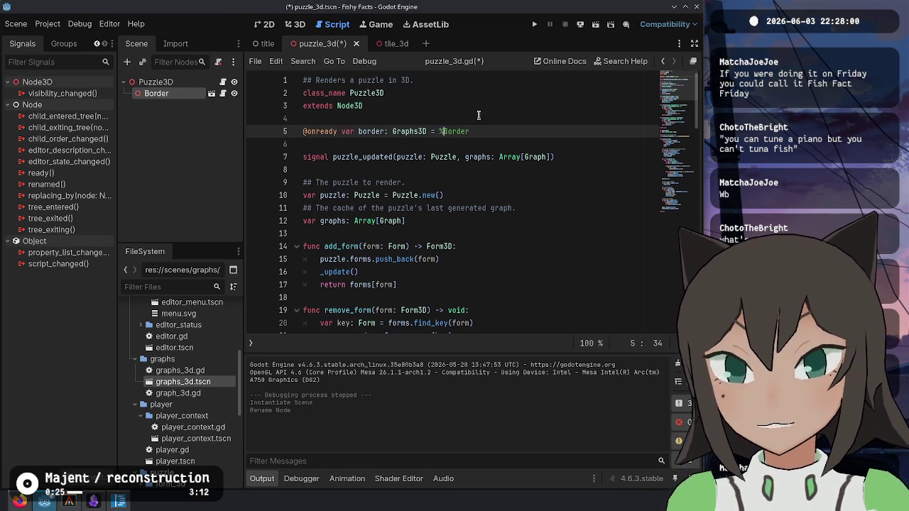
{"action": "right_click", "coordinate": [184, 97]}
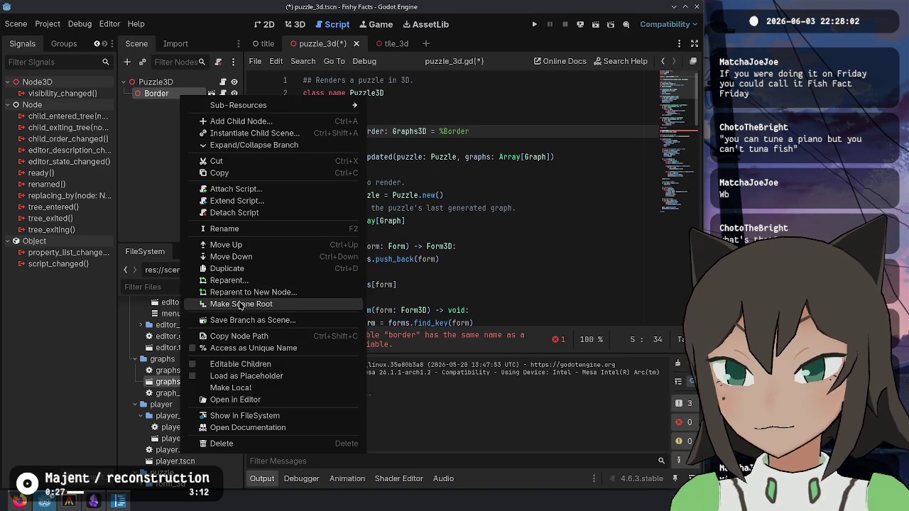
{"action": "left_click", "coordinate": [234, 348]}
{"action": "left_click", "coordinate": [461, 234]}
{"action": "key", "text": "ctrl+s"}
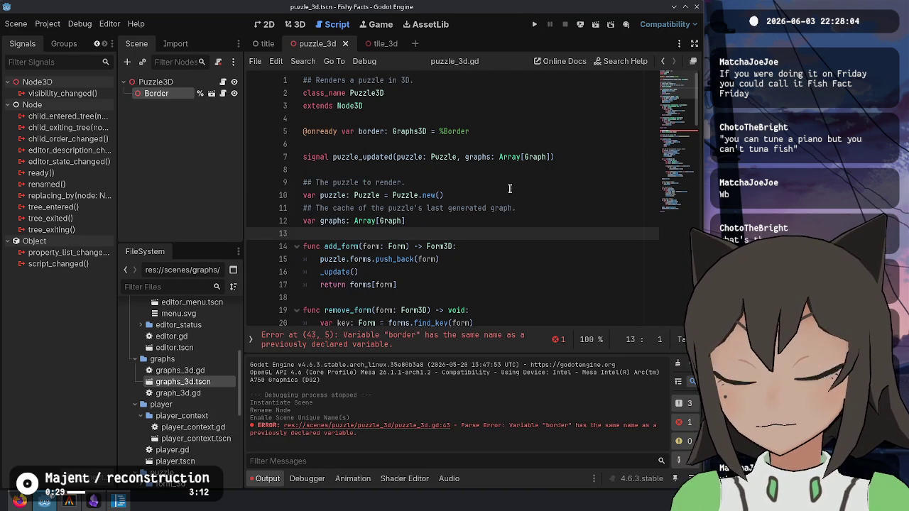
- Delete the old 'var border: Form3D' declaration on line 43
{"action": "left_click", "coordinate": [509, 188]}
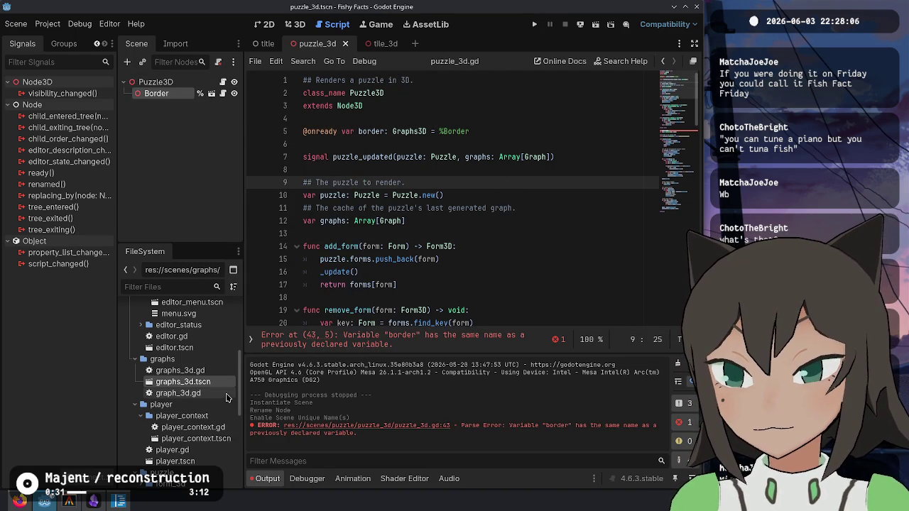
{"action": "left_click", "coordinate": [440, 233]}
{"action": "scroll", "coordinate": [184, 369], "scroll_direction": "down", "scroll_amount": 5}
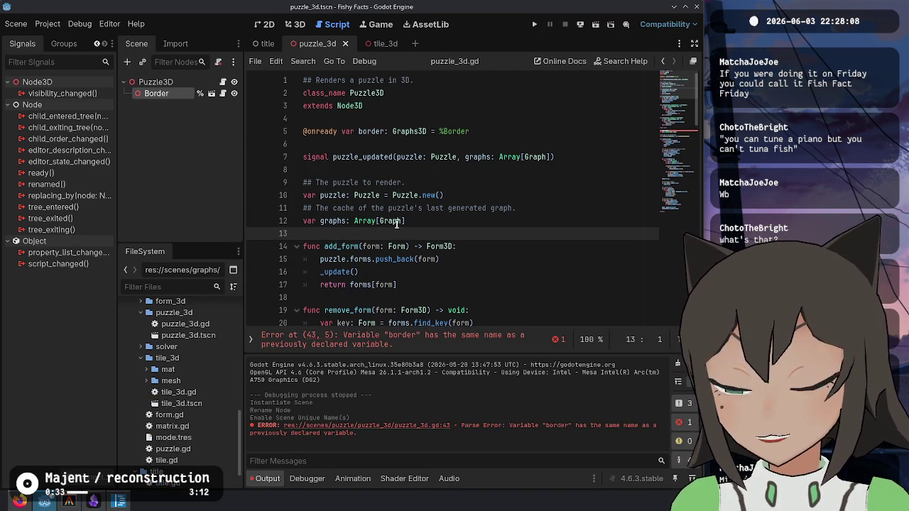
{"action": "left_click", "coordinate": [423, 195]}
{"action": "scroll", "coordinate": [496, 209], "scroll_direction": "down", "scroll_amount": 10}
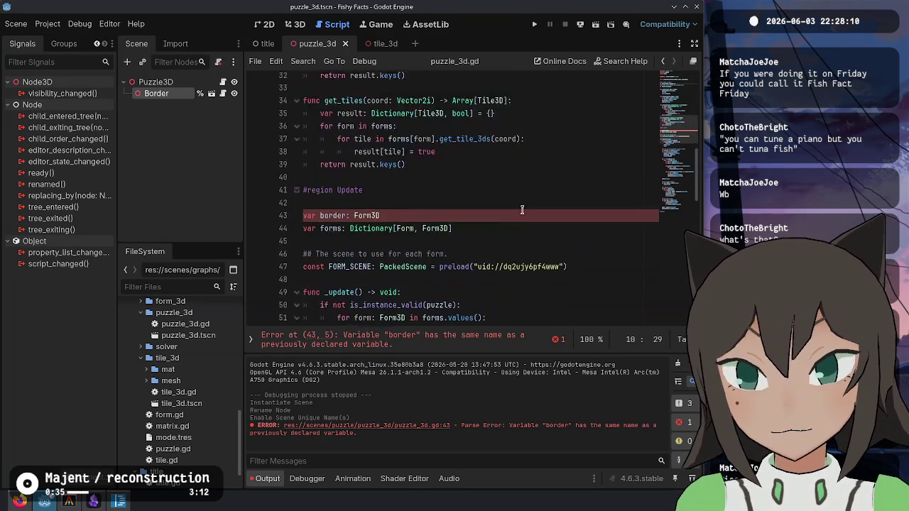
{"action": "scroll", "coordinate": [522, 210], "scroll_direction": "up", "scroll_amount": 10}
{"action": "scroll", "coordinate": [455, 191], "scroll_direction": "down", "scroll_amount": 12}
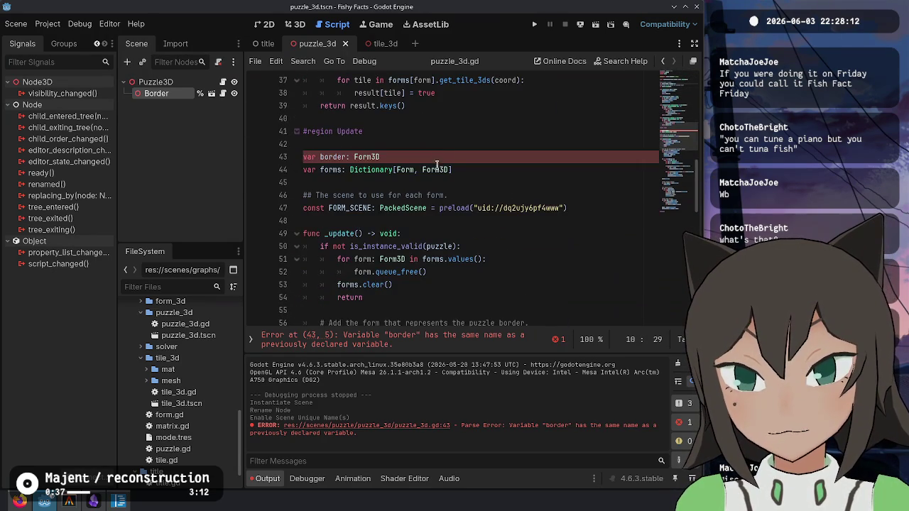
{"action": "left_click", "coordinate": [434, 158]}
{"action": "key", "text": "ctrl+shift+k"}
{"action": "scroll", "coordinate": [428, 186], "scroll_direction": "down", "scroll_amount": 5}
- Delete the old border-building code beneath the puzzle border comment
{"action": "scroll", "coordinate": [429, 186], "scroll_direction": "up", "scroll_amount": 2}
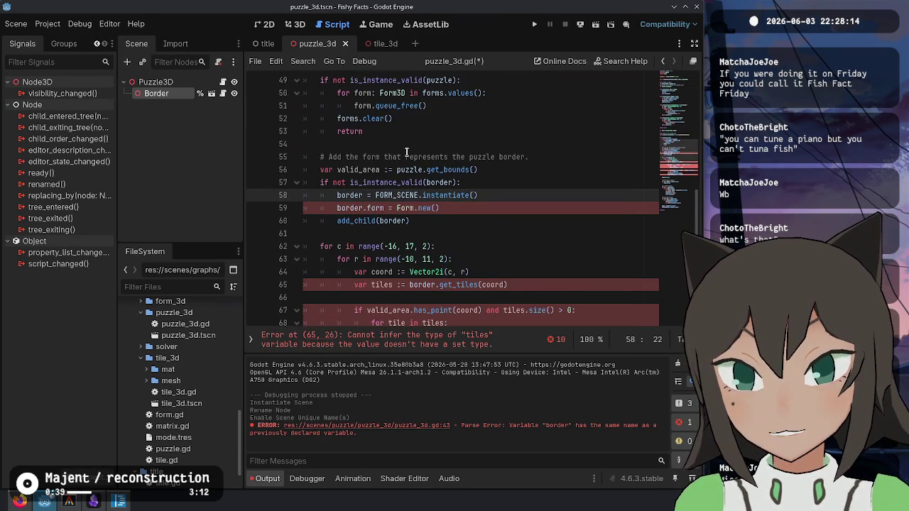
{"action": "left_click", "coordinate": [406, 157]}
{"action": "left_click", "coordinate": [549, 157]}
{"action": "scroll", "coordinate": [496, 153], "scroll_direction": "down", "scroll_amount": 7}
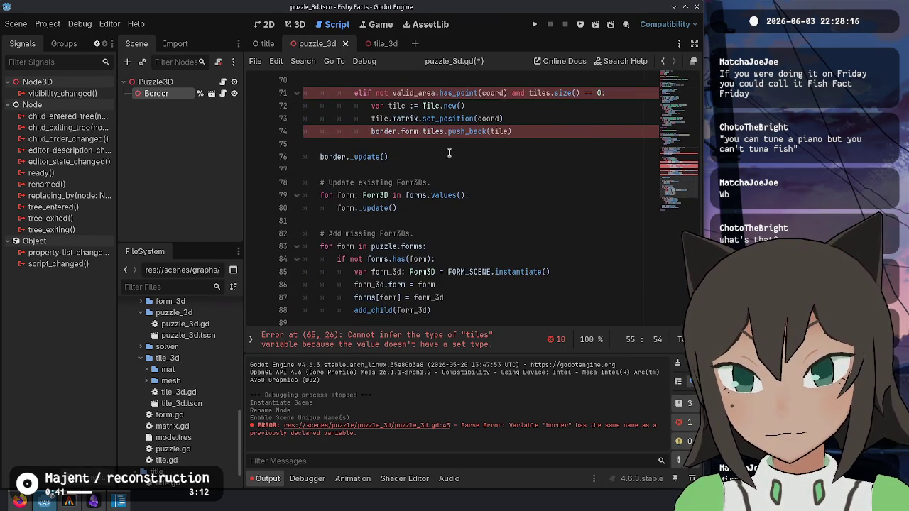
{"action": "left_click", "coordinate": [450, 142], "text": "shift"}
{"action": "key", "text": "Delete"}
{"action": "key", "text": "Return"}
{"action": "type", "text": "border"}
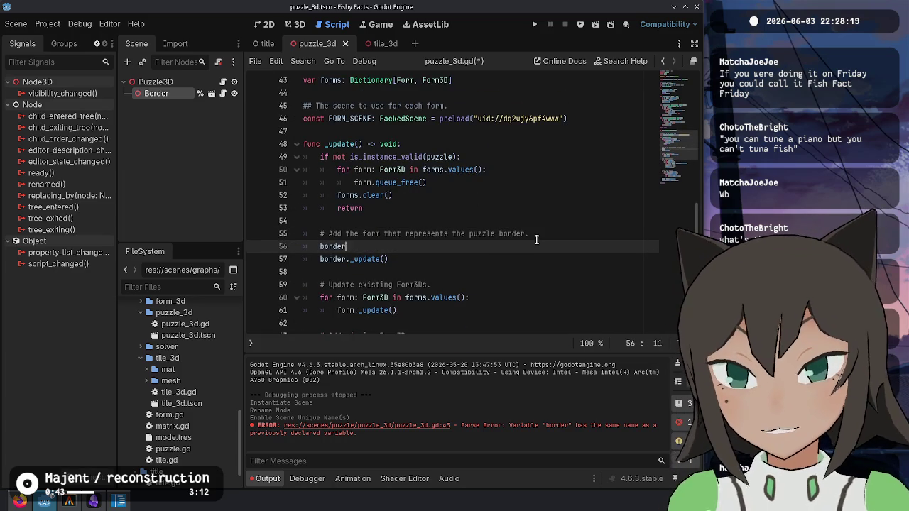
- Write border.create_graph(graph, Color.BLACK) via autocompletion, with an unfinished 'graph.' line above it
{"action": "type", "text": ".add"}
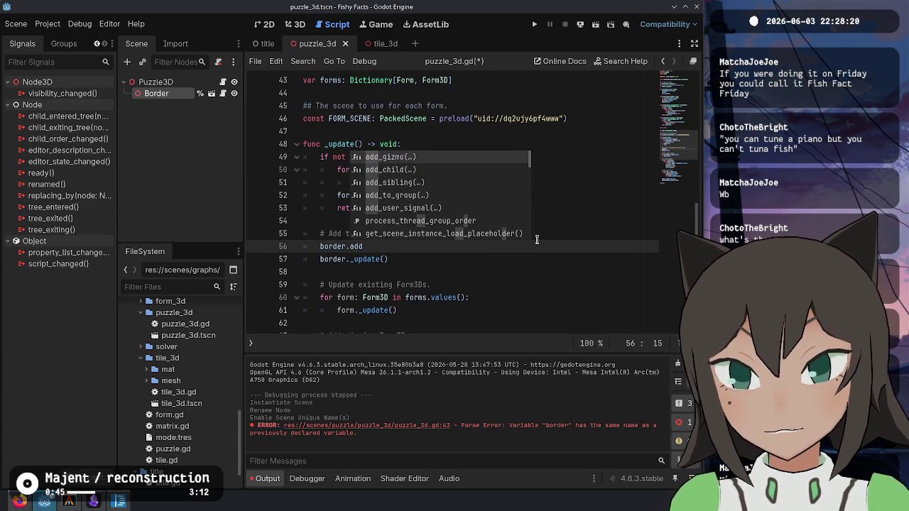
{"action": "key", "text": "BackSpace"}
{"action": "key", "text": "BackSpace"}
{"action": "key", "text": "BackSpace"}
{"action": "key", "text": "Down"}
{"action": "key", "text": "Down"}
{"action": "key", "text": "Down"}
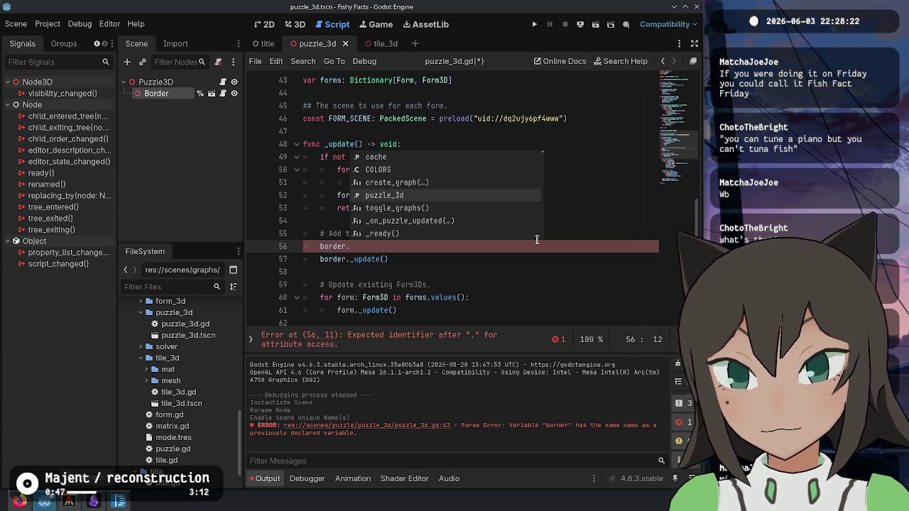
{"action": "key", "text": "Down"}
{"action": "key", "text": "Down"}
{"action": "key", "text": "Down"}
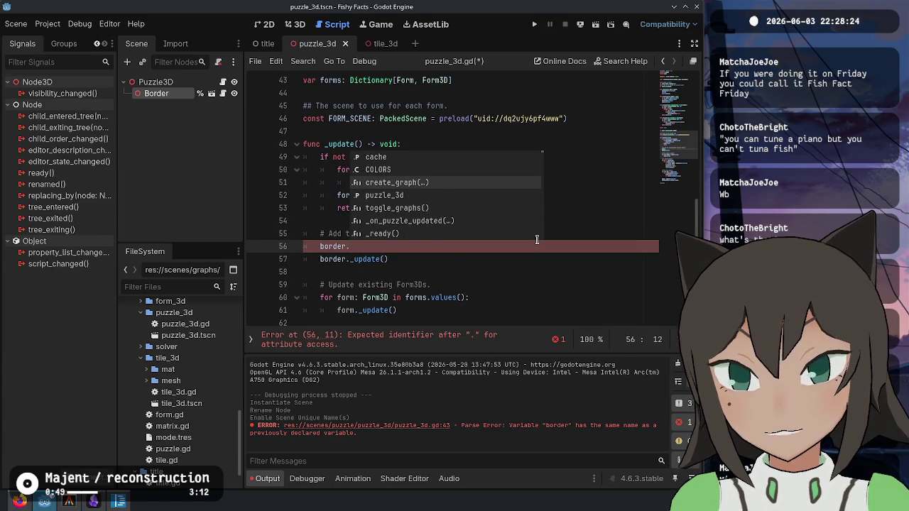
{"action": "key", "text": "Return"}
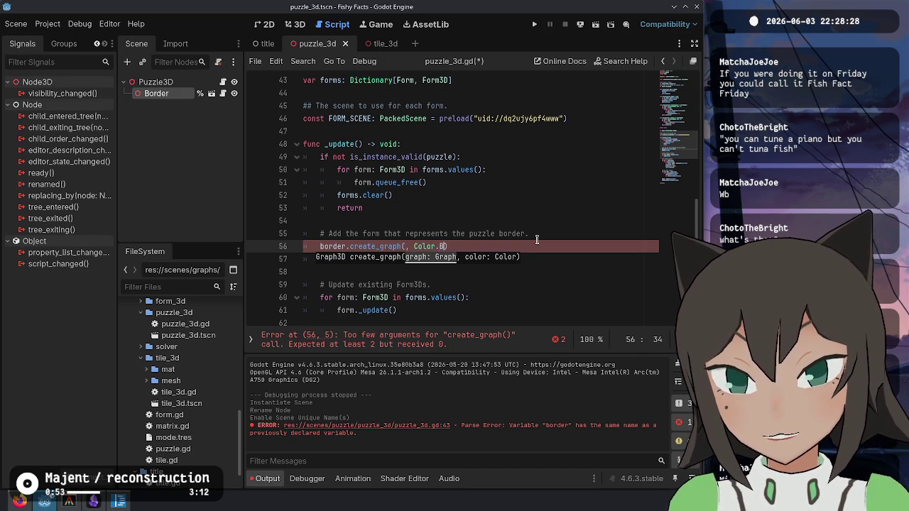
{"action": "key", "text": "Return"}
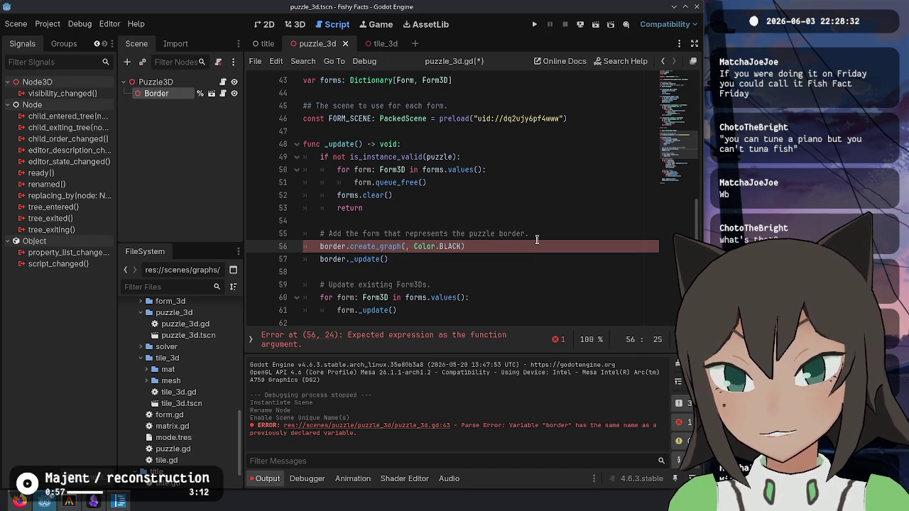
{"action": "type", "text": "graph"}
{"action": "key", "text": "ctrl+shift+Return"}
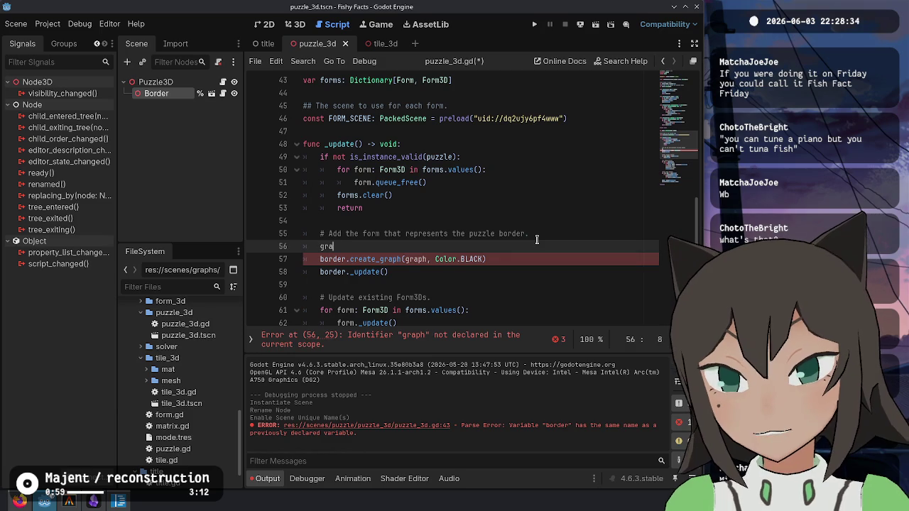
{"action": "type", "text": "ph."}
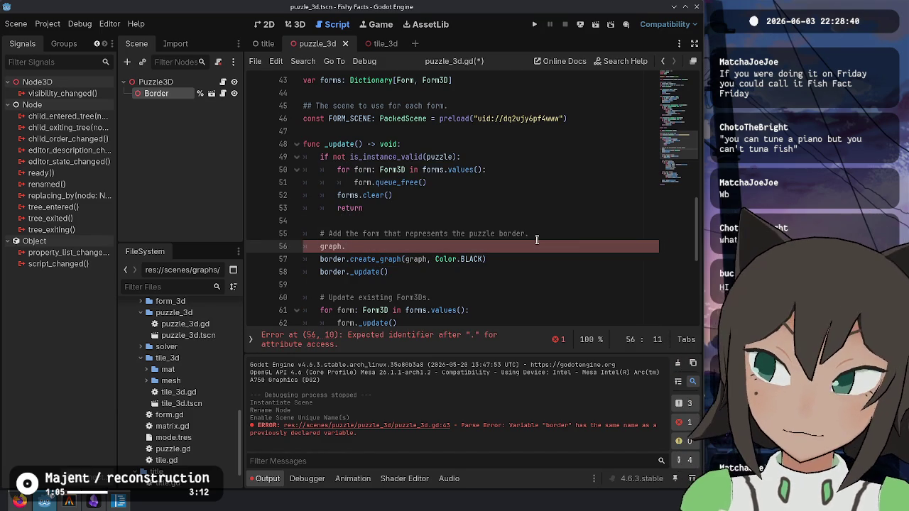
- Search the whole project for create_graph
{"action": "key", "text": "Down"}
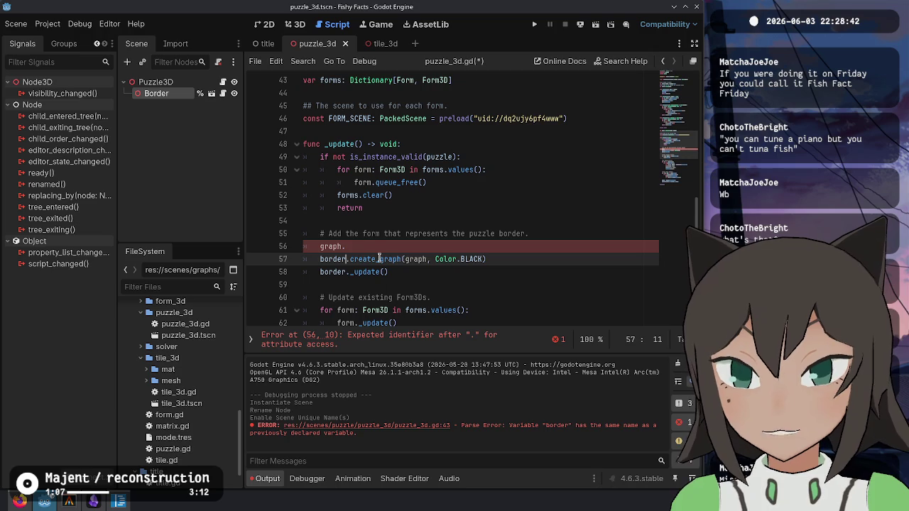
{"action": "double_click", "coordinate": [379, 258]}
{"action": "key", "text": "ctrl+shift+f"}
{"action": "key", "text": "Return"}
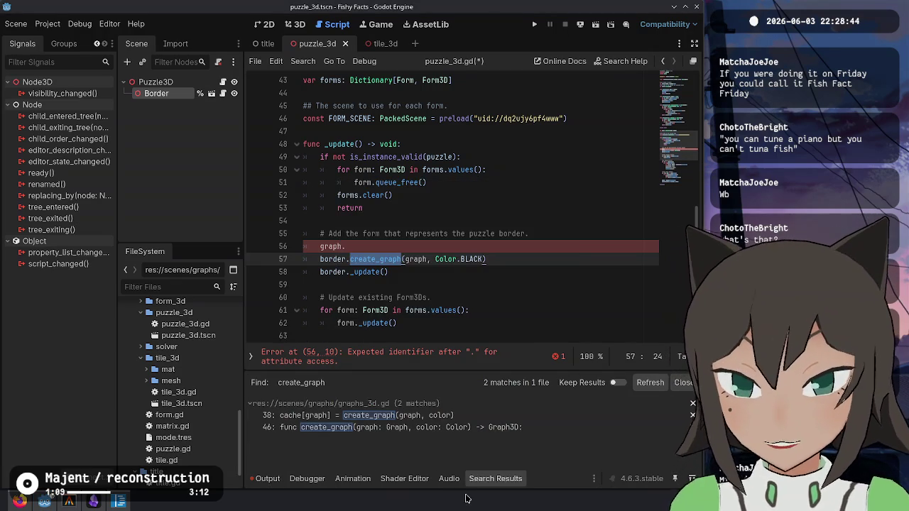
- Open the create_graph result in graphs_3d.gd and give _update a 'graphs: Array[Graph]' parameter
{"action": "left_click", "coordinate": [363, 416]}
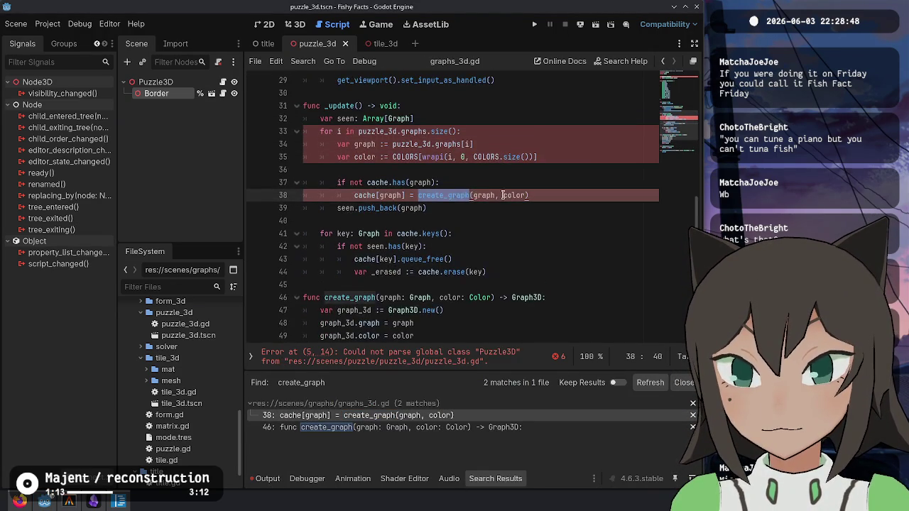
{"action": "scroll", "coordinate": [511, 201], "scroll_direction": "up", "scroll_amount": 10}
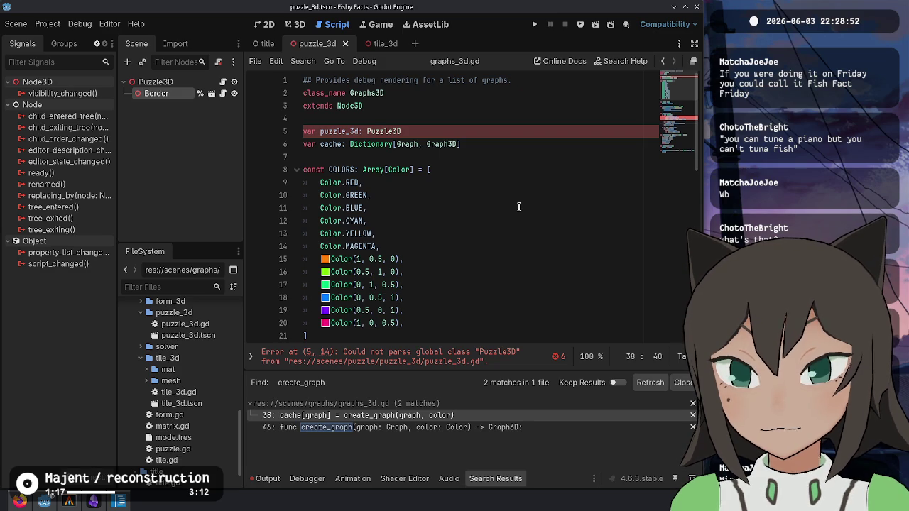
{"action": "scroll", "coordinate": [518, 207], "scroll_direction": "down", "scroll_amount": 6}
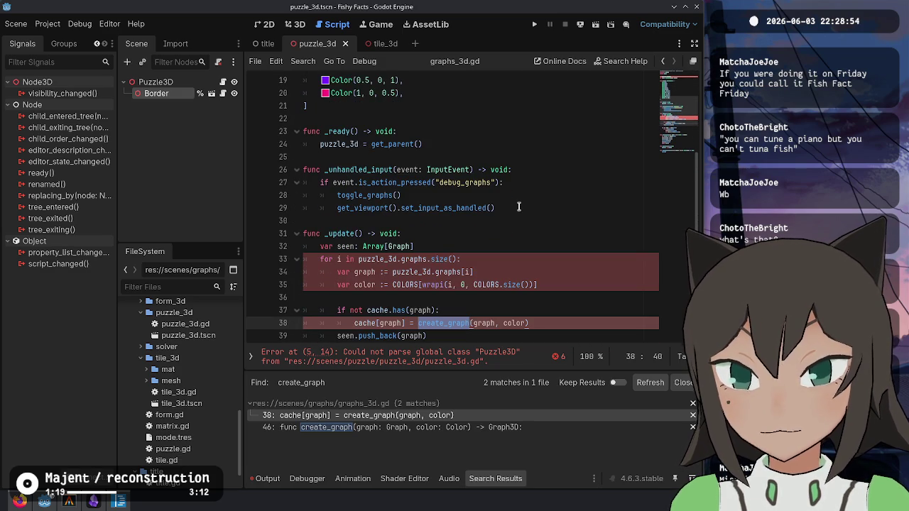
{"action": "scroll", "coordinate": [518, 206], "scroll_direction": "up", "scroll_amount": 6}
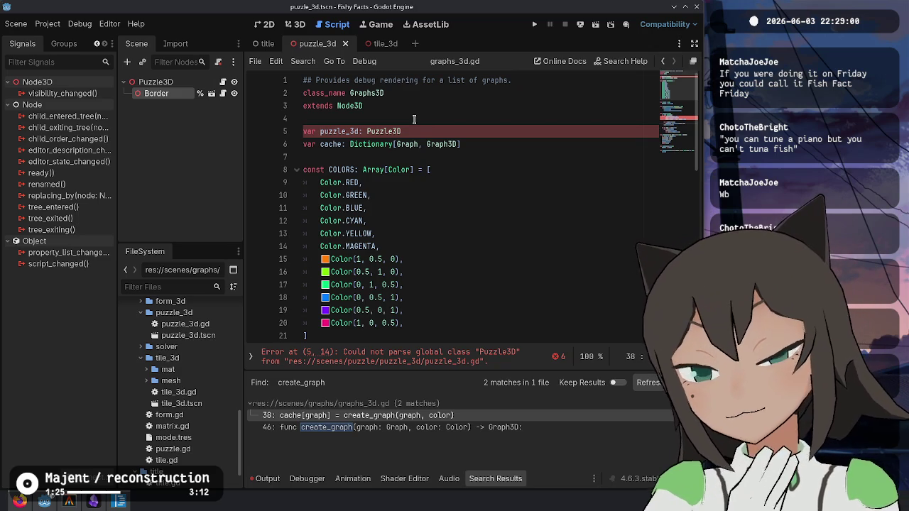
{"action": "scroll", "coordinate": [415, 124], "scroll_direction": "down", "scroll_amount": 7}
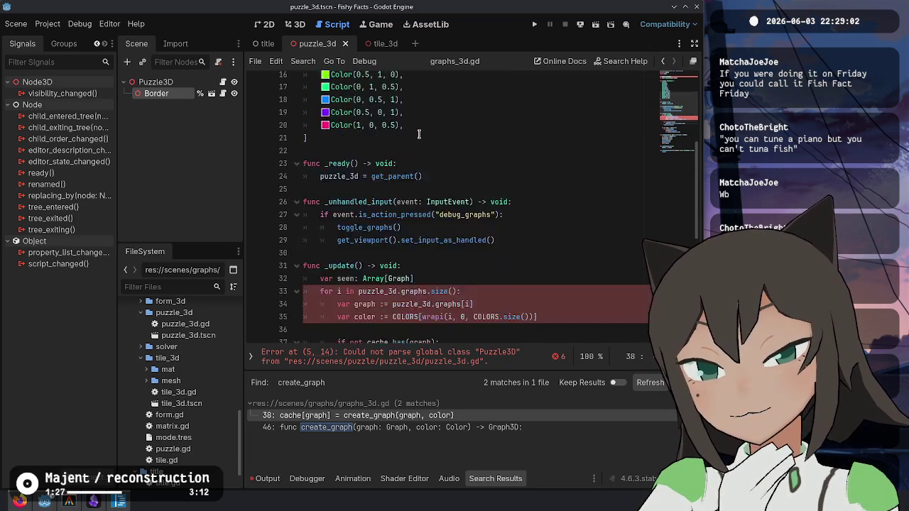
{"action": "scroll", "coordinate": [419, 132], "scroll_direction": "down", "scroll_amount": 4}
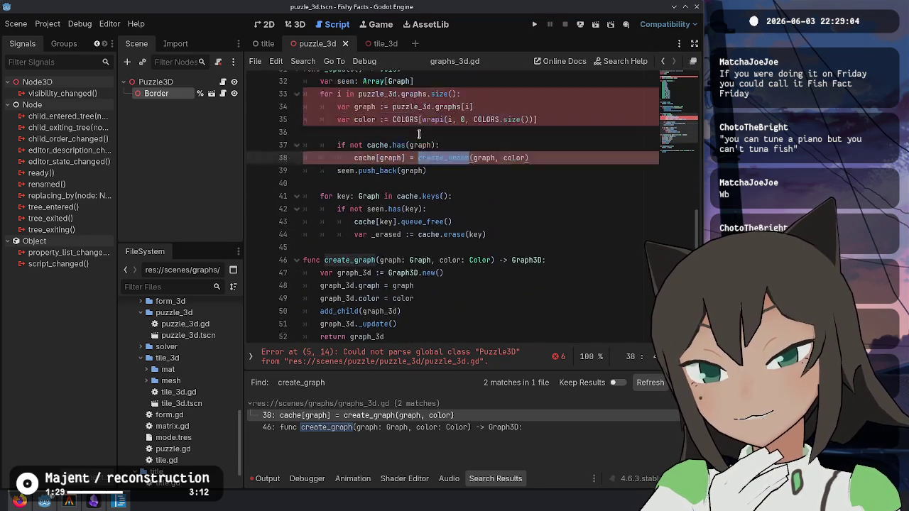
{"action": "scroll", "coordinate": [419, 133], "scroll_direction": "up", "scroll_amount": 2}
{"action": "left_click", "coordinate": [359, 118]}
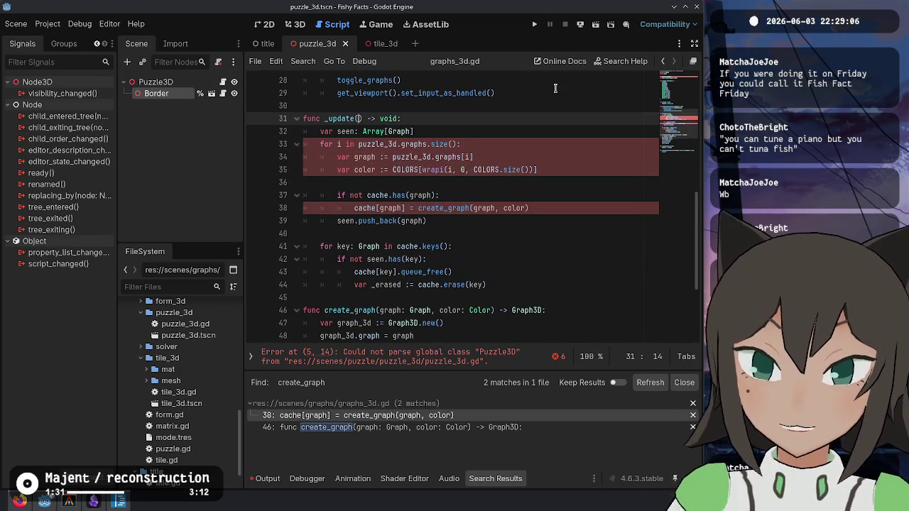
{"action": "type", "text": "graphs: A"}
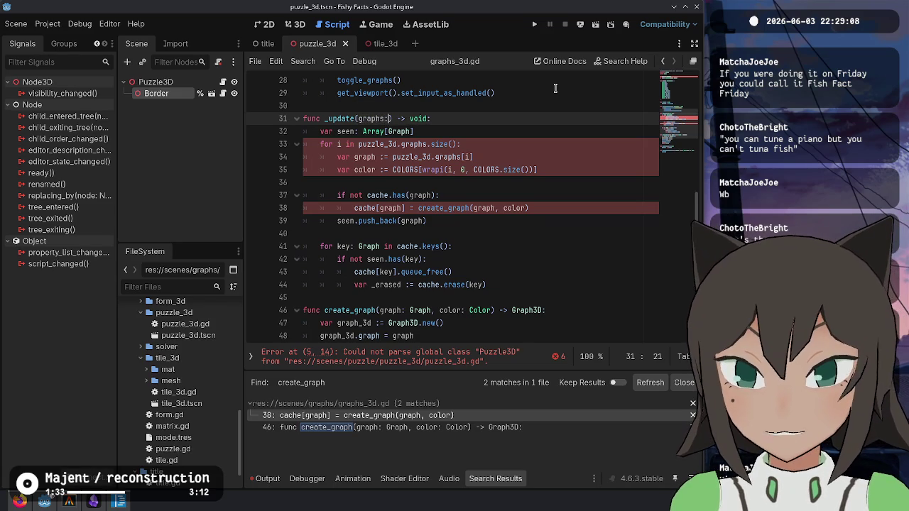
{"action": "type", "text": "rray[Graph"}
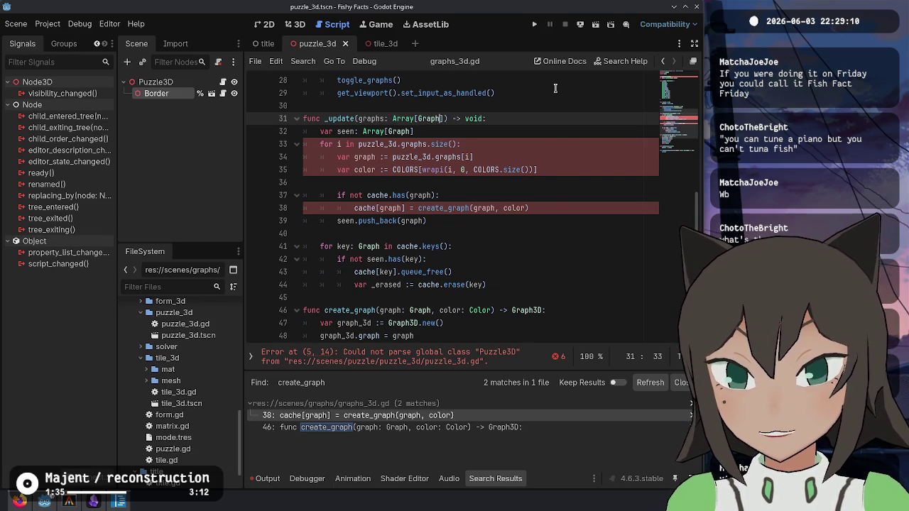
{"action": "key", "text": "Escape"}
- Remove 'puzzle_3d.' from lines 33 and 34 so the loop uses graphs directly
{"action": "left_click", "coordinate": [405, 207]}
{"action": "scroll", "coordinate": [409, 207], "scroll_direction": "down", "scroll_amount": 4}
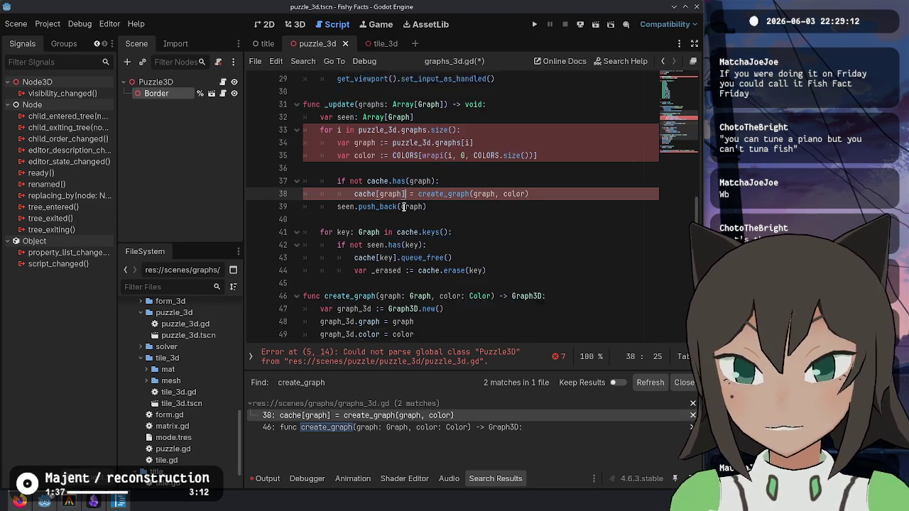
{"action": "scroll", "coordinate": [404, 202], "scroll_direction": "up", "scroll_amount": 4}
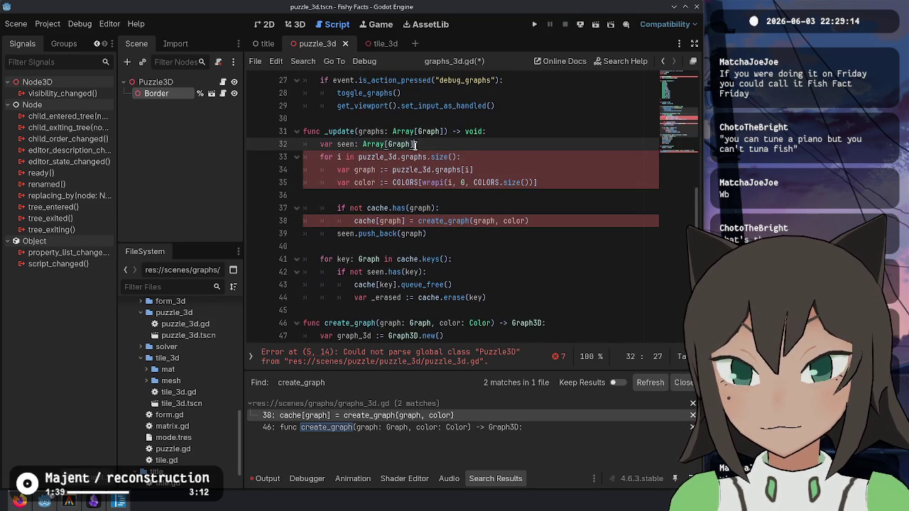
{"action": "left_click_drag", "start_coordinate": [400, 157], "coordinate": [358, 157]}
{"action": "key", "text": "Delete"}
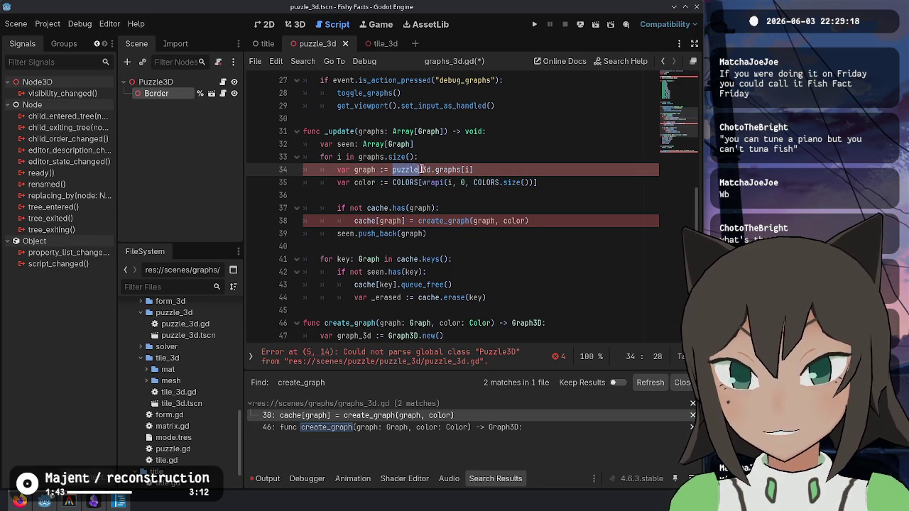
{"action": "left_click_drag", "start_coordinate": [392, 170], "coordinate": [434, 170]}
{"action": "key", "text": "Delete"}
{"action": "left_click", "coordinate": [534, 221]}
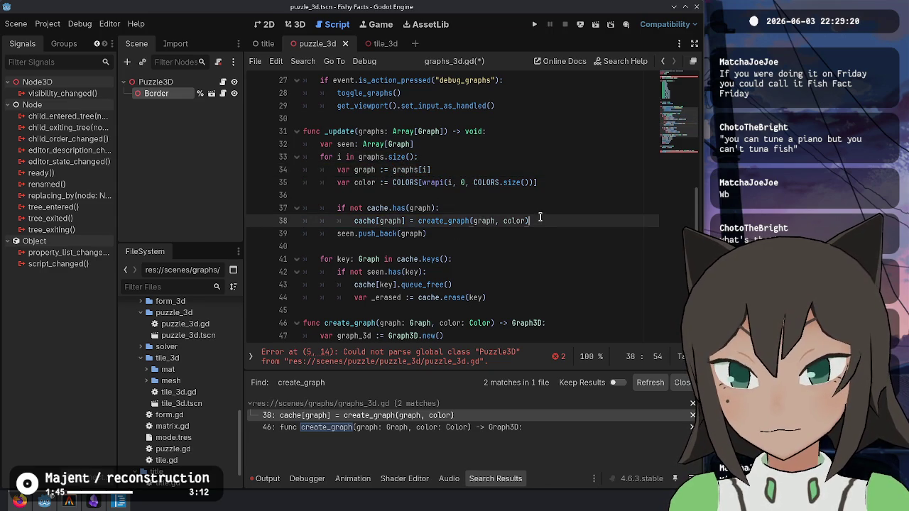
{"action": "scroll", "coordinate": [538, 220], "scroll_direction": "down", "scroll_amount": 4}
- Pass graphs to _update in _on_puzzle_updated and rename its _graphs parameter to graphs
{"action": "left_click", "coordinate": [378, 325]}
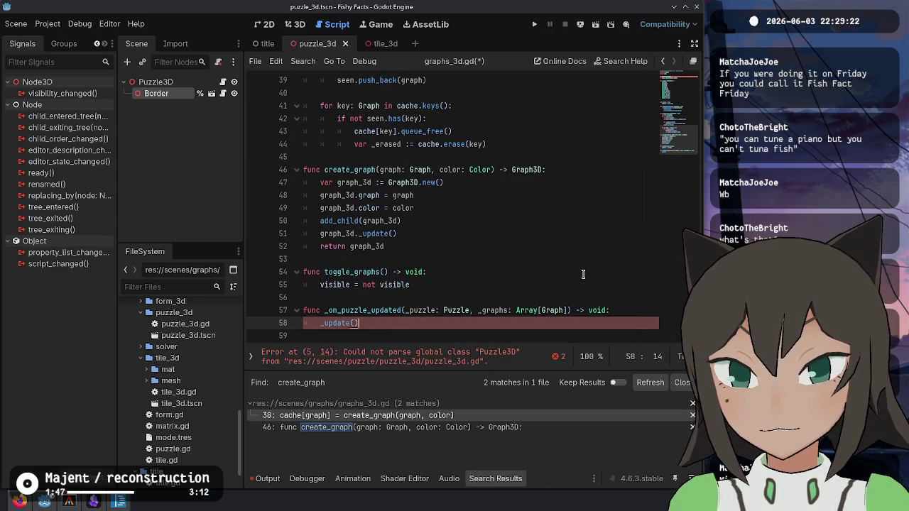
{"action": "type", "text": "graphs"}
{"action": "key", "text": "Escape"}
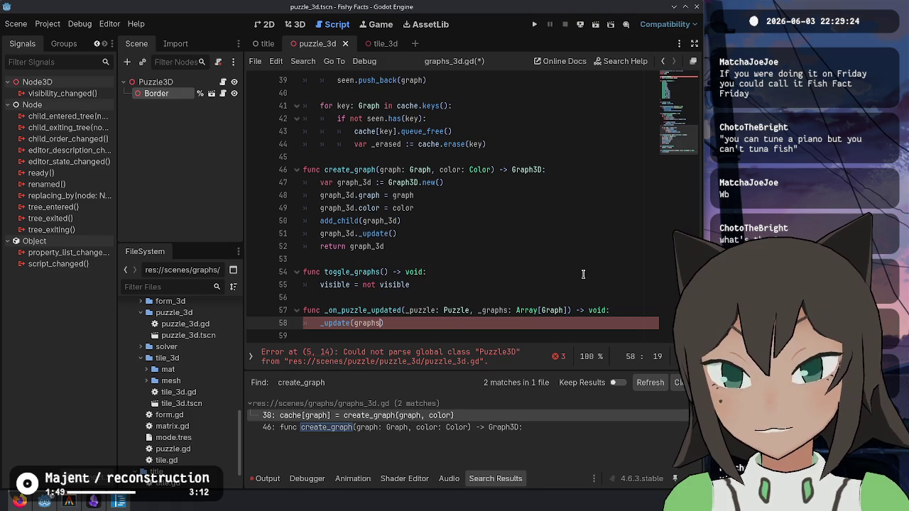
{"action": "key", "text": "Up"}
{"action": "key", "text": "ctrl+Left"}
{"action": "key", "text": "Delete"}
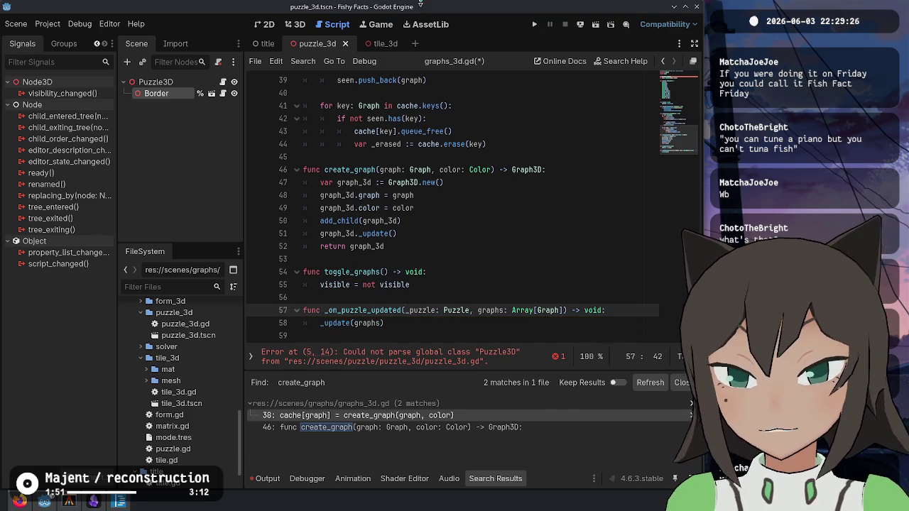
- Delete the puzzle_3d variable declaration from graphs_3d.gd
{"action": "scroll", "coordinate": [449, 214], "scroll_direction": "up", "scroll_amount": 9}
{"action": "scroll", "coordinate": [449, 214], "scroll_direction": "up", "scroll_amount": 4}
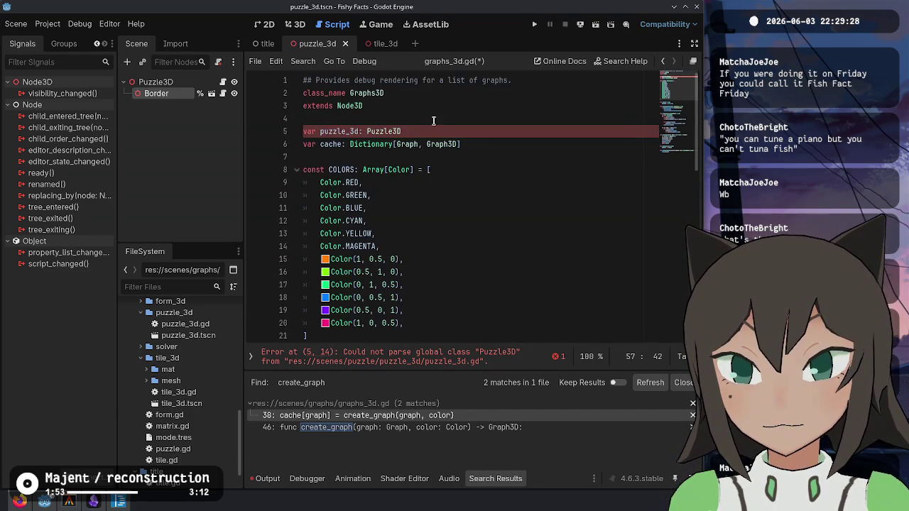
{"action": "left_click_drag", "start_coordinate": [433, 120], "coordinate": [437, 132]}
{"action": "key", "text": "BackSpace"}
{"action": "left_click", "coordinate": [560, 250]}
- Remove the _ready function and its puzzle_3d assignment
{"action": "scroll", "coordinate": [562, 249], "scroll_direction": "down", "scroll_amount": 1}
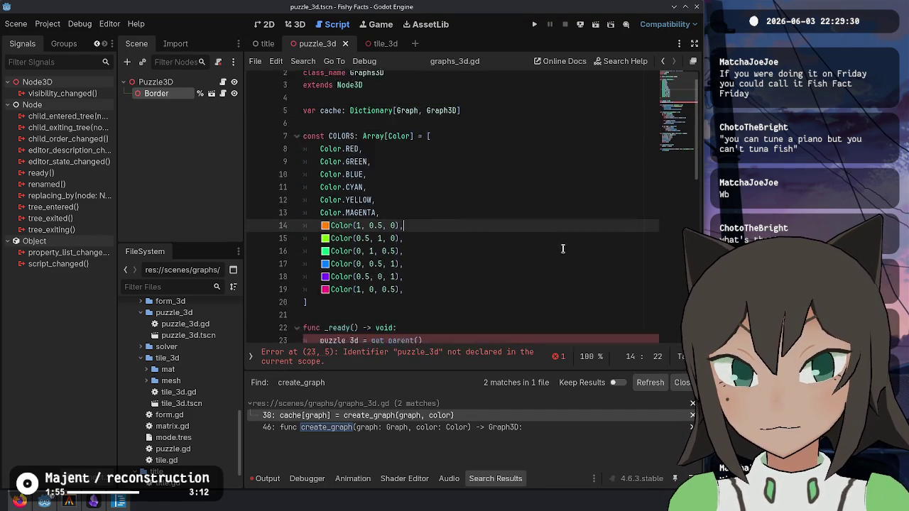
{"action": "scroll", "coordinate": [562, 248], "scroll_direction": "down", "scroll_amount": 5}
{"action": "left_click", "coordinate": [521, 134]}
{"action": "key", "text": "Down"}
{"action": "key", "text": "Down"}
{"action": "key", "text": "Down"}
{"action": "key", "text": "shift+End"}
{"action": "key", "text": "BackSpace"}
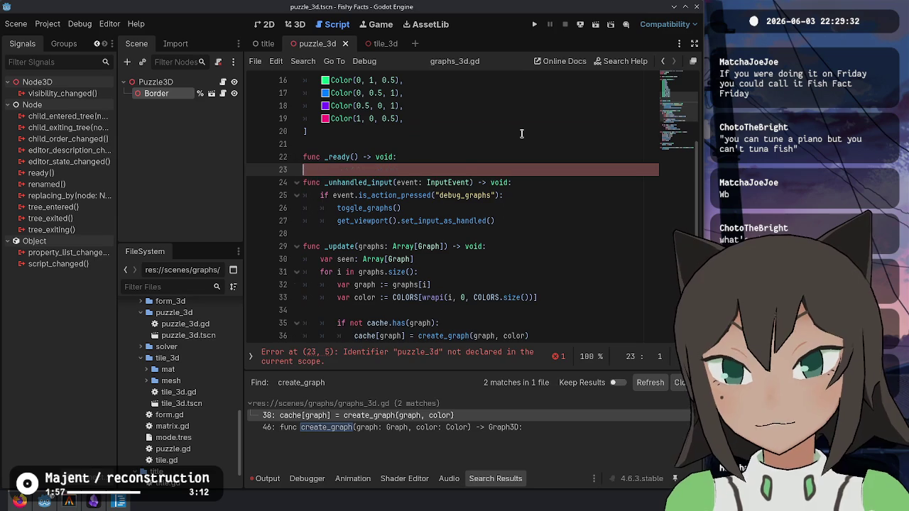
{"action": "key", "text": "BackSpace"}
{"action": "key", "text": "shift+Home"}
{"action": "key", "text": "BackSpace"}
{"action": "key", "text": "BackSpace"}
{"action": "scroll", "coordinate": [535, 200], "scroll_direction": "down", "scroll_amount": 6}
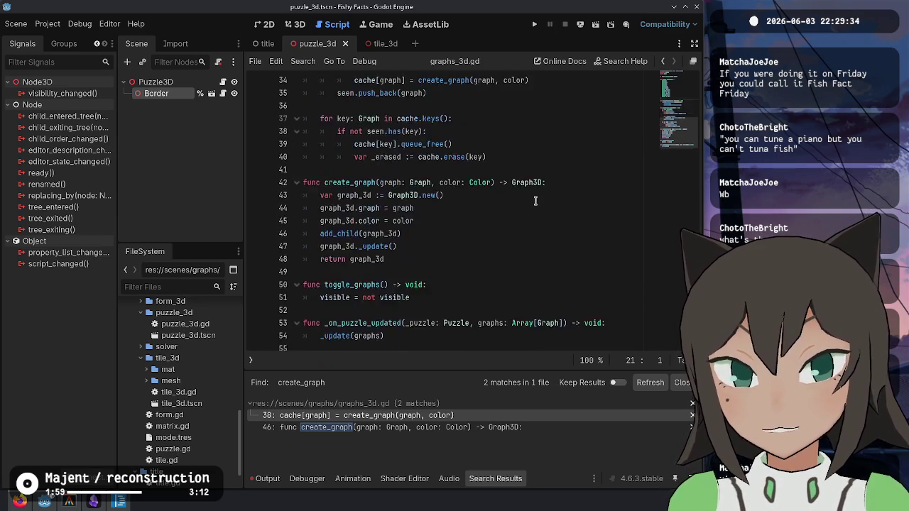
{"action": "scroll", "coordinate": [536, 200], "scroll_direction": "up", "scroll_amount": 11}
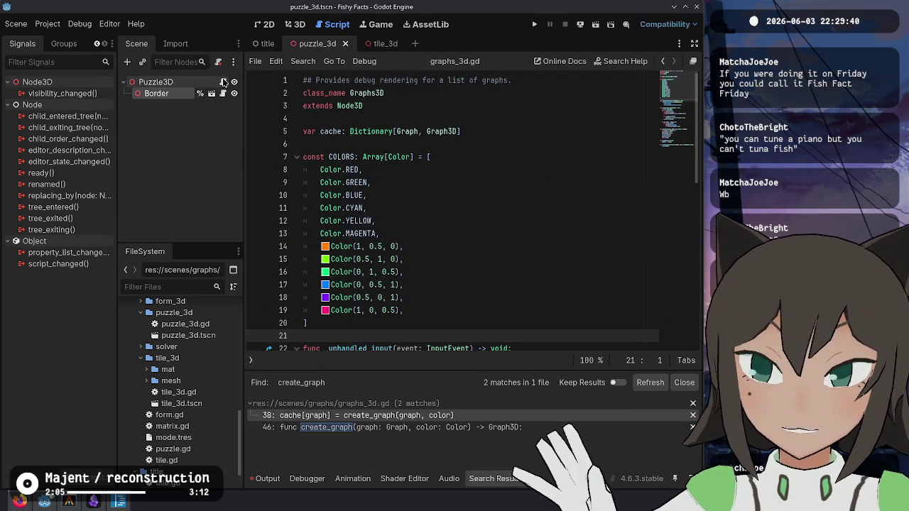
- Back in puzzle_3d.gd, remove the unfinished 'graph.' line
{"action": "left_click", "coordinate": [223, 82]}
{"action": "type", "text": "graph._update"}
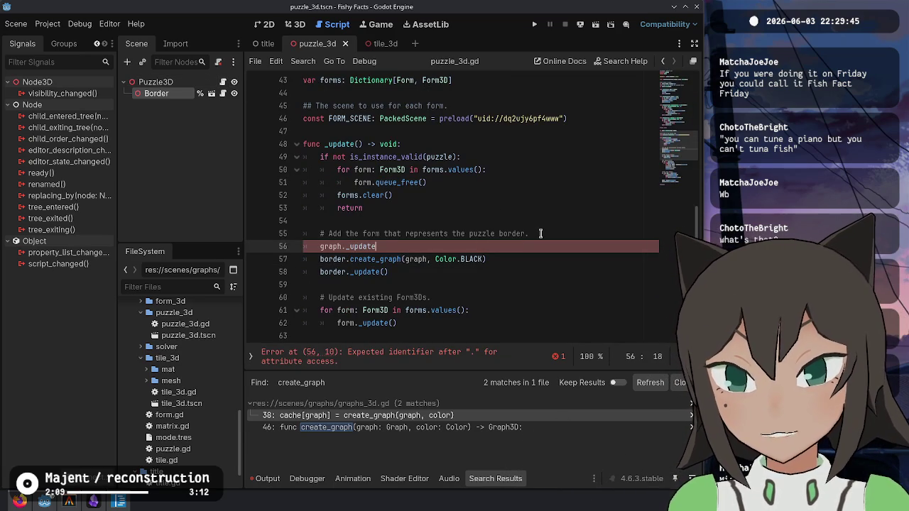
{"action": "type", "text": "("}
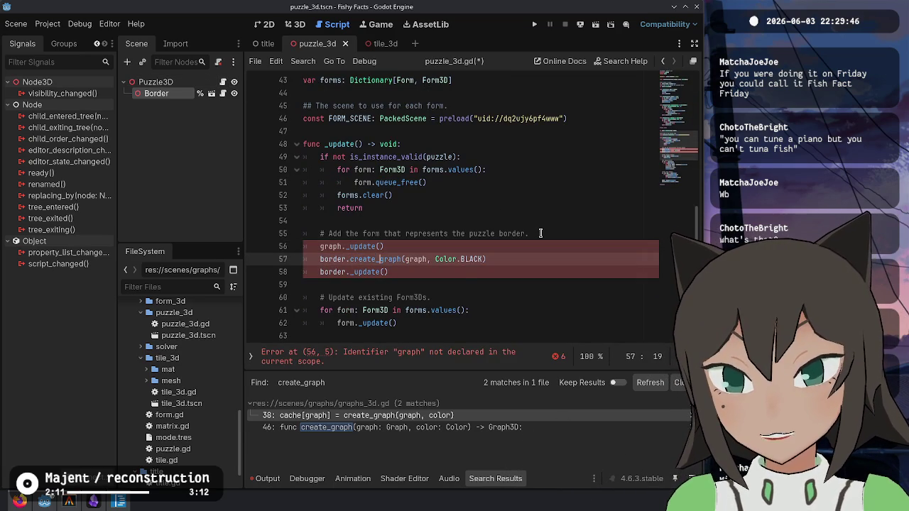
{"action": "key", "text": "ctrl+shift+k"}
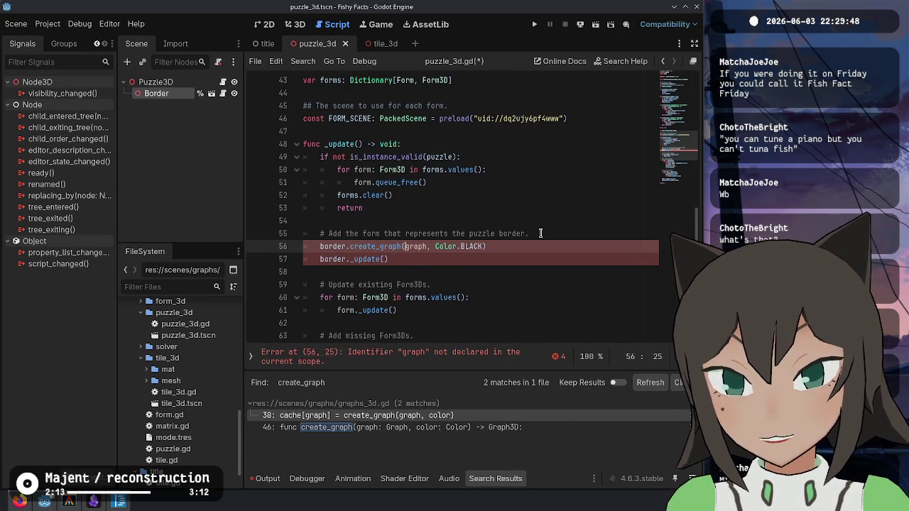
- Move graph into border._update(graph), drop the create_graph line, and jump to _update's definition
{"action": "key", "text": "ctrl+shift+Right"}
{"action": "key", "text": "ctrl+x"}
{"action": "key", "text": "Down"}
{"action": "key", "text": "Left"}
{"action": "key", "text": "ctrl+v"}
{"action": "key", "text": "Up"}
{"action": "key", "text": "End"}
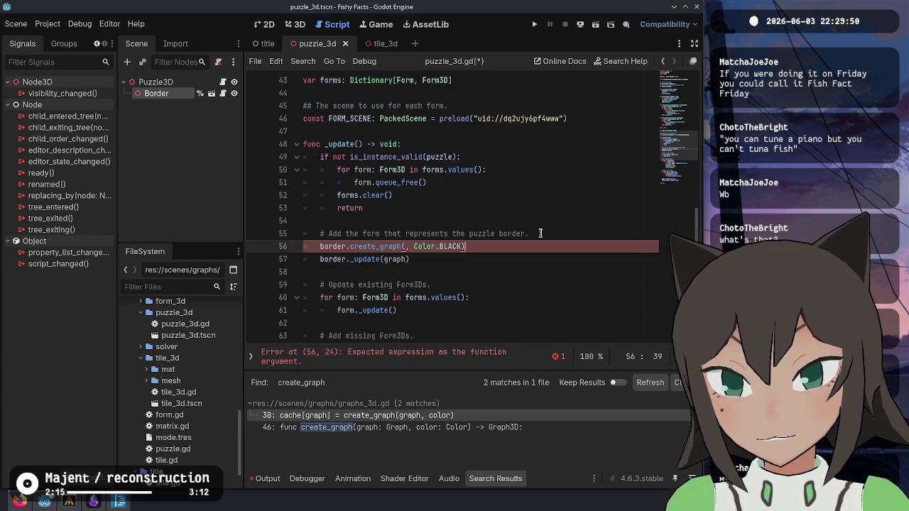
{"action": "key", "text": "ctrl+shift+k"}
{"action": "type", "text": ","}
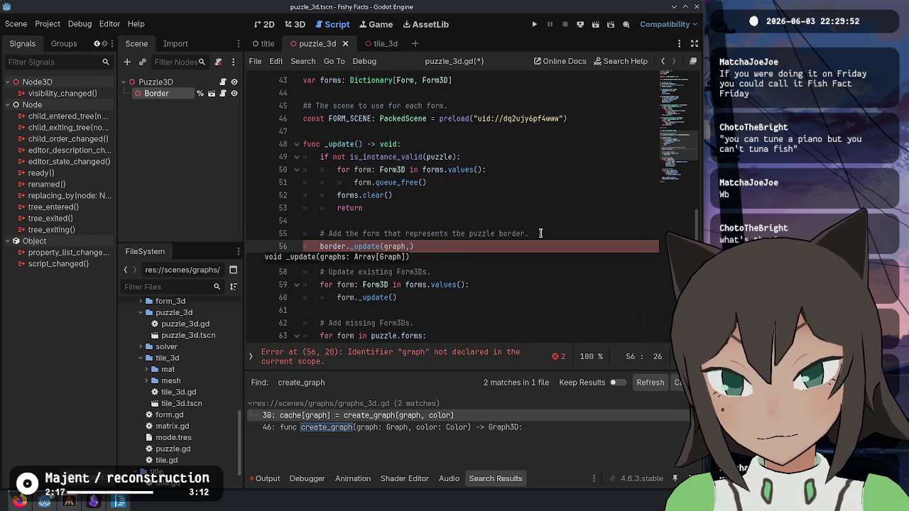
{"action": "left_click", "coordinate": [363, 246], "text": "ctrl"}
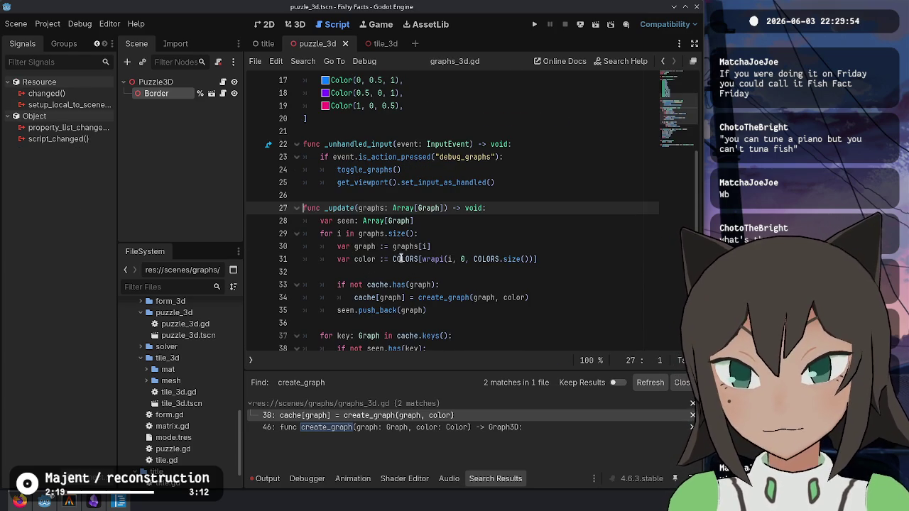
{"action": "scroll", "coordinate": [431, 228], "scroll_direction": "up", "scroll_amount": 5}
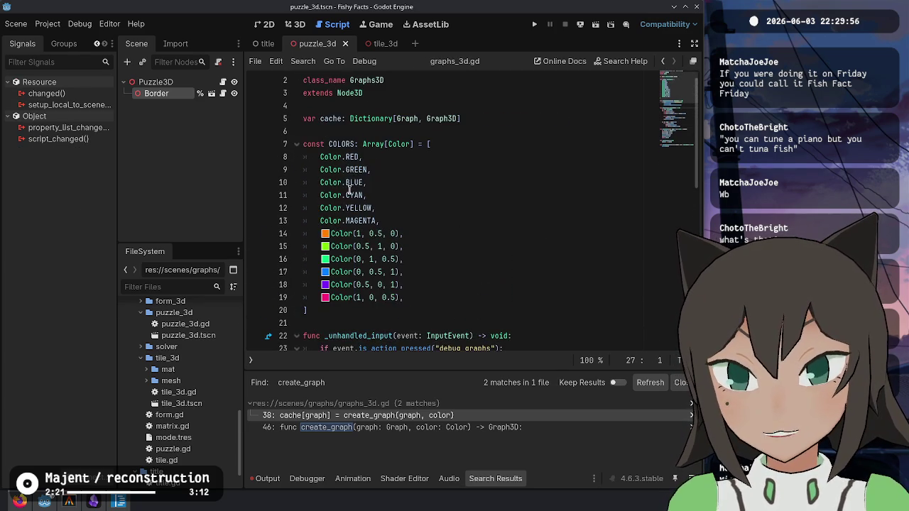
- Add Color.BLACK as the first entry of the COLORS array in graphs_3d.gd and save
{"action": "double_click", "coordinate": [347, 157]}
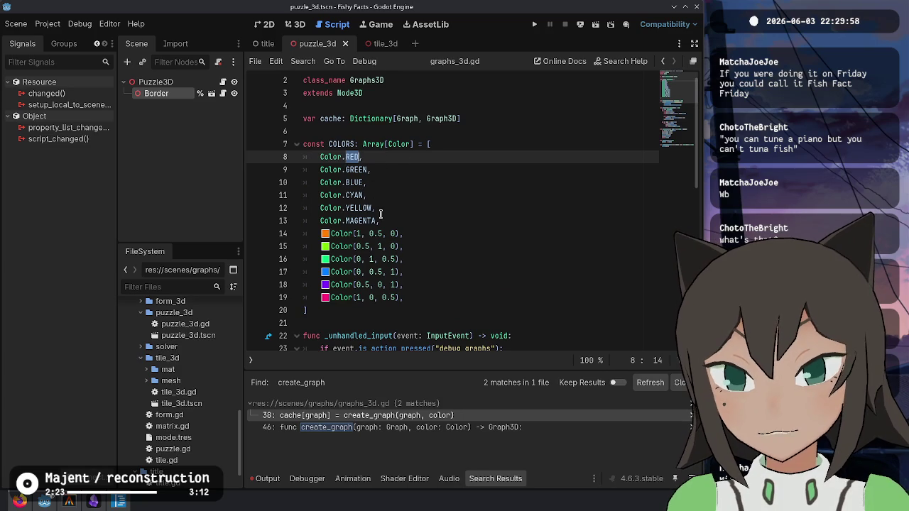
{"action": "left_click", "coordinate": [381, 210]}
{"action": "left_click", "coordinate": [455, 145]}
{"action": "key", "text": "Return"}
{"action": "type", "text": "C"}
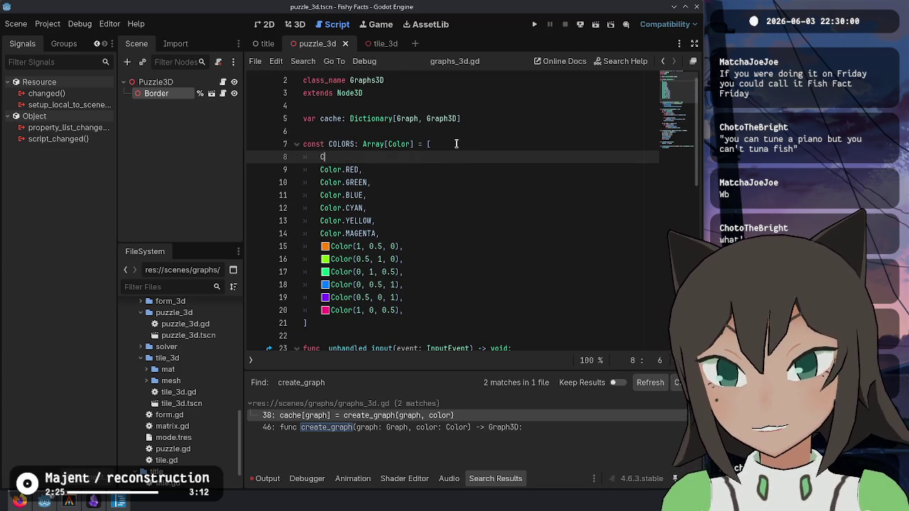
{"action": "type", "text": "olor.BLACK,"}
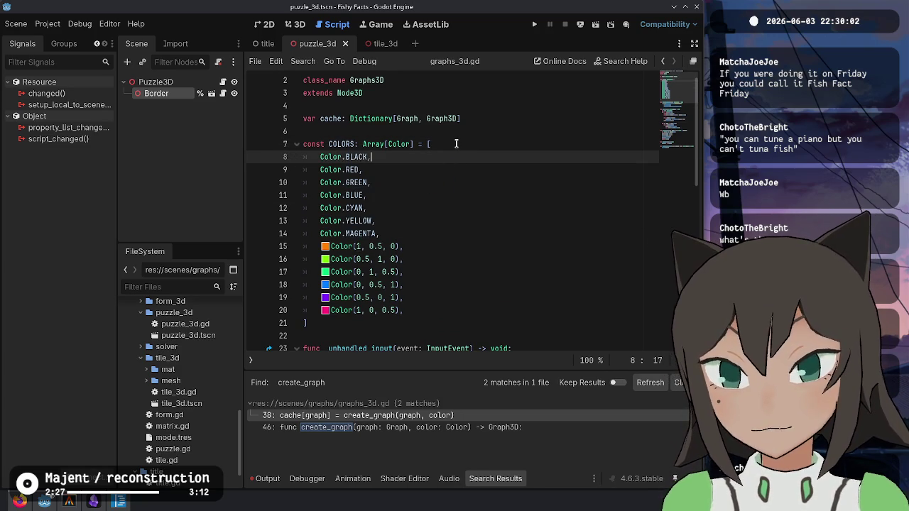
{"action": "key", "text": "ctrl+s"}
- Check the new Color.BLACK entry, then go back to puzzle_3d.gd
{"action": "left_click", "coordinate": [562, 325]}
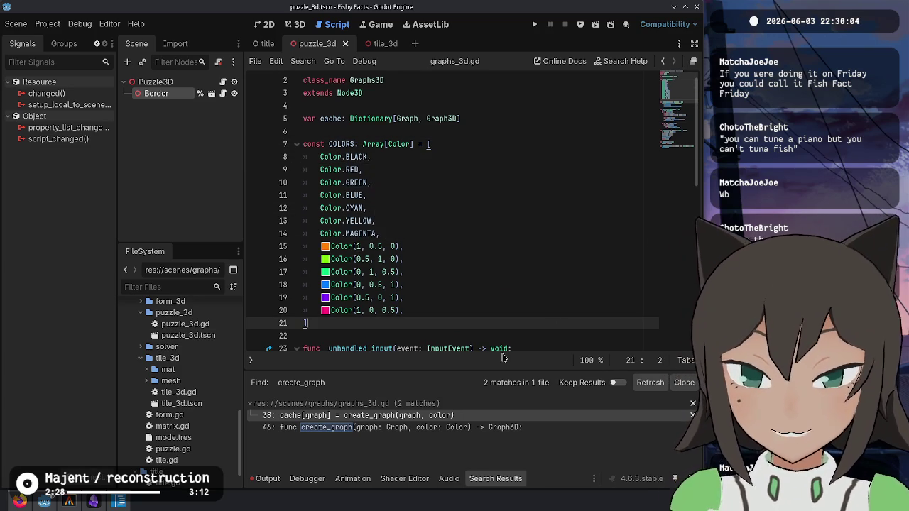
{"action": "left_click", "coordinate": [578, 149]}
{"action": "left_click", "coordinate": [517, 238]}
{"action": "left_click", "coordinate": [482, 186]}
{"action": "left_click", "coordinate": [490, 163]}
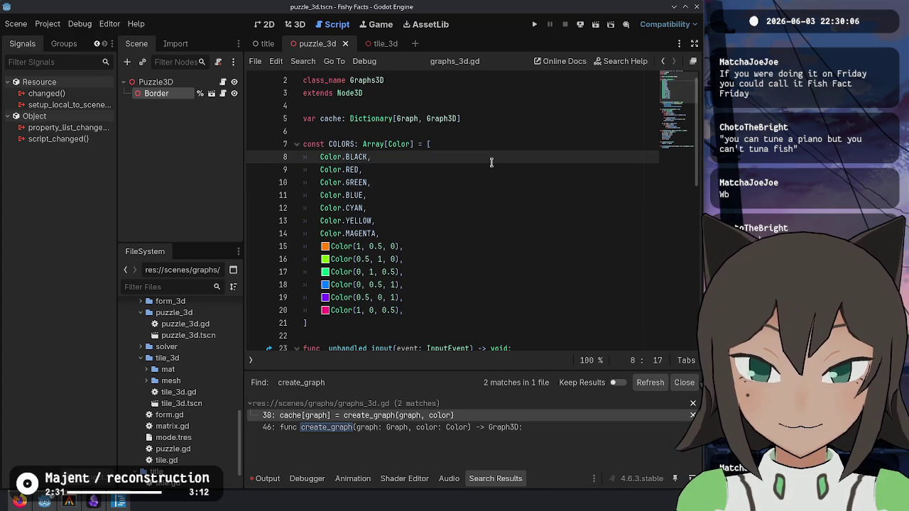
{"action": "key", "text": "alt+Left"}
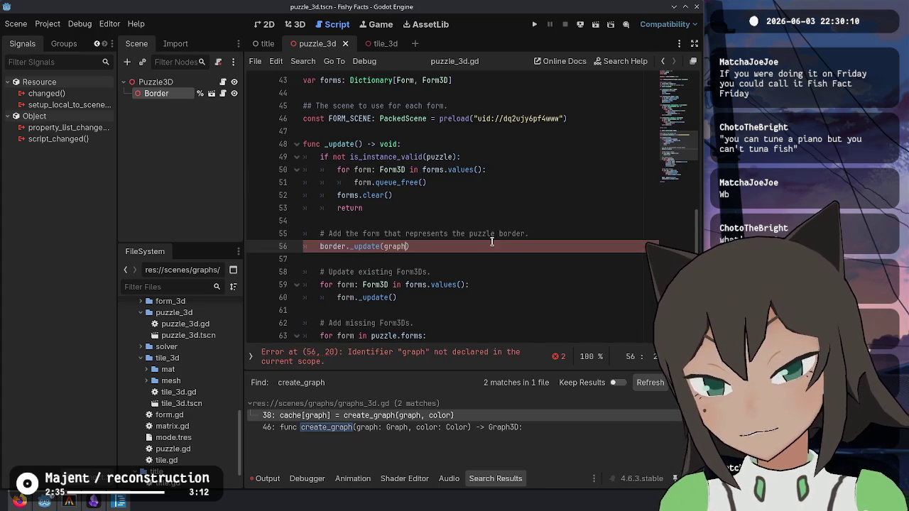
- Open a blank line above border._update, check its definition, and clear its argument
{"action": "key", "text": "ctrl+shift+Return"}
{"action": "key", "text": "Down"}
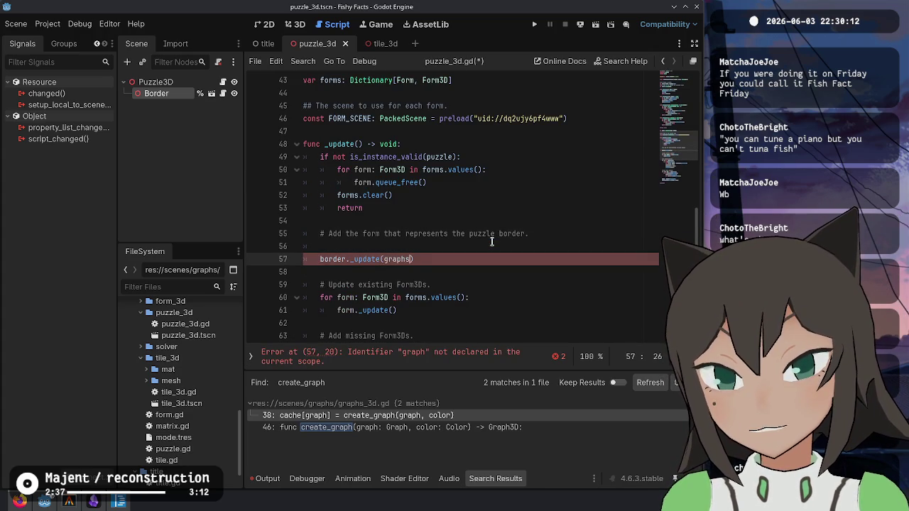
{"action": "left_click", "coordinate": [365, 260], "text": "ctrl"}
{"action": "key", "text": "alt+Left"}
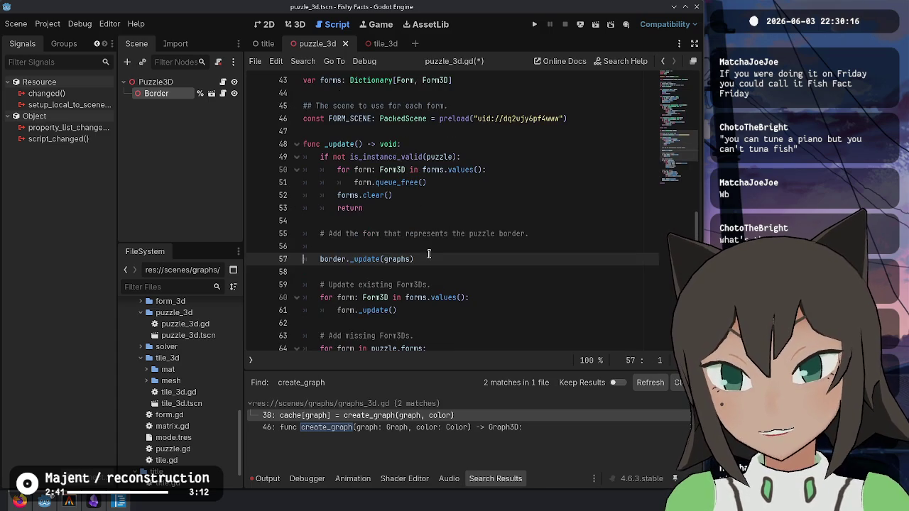
{"action": "left_click", "coordinate": [429, 254]}
{"action": "scroll", "coordinate": [426, 270], "scroll_direction": "up", "scroll_amount": 12}
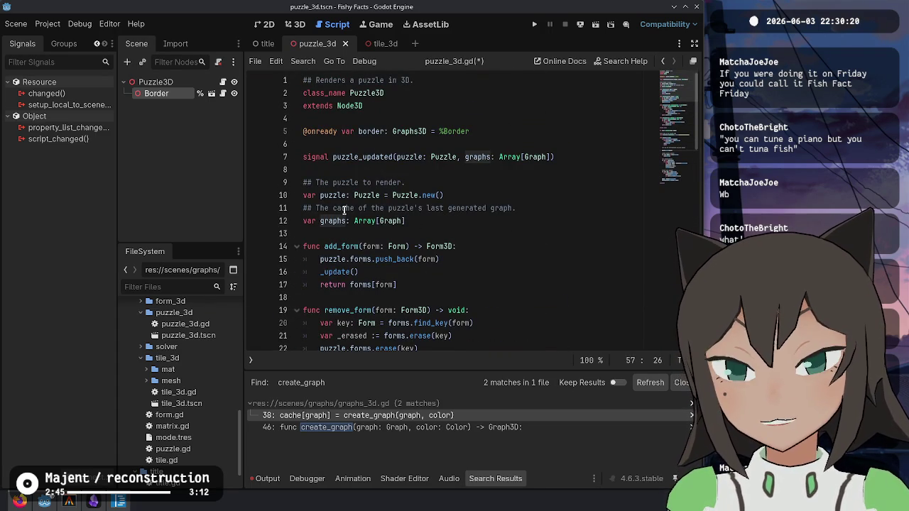
{"action": "scroll", "coordinate": [426, 235], "scroll_direction": "down", "scroll_amount": 15}
{"action": "scroll", "coordinate": [479, 252], "scroll_direction": "up", "scroll_amount": 2}
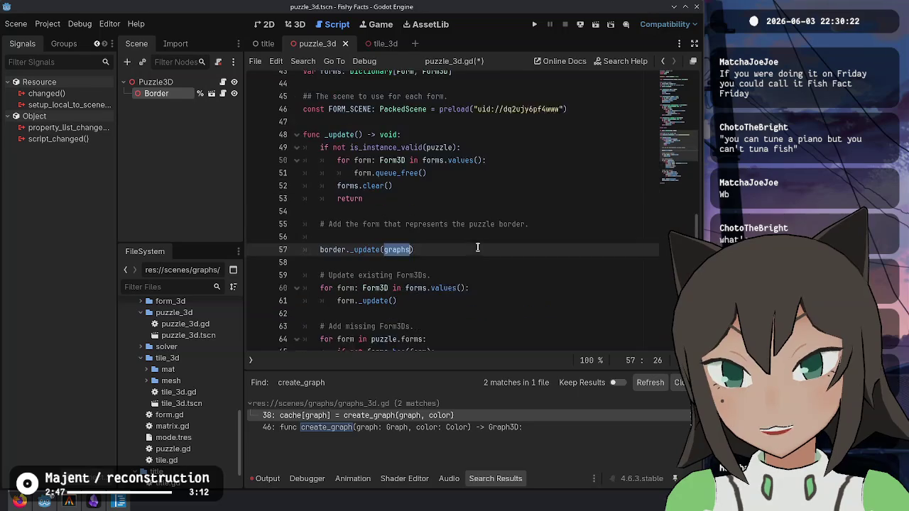
{"action": "key", "text": "BackSpace"}
- Declare border_graphs := Array[Graph].new() on the blank line above the update call
{"action": "left_click", "coordinate": [477, 247]}
{"action": "type", "text": "var b"}
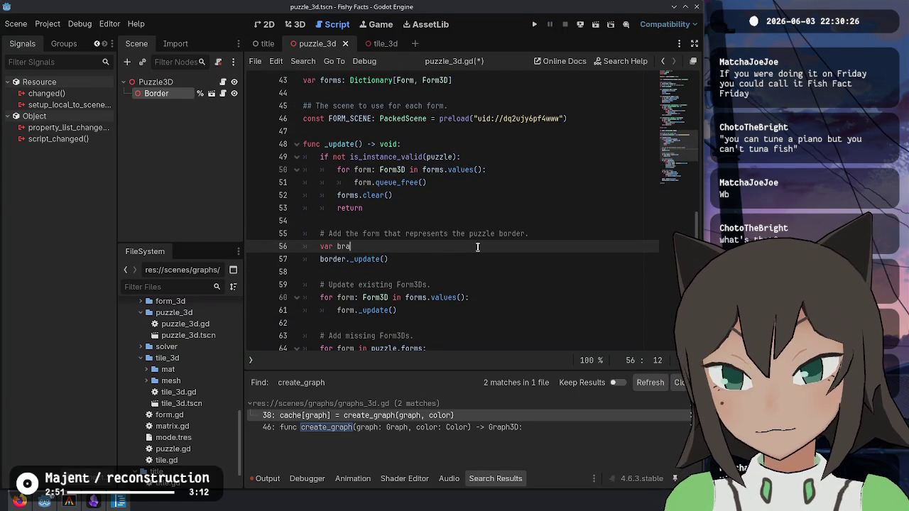
{"action": "type", "text": "order_graphs :="}
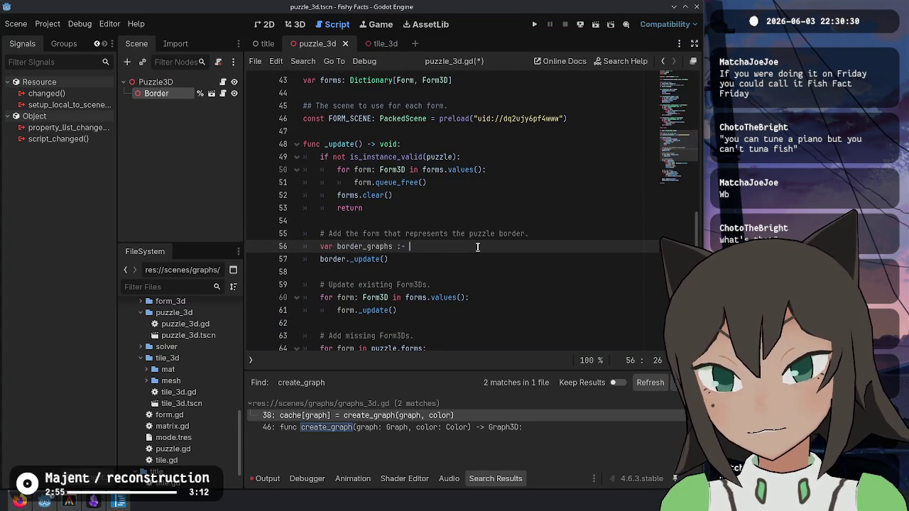
{"action": "type", "text": " Graphs.new()"}
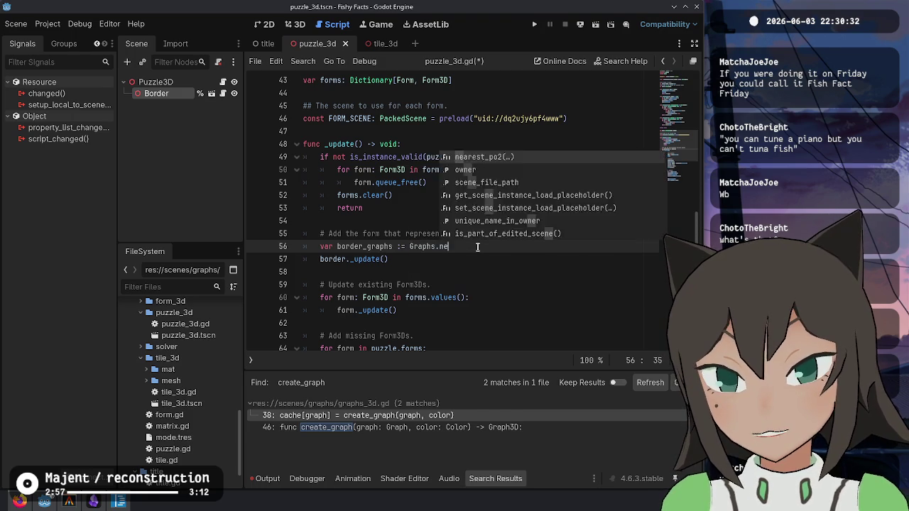
{"action": "key", "text": "Return"}
{"action": "type", "text": "border_"}
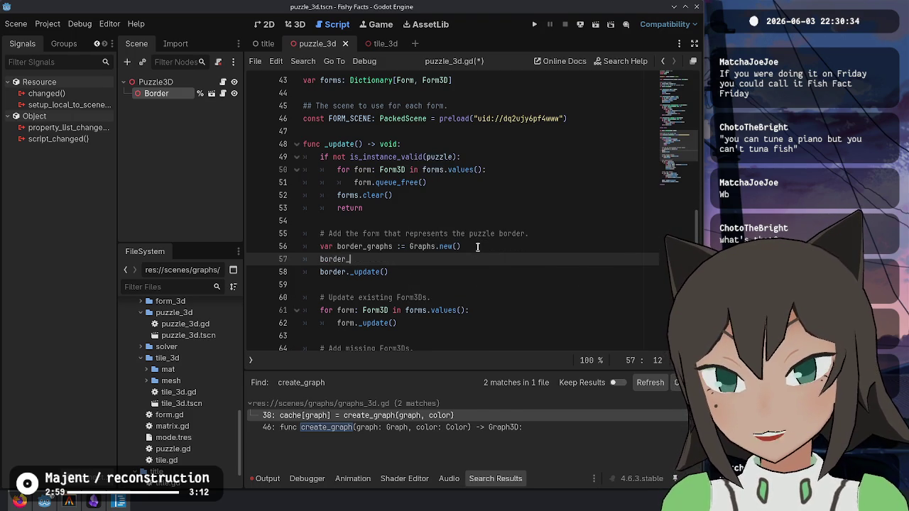
{"action": "type", "text": "graphs."}
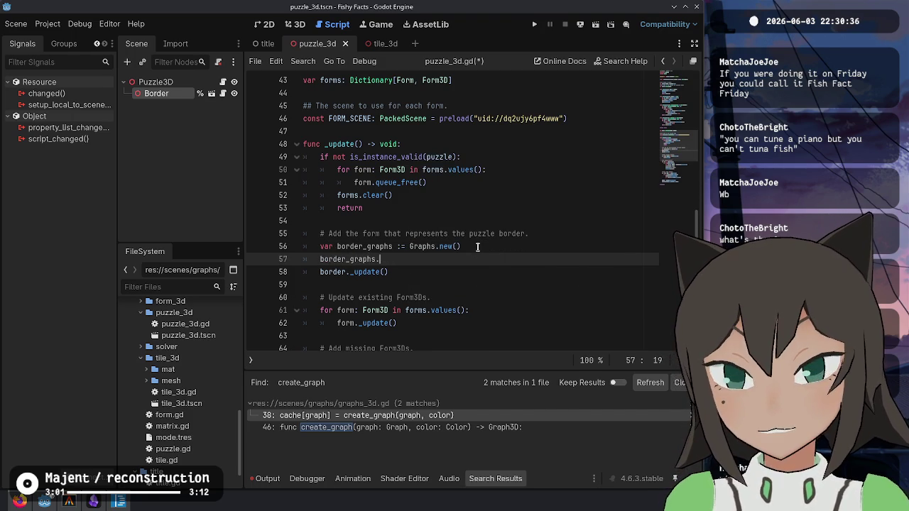
{"action": "key", "text": "BackSpace"}
{"action": "key", "text": "Up"}
{"action": "key", "text": "ctrl+Right"}
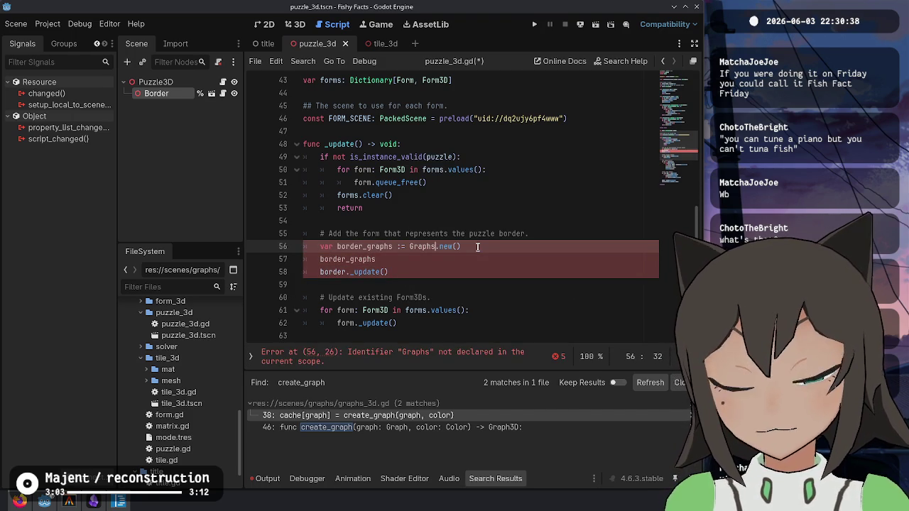
{"action": "type", "text": "Array["}
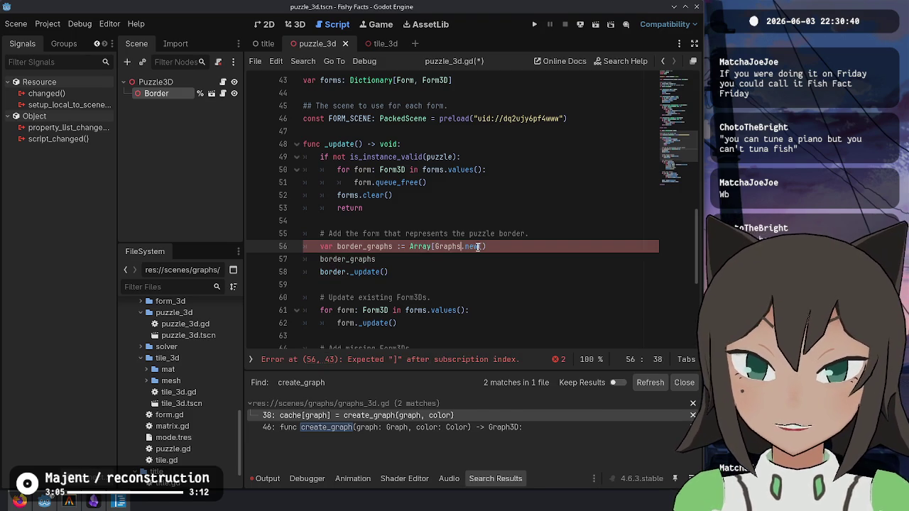
{"action": "key", "text": "ctrl+Right"}
{"action": "key", "text": "BackSpace"}
{"action": "type", "text": "]"}
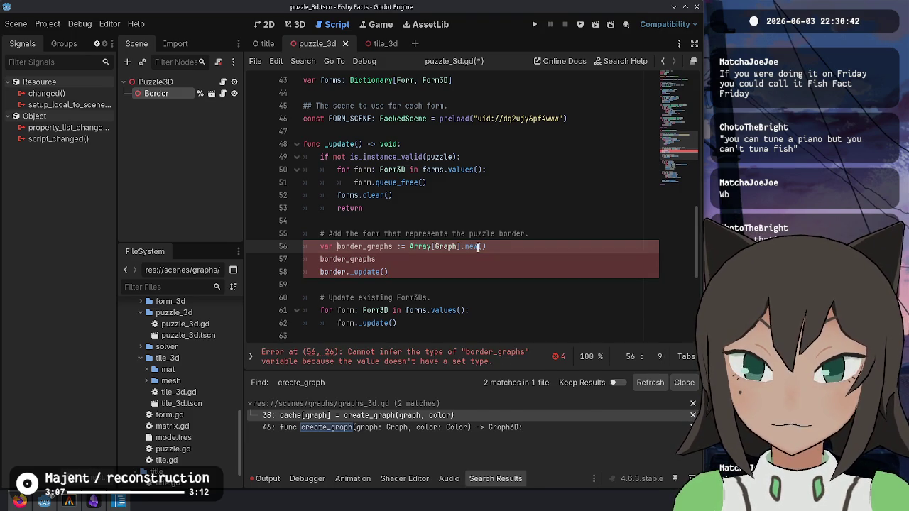
- Rename the variable to border_graph, pass it into border._update(), and drop .new()
{"action": "key", "text": "BackSpace"}
{"action": "key", "text": "ctrl+shift+Left"}
{"action": "key", "text": "ctrl+c"}
{"action": "key", "text": "Down"}
{"action": "key", "text": "Down"}
{"action": "key", "text": "End"}
{"action": "key", "text": "Left"}
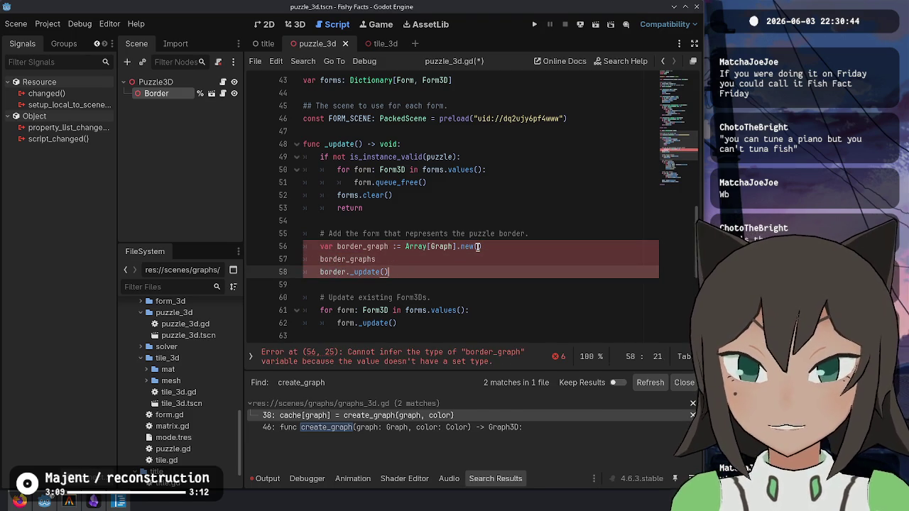
{"action": "key", "text": "ctrl+v"}
{"action": "key", "text": "Up"}
{"action": "left_click", "coordinate": [478, 246]}
{"action": "key", "text": "BackSpace"}
{"action": "key", "text": "BackSpace"}
{"action": "key", "text": "BackSpace"}
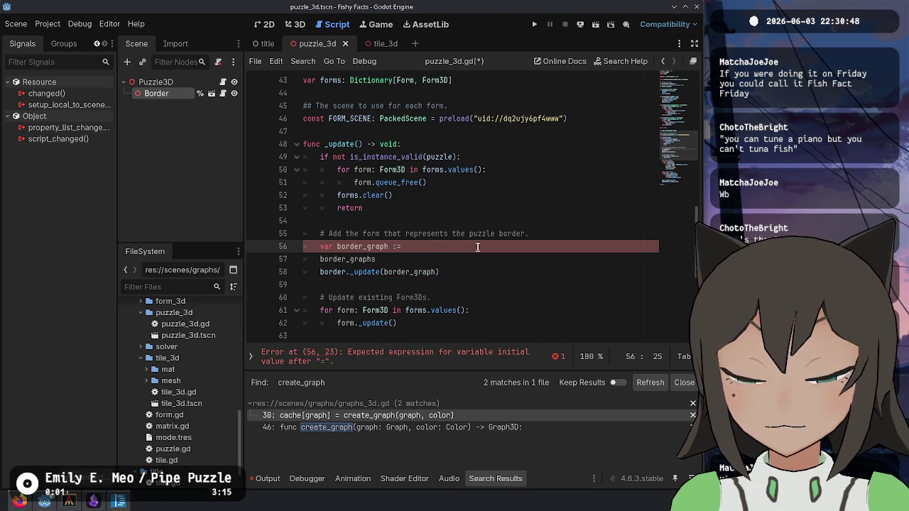
- Rewrite the declaration as var border_graph: Array[Graph] = [ ] with brackets on separate lines
{"action": "type", "text": ".new("}
{"action": "key", "text": "BackSpace"}
{"action": "key", "text": "BackSpace"}
{"action": "key", "text": "BackSpace"}
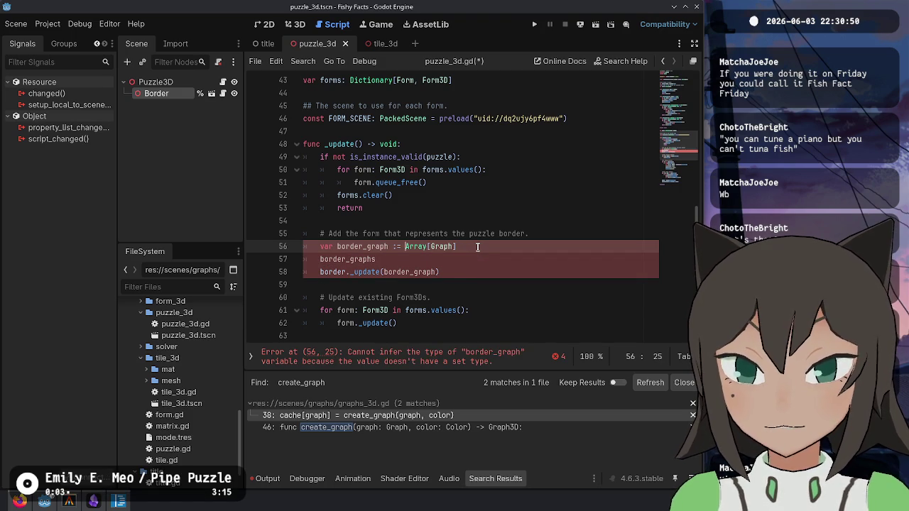
{"action": "key", "text": "BackSpace"}
{"action": "key", "text": "BackSpace"}
{"action": "key", "text": "Left"}
{"action": "key", "text": "BackSpace"}
{"action": "key", "text": "Right"}
{"action": "key", "text": "End"}
{"action": "type", "text": "="}
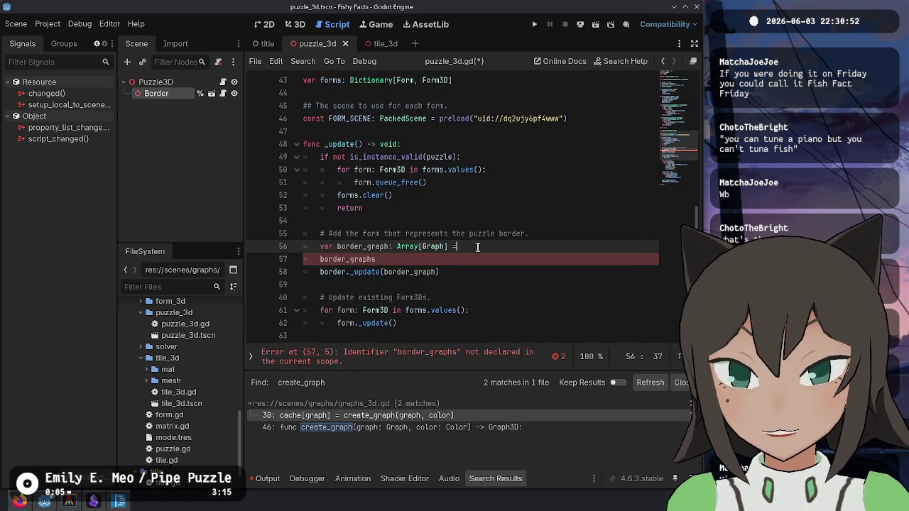
{"action": "key", "text": "Return"}
{"action": "key", "text": "BackSpace"}
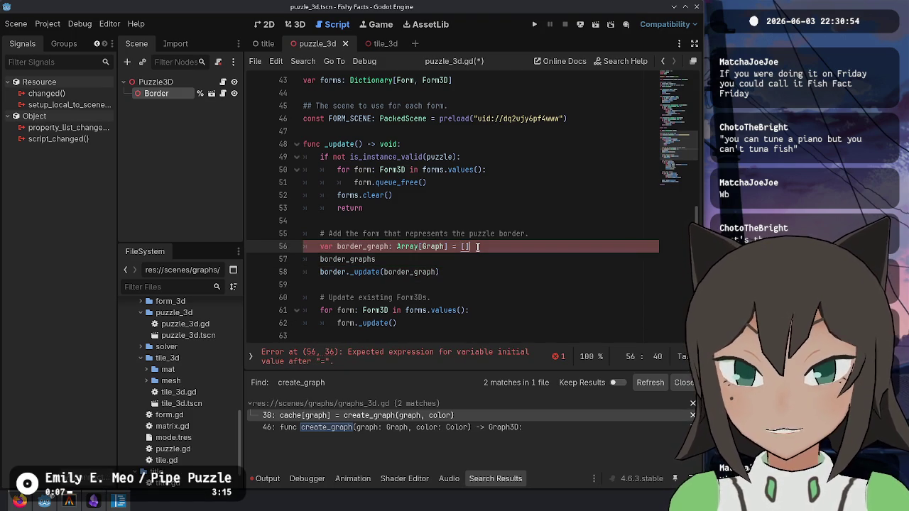
{"action": "key", "text": "Left"}
{"action": "key", "text": "Return"}
- Add a Graph.new(Link.new()) entry to the array and open a line above the declaration
{"action": "type", "text": "Graph"}
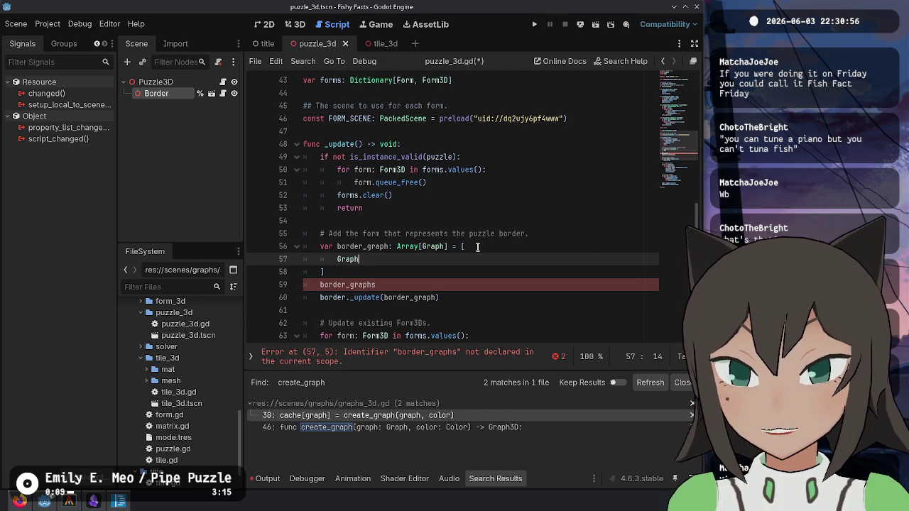
{"action": "type", "text": ".new()."}
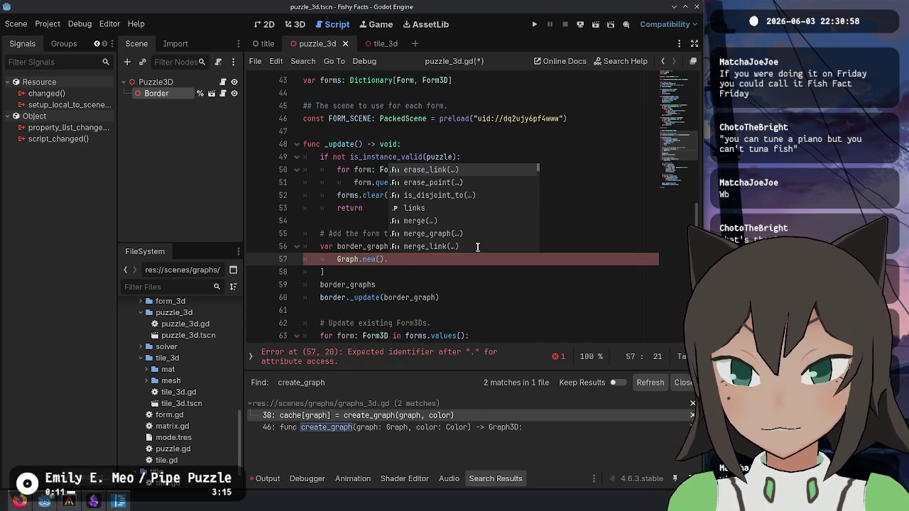
{"action": "type", "text": "ad"}
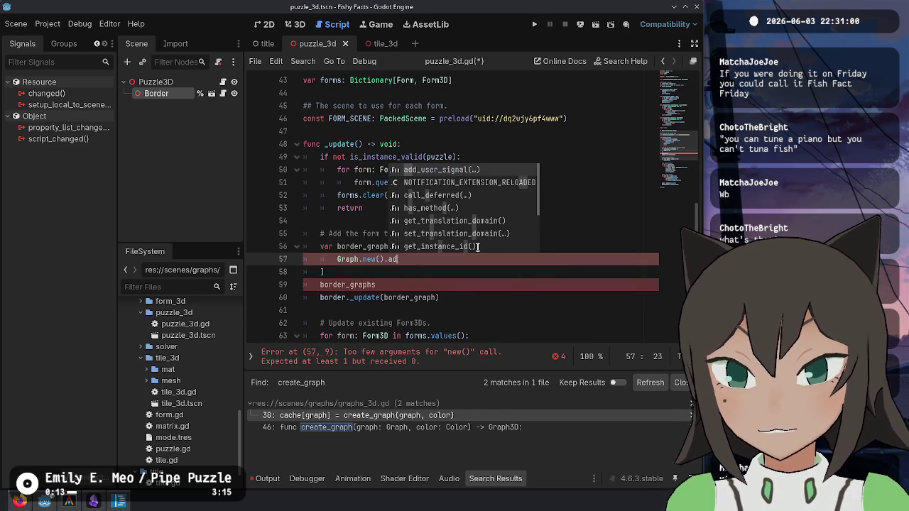
{"action": "key", "text": "BackSpace"}
{"action": "key", "text": "BackSpace"}
{"action": "type", "text": "lin"}
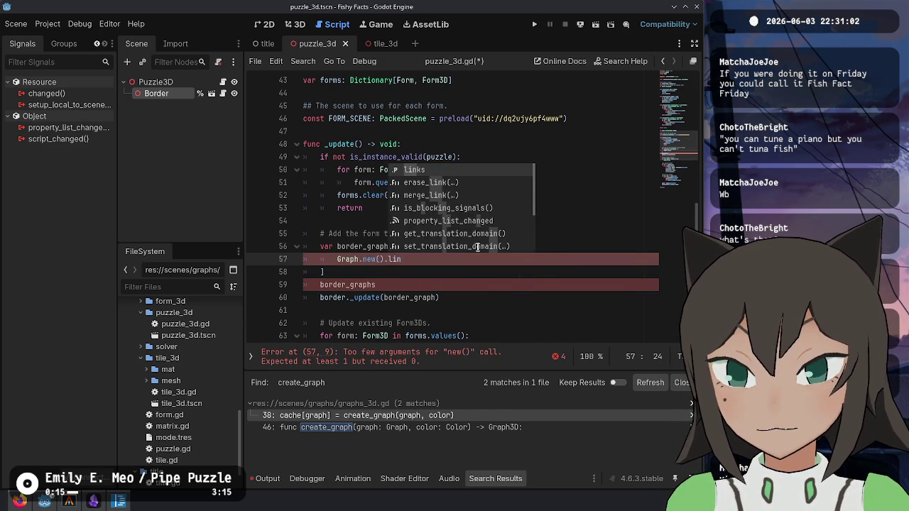
{"action": "key", "text": "BackSpace"}
{"action": "key", "text": "BackSpace"}
{"action": "key", "text": "BackSpace"}
{"action": "key", "text": "Escape"}
{"action": "type", "text": "Link.new"}
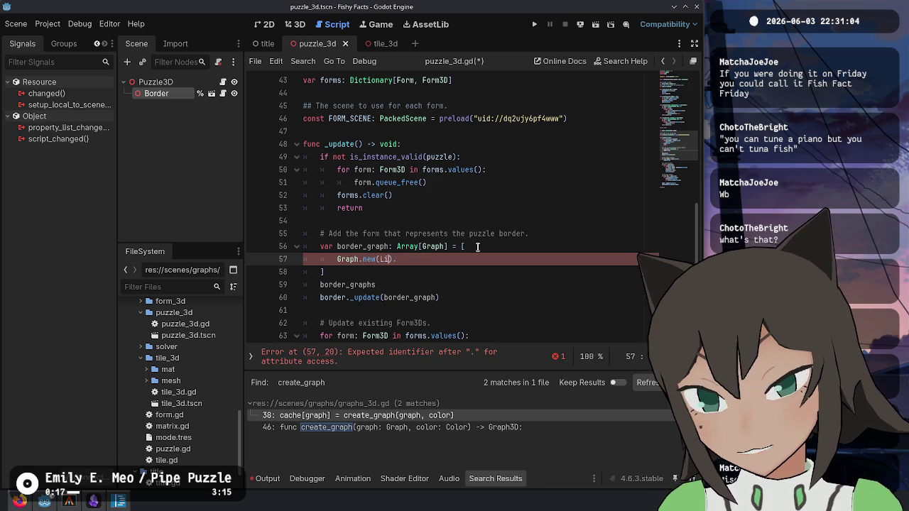
{"action": "type", "text": "("}
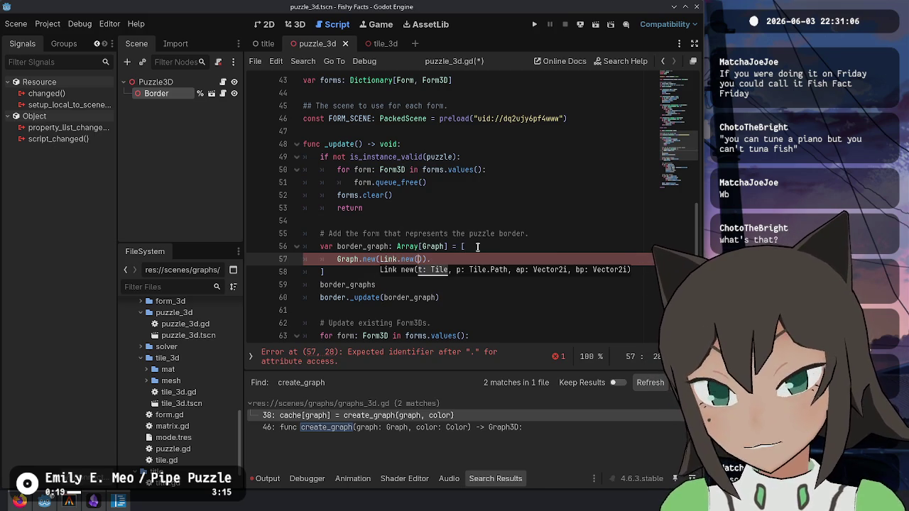
{"action": "left_click", "coordinate": [477, 247]}
{"action": "key", "text": "ctrl+shift+Return"}
{"action": "type", "text": "pu"}
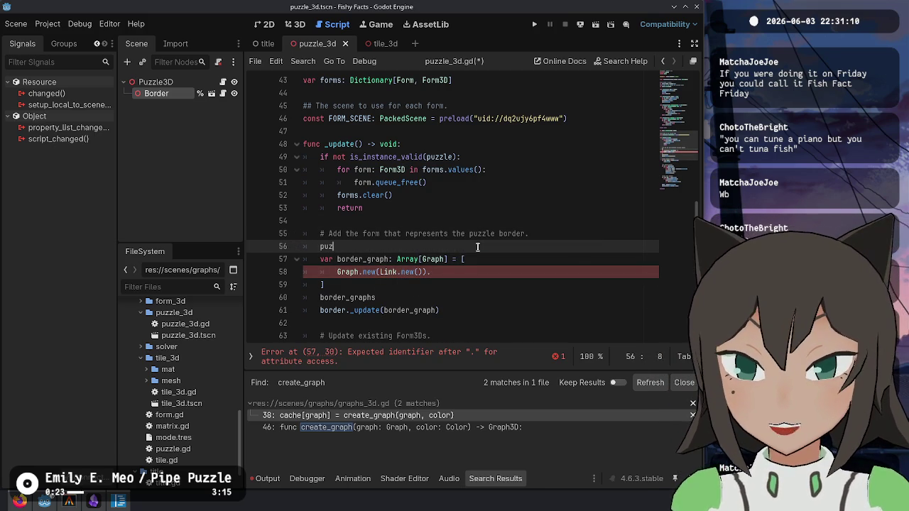
- Add var bounds := puzzle.get_bounds() above the array and start passing bounds into Link.new
{"action": "type", "text": "zle.bou"}
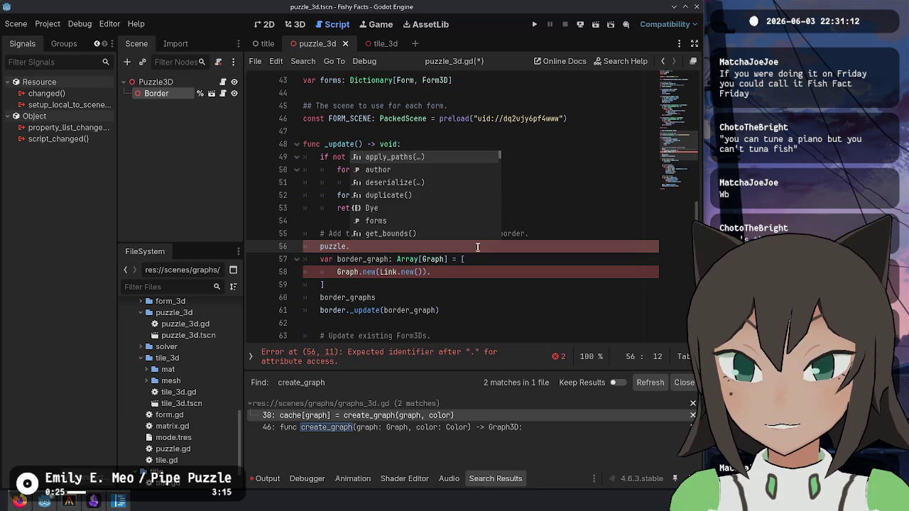
{"action": "key", "text": "Return"}
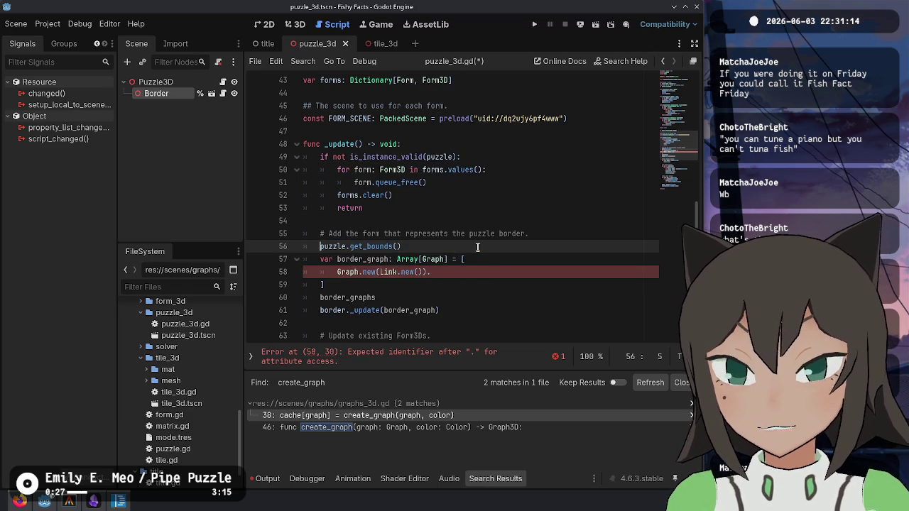
{"action": "type", "text": "var bounds :="}
{"action": "key", "text": "Down"}
{"action": "key", "text": "Down"}
{"action": "key", "text": "End"}
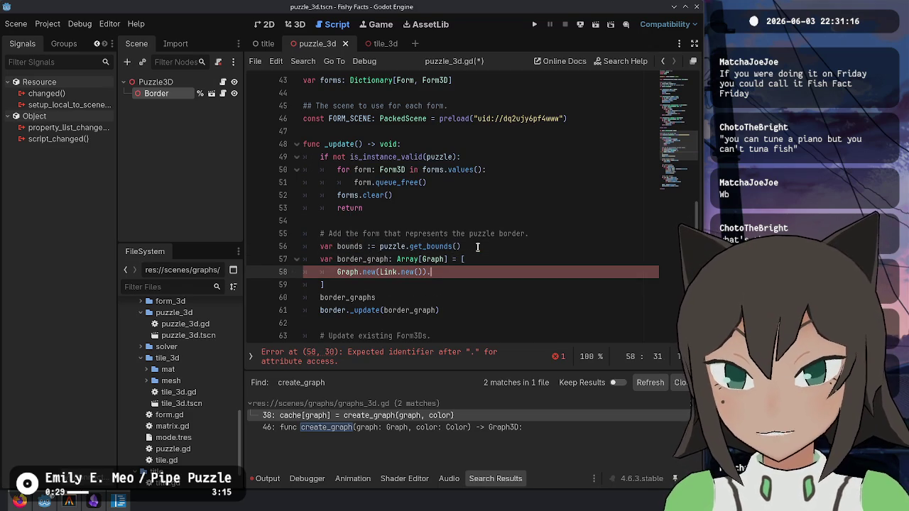
{"action": "key", "text": "Left"}
{"action": "key", "text": "Left"}
{"action": "key", "text": "Left"}
{"action": "type", "text": "bounds."}
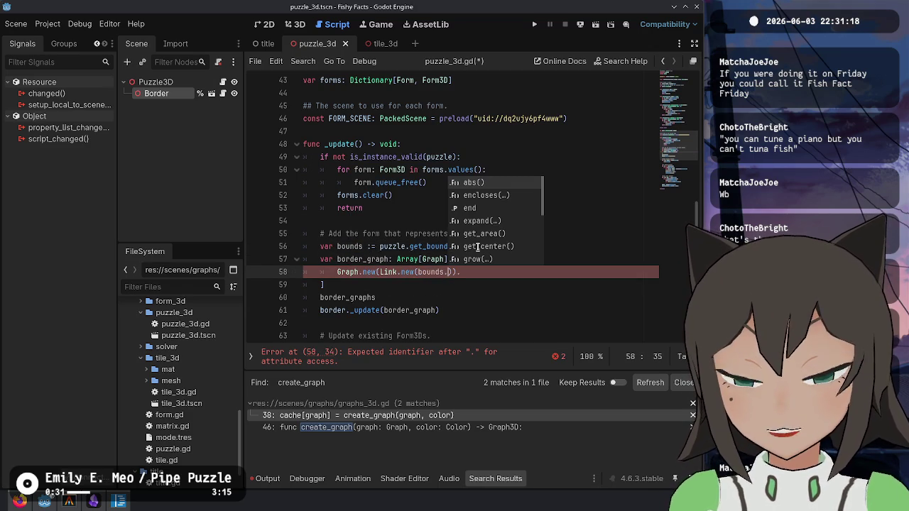
- Pass bounds.position and bounds.position + Vector2i.RIGHT * bounds.size.x as the Link.new points
{"action": "key", "text": "Down"}
{"action": "key", "text": "Down"}
{"action": "key", "text": "Down"}
{"action": "key", "text": "Escape"}
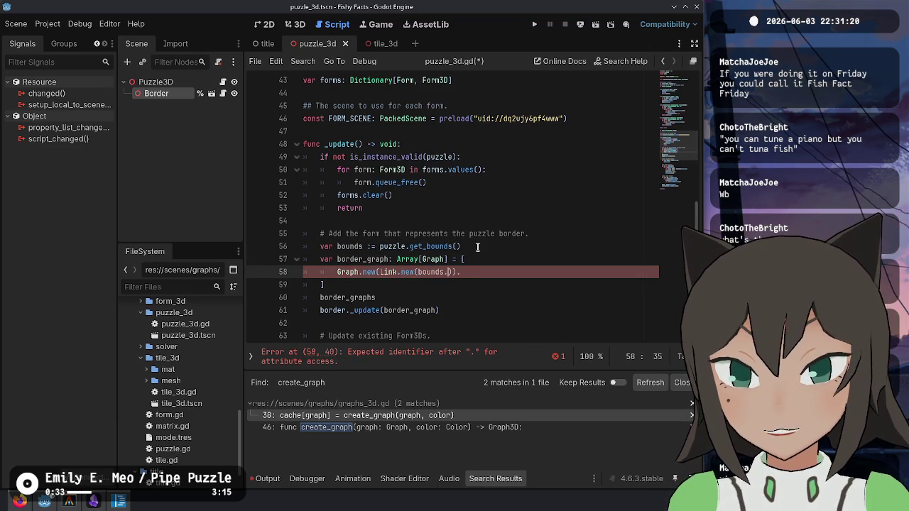
{"action": "key", "text": "ctrl+space"}
{"action": "key", "text": "Escape"}
{"action": "key", "text": "Left"}
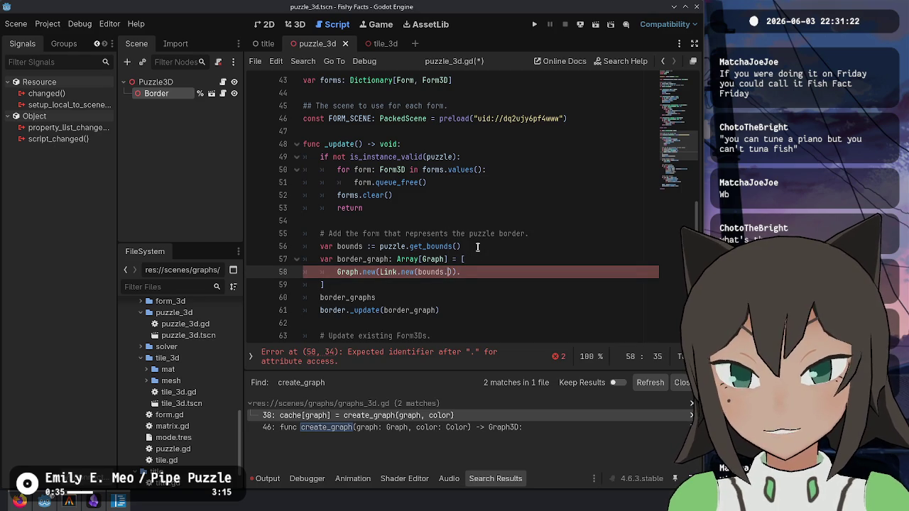
{"action": "key", "text": "ctrl+space"}
{"action": "key", "text": "Down"}
{"action": "key", "text": "Down"}
{"action": "key", "text": "Down"}
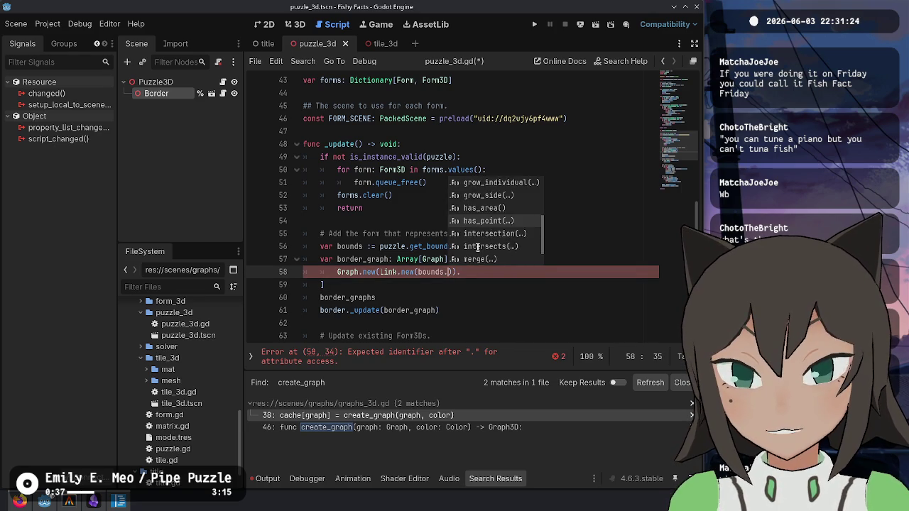
{"action": "key", "text": "Down"}
{"action": "key", "text": "Down"}
{"action": "key", "text": "Down"}
{"action": "key", "text": "Return"}
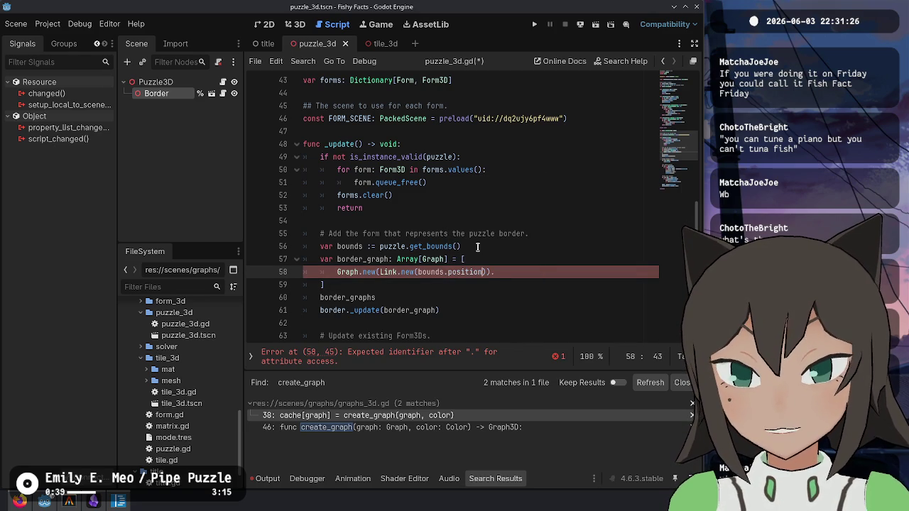
{"action": "type", "text": "bounds.p"}
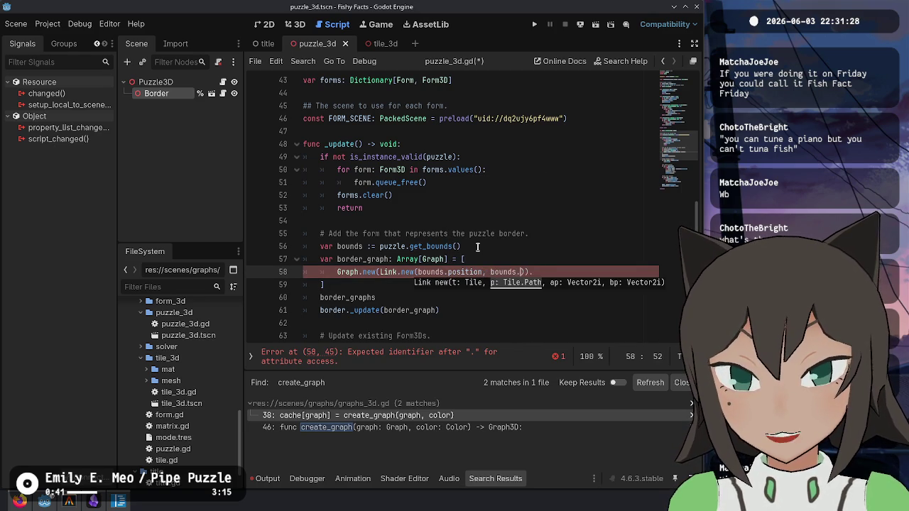
{"action": "type", "text": "osition + bounds."}
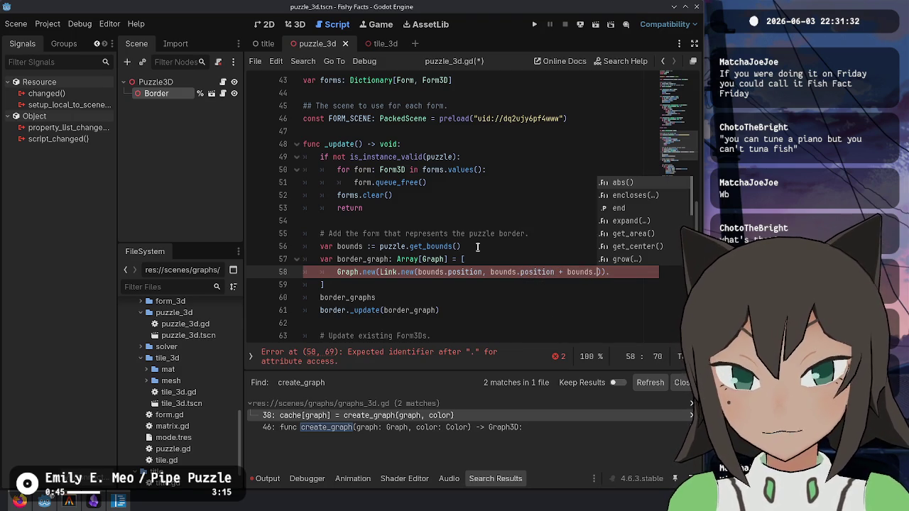
{"action": "key", "text": "Down"}
{"action": "key", "text": "Down"}
{"action": "key", "text": "Down"}
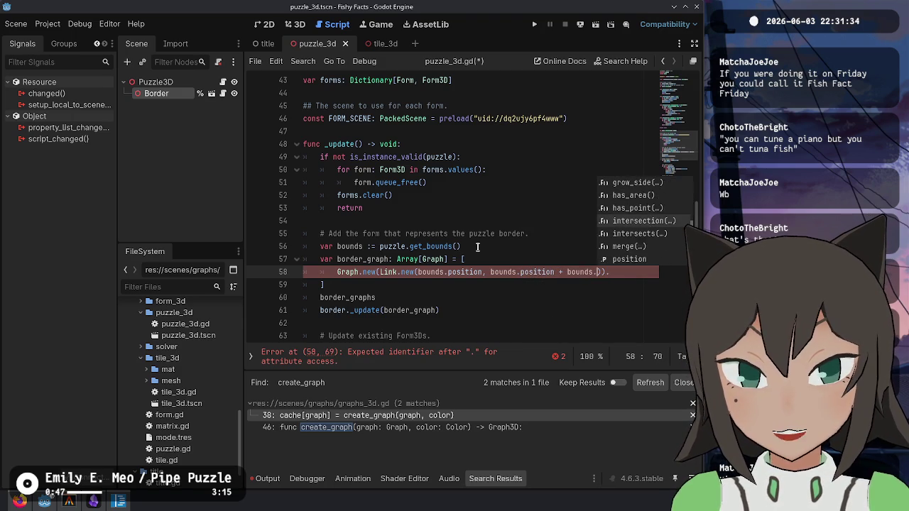
{"action": "key", "text": "Down"}
{"action": "key", "text": "Down"}
{"action": "key", "text": "Down"}
{"action": "key", "text": "Return"}
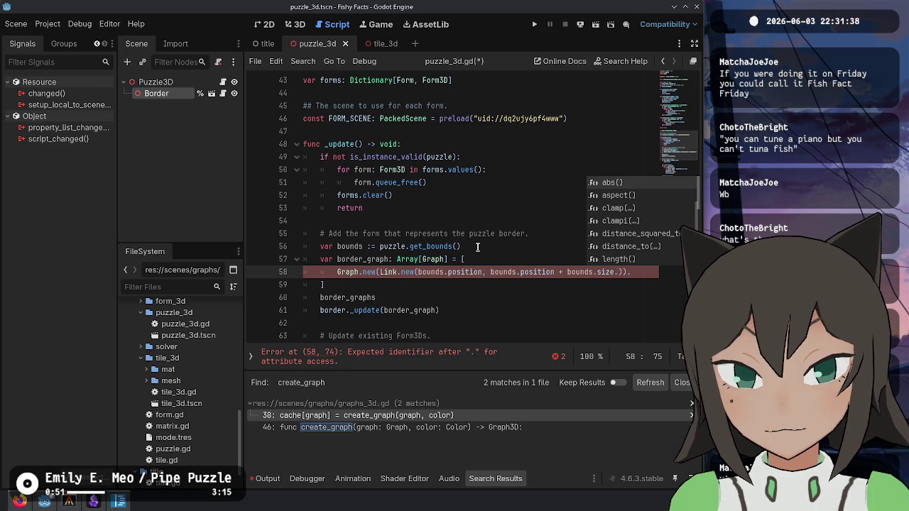
{"action": "type", "text": "x"}
{"action": "key", "text": "Left"}
{"action": "key", "text": "Left"}
{"action": "key", "text": "Left"}
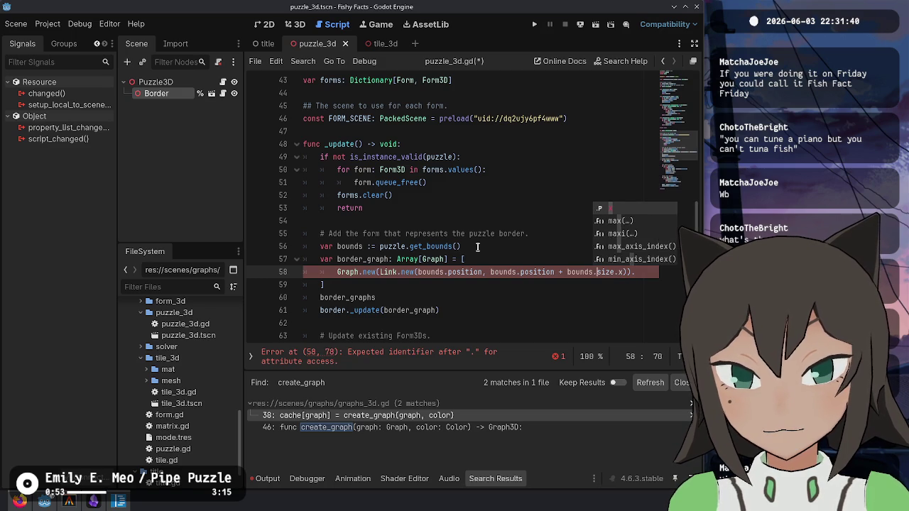
{"action": "type", "text": "Vector2i."}
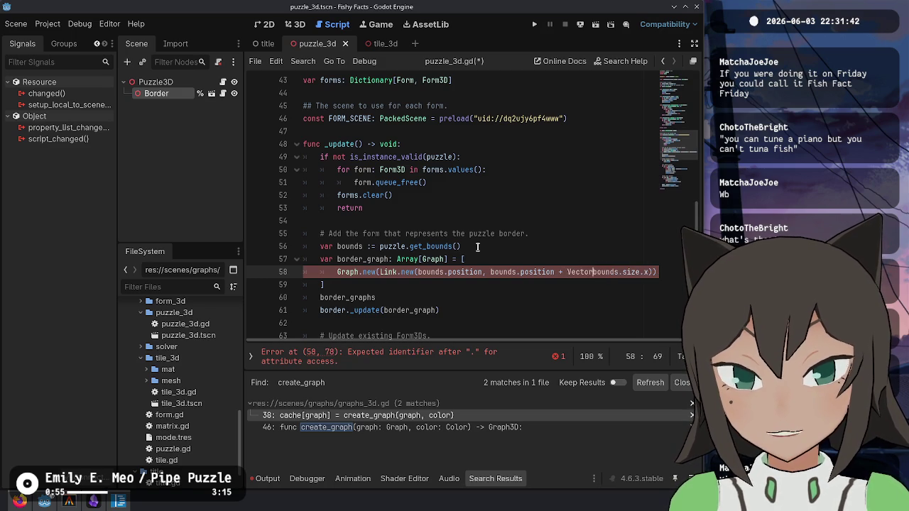
{"action": "type", "text": "RIGHT *"}
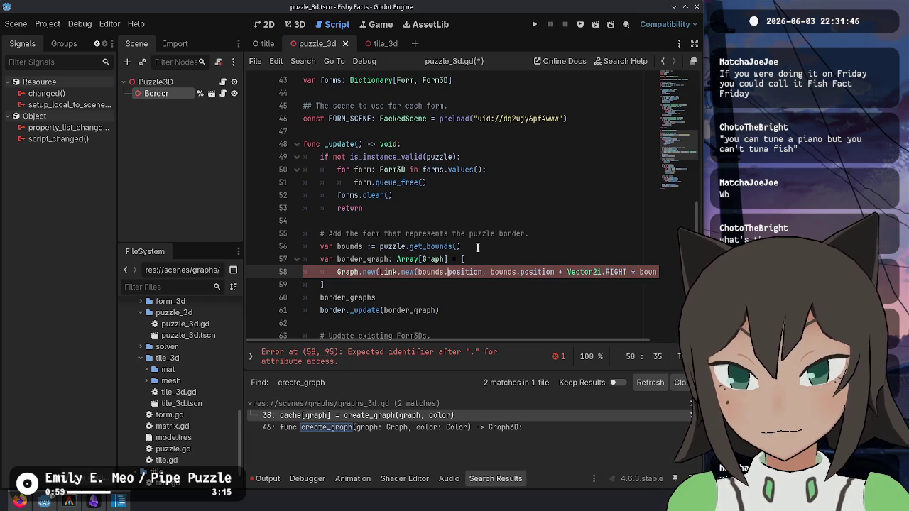
- Split the Link.new arguments onto separate lines and close the Graph.new entry with '),'
{"action": "key", "text": "Right"}
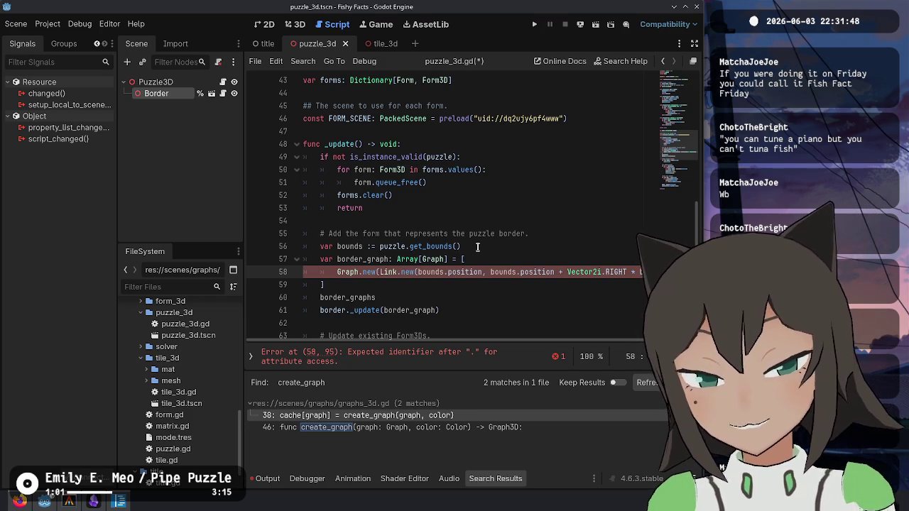
{"action": "key", "text": "Return"}
{"action": "key", "text": "End"}
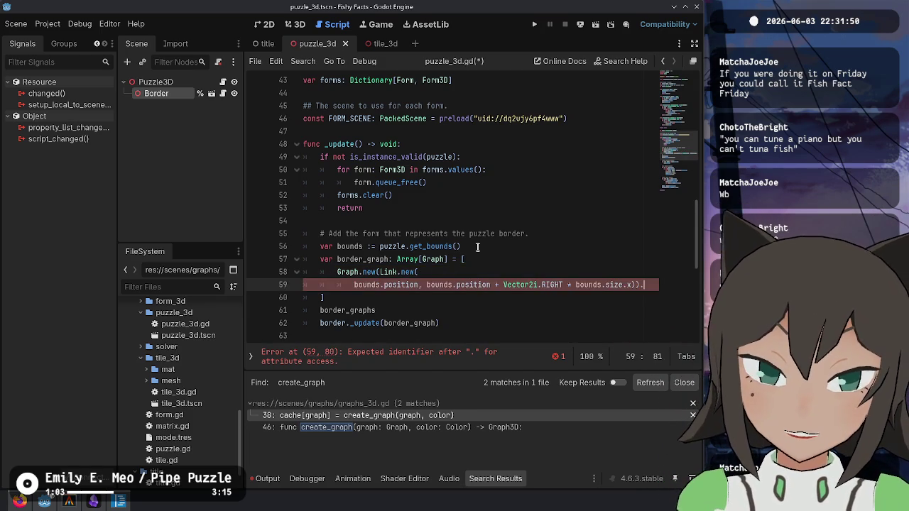
{"action": "key", "text": "Return"}
{"action": "key", "text": "Up"}
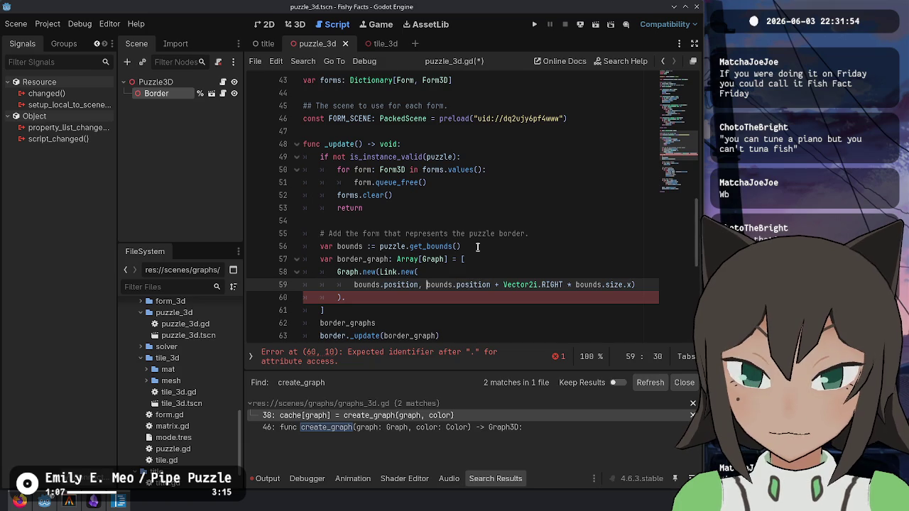
{"action": "key", "text": "Return"}
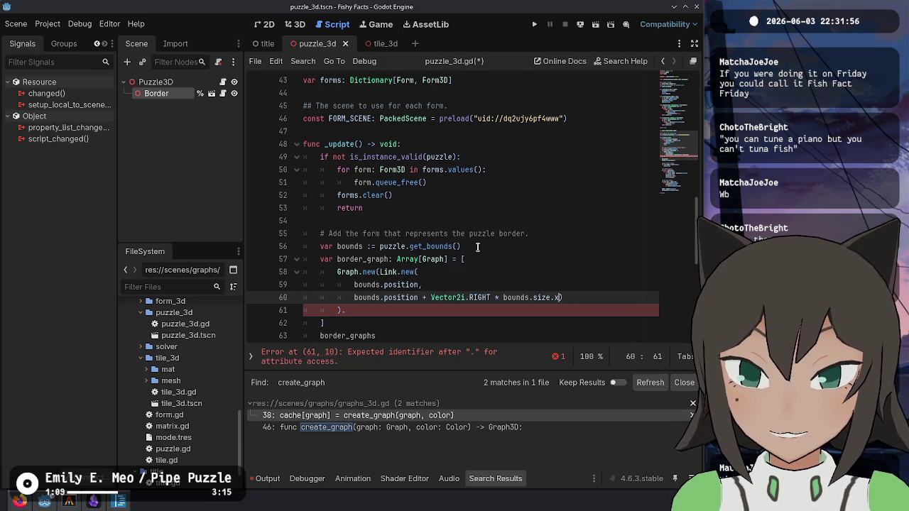
{"action": "key", "text": "Delete"}
{"action": "key", "text": "Down"}
{"action": "key", "text": "Home"}
{"action": "type", "text": ")"}
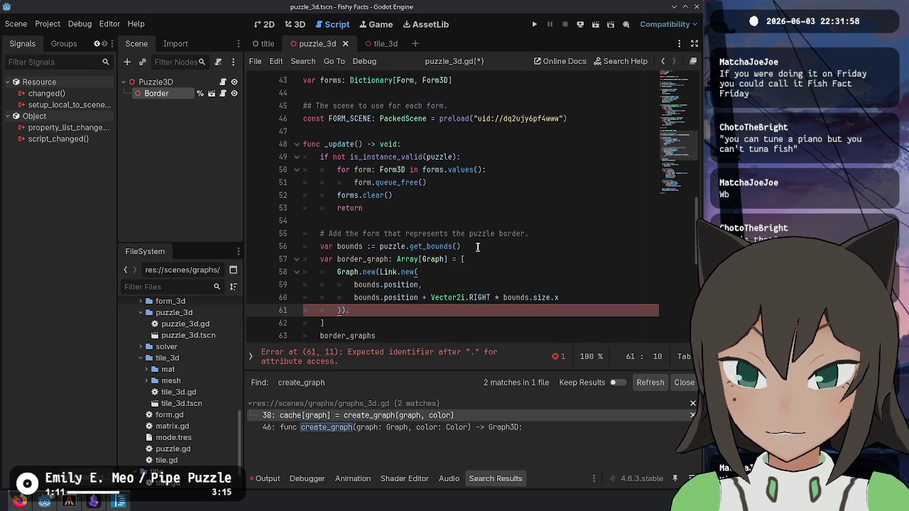
{"action": "key", "text": "BackSpace"}
{"action": "key", "text": "BackSpace"}
{"action": "type", "text": ","}
{"action": "key", "text": "Return"}
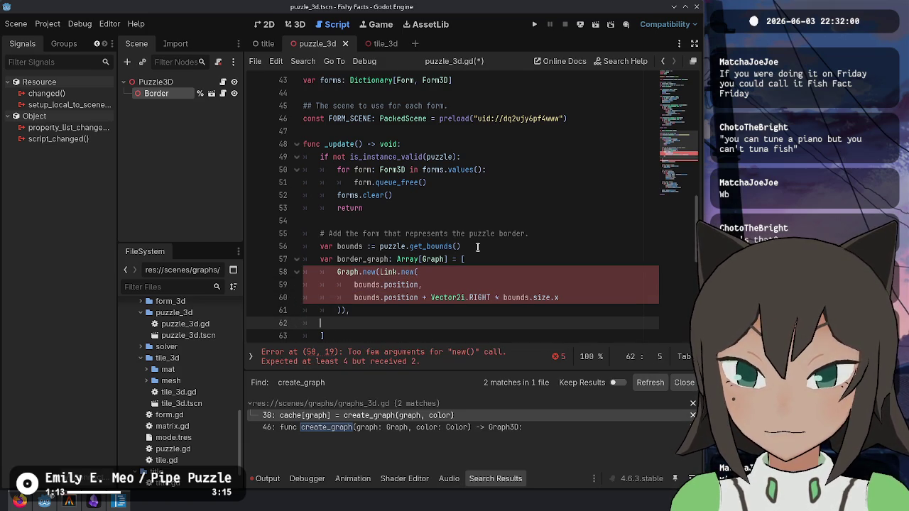
{"action": "key", "text": "BackSpace"}
{"action": "key", "text": "BackSpace"}
{"action": "key", "text": "Up"}
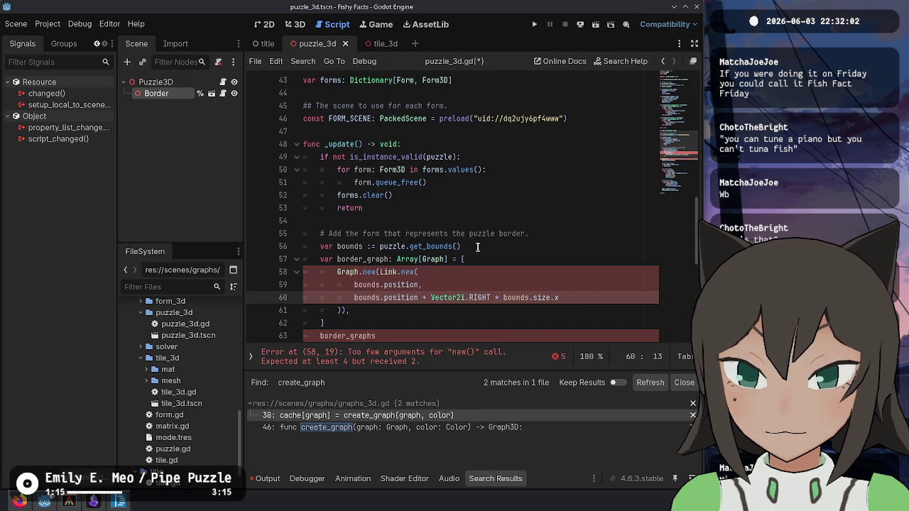
{"action": "key", "text": "Up"}
{"action": "key", "text": "Up"}
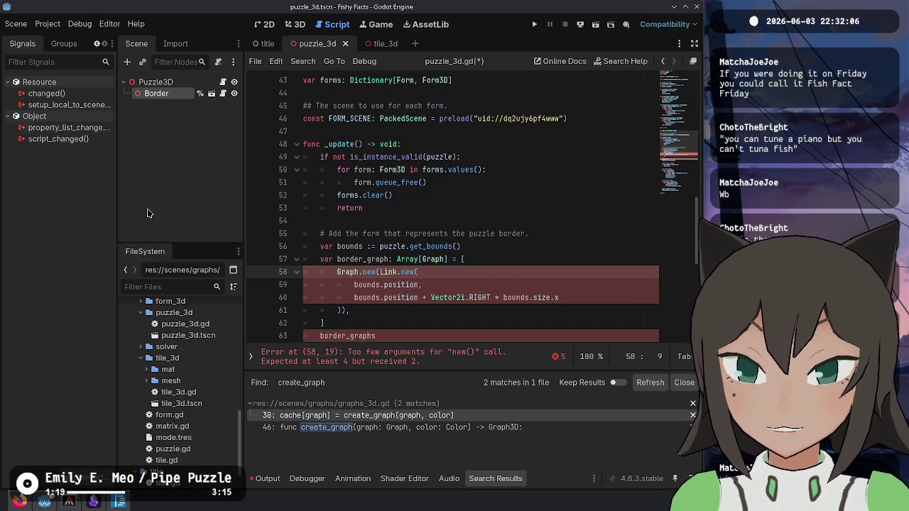
- Add null and Tile.Path.None as Link.new arguments, then select the Graph.new block
{"action": "left_click", "coordinate": [411, 272], "text": "ctrl"}
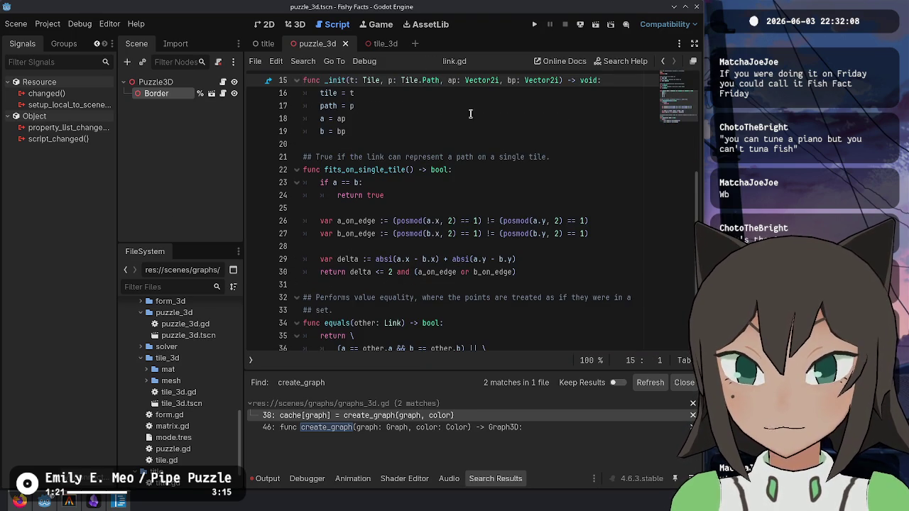
{"action": "key", "text": "alt+Left"}
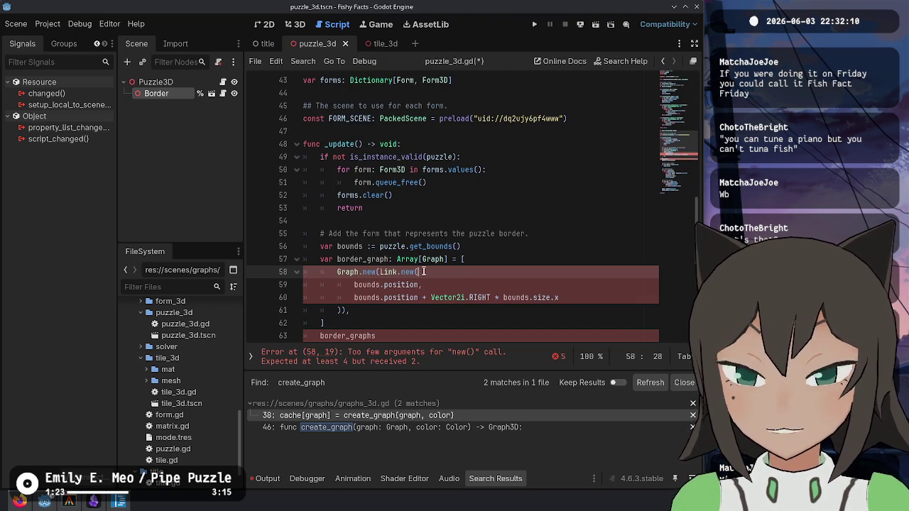
{"action": "type", "text": "ul"}
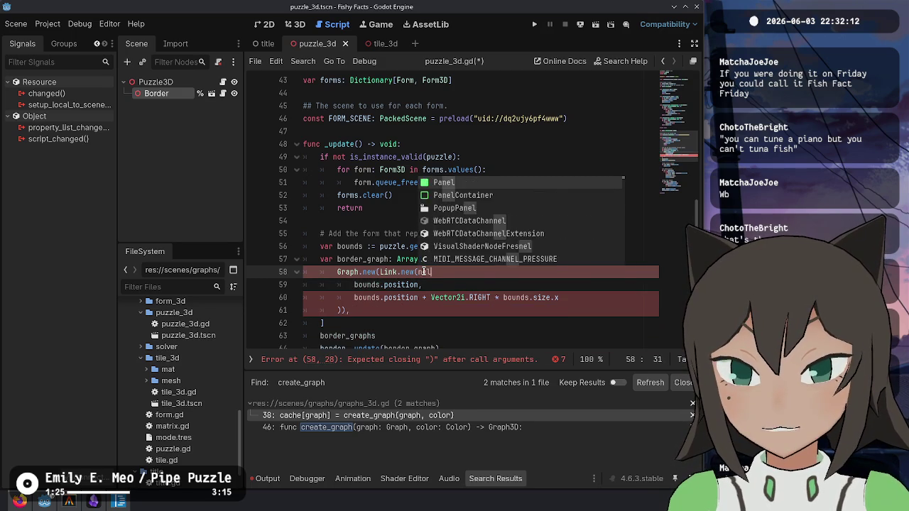
{"action": "type", "text": "l, Path"}
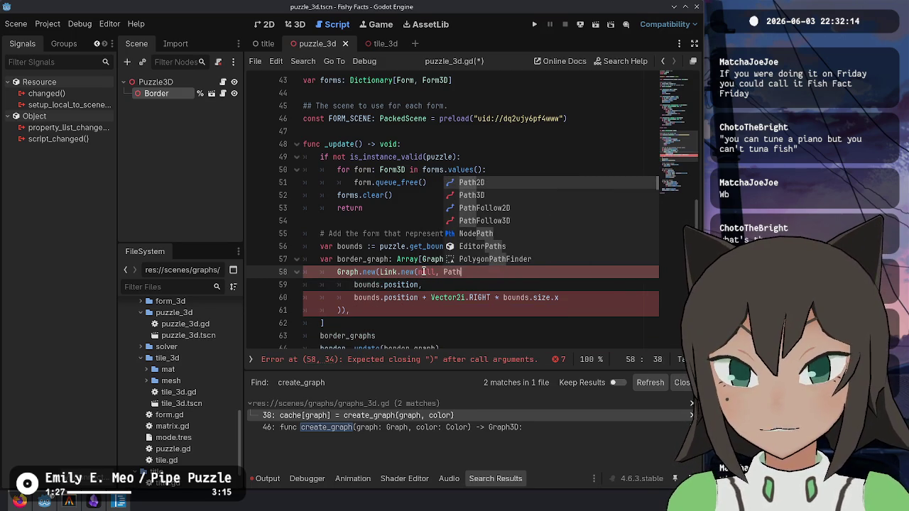
{"action": "type", "text": "Tile.P"}
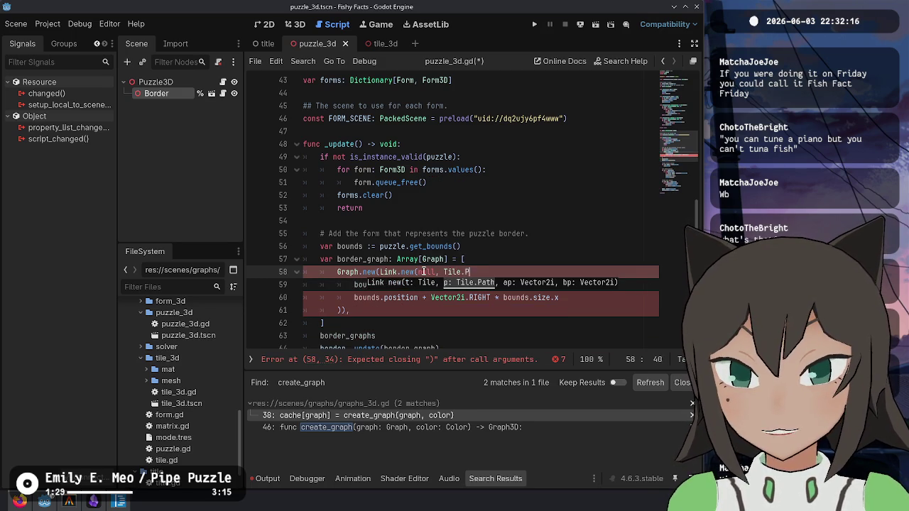
{"action": "type", "text": "ath.None,"}
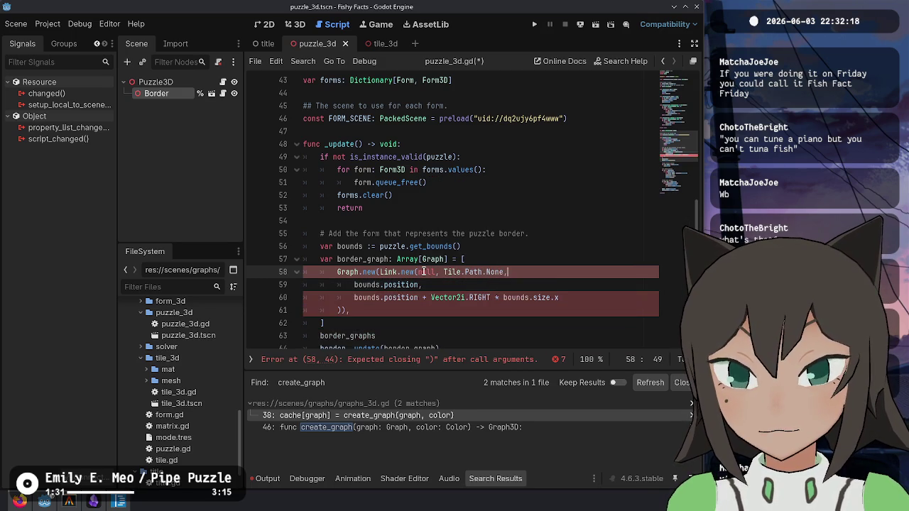
{"action": "key", "text": "Left"}
{"action": "key", "text": "Left"}
{"action": "key", "text": "Left"}
{"action": "key", "text": "Escape"}
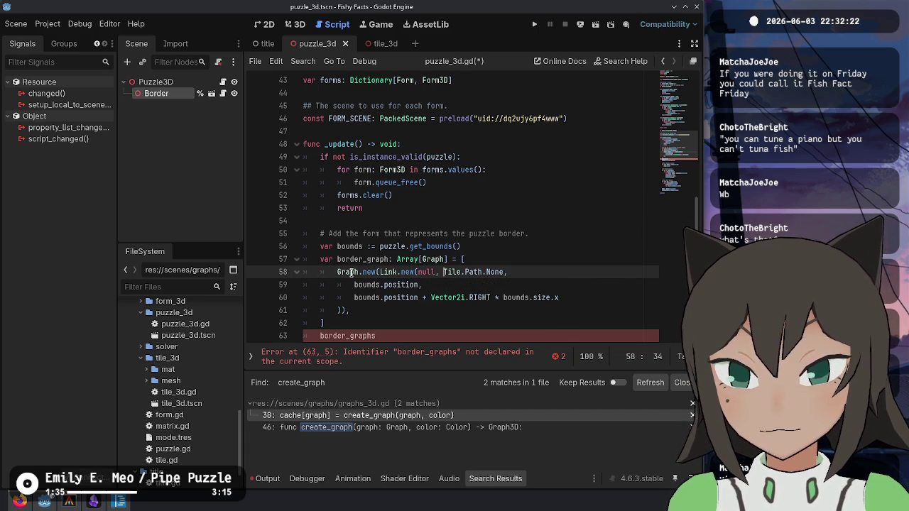
{"action": "mouse_move", "coordinate": [337, 272]}
{"action": "left_mouse_down"}
{"action": "mouse_move", "coordinate": [355, 285]}
{"action": "mouse_move", "coordinate": [343, 310]}
{"action": "left_mouse_up"}
- Move the cut Graph.new block into a new var border_graph := declaration above the array
{"action": "key", "text": "Delete"}
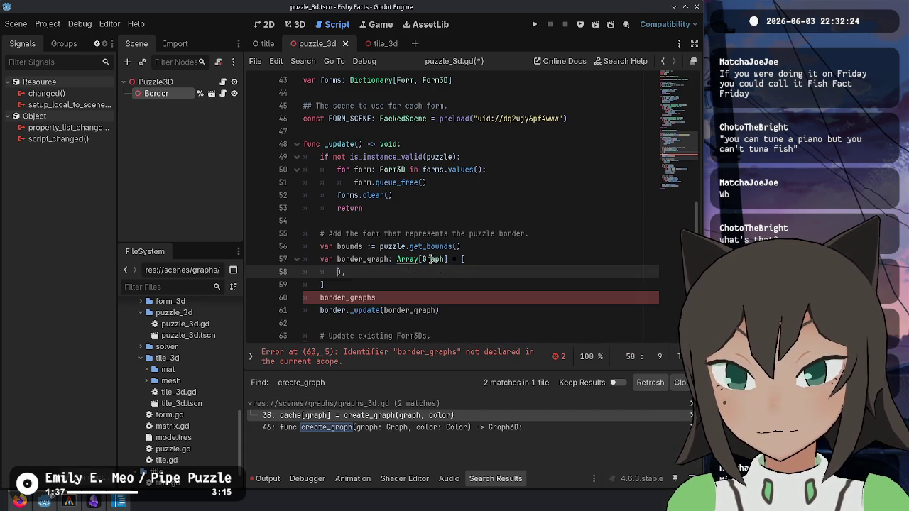
{"action": "left_click", "coordinate": [486, 245]}
{"action": "key", "text": "Return"}
{"action": "type", "text": "var gr"}
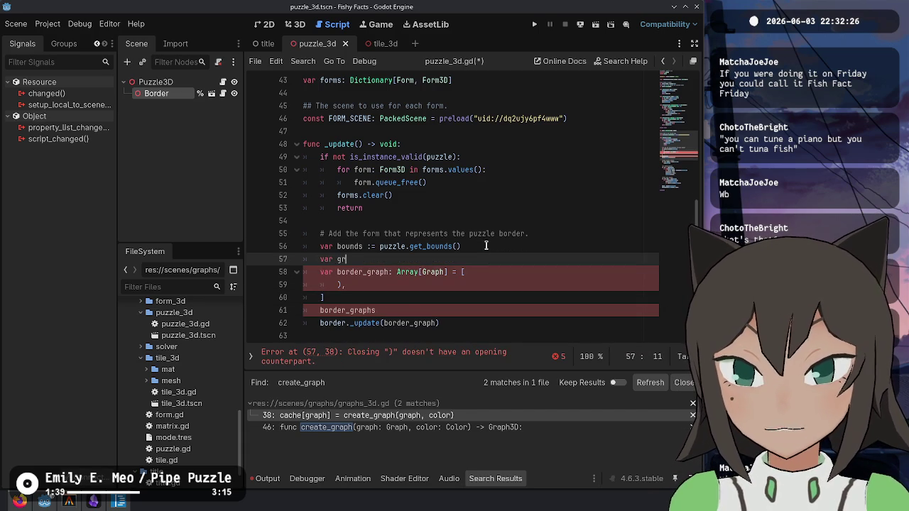
{"action": "key", "text": "BackSpace"}
{"action": "key", "text": "BackSpace"}
{"action": "type", "text": "border_grap"}
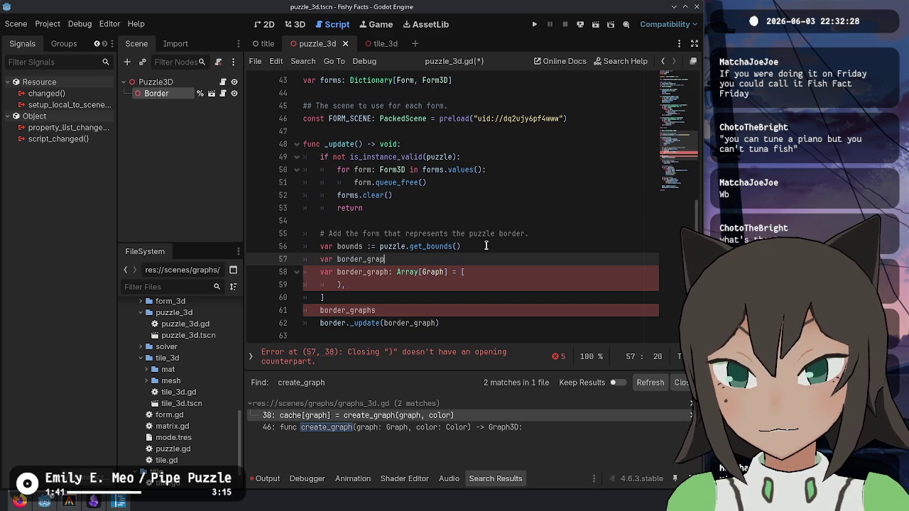
{"action": "type", "text": "="}
{"action": "key", "text": "ctrl+v"}
- Reindent the pasted block and put null and Tile.Path.None on their own lines
{"action": "key", "text": "shift+Up"}
{"action": "key", "text": "Tab"}
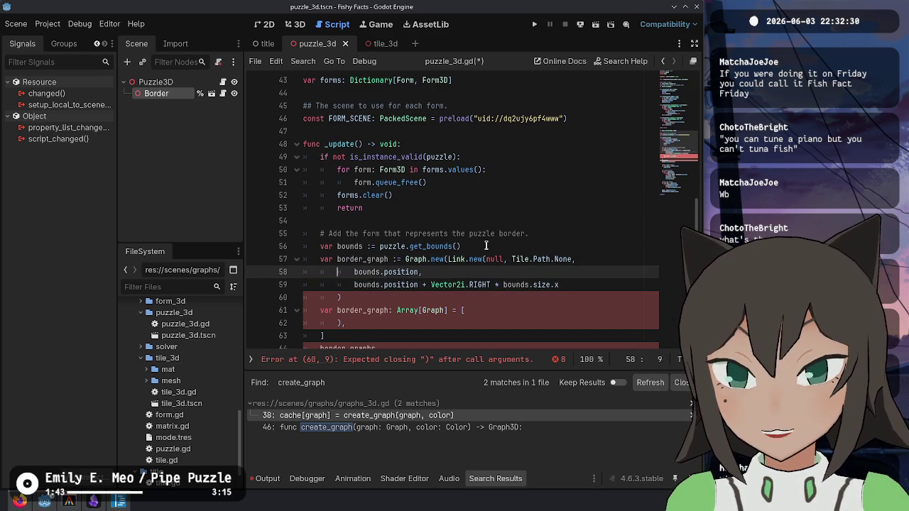
{"action": "key", "text": "Tab"}
{"action": "key", "text": "shift+Down"}
{"action": "key", "text": "shift+Tab"}
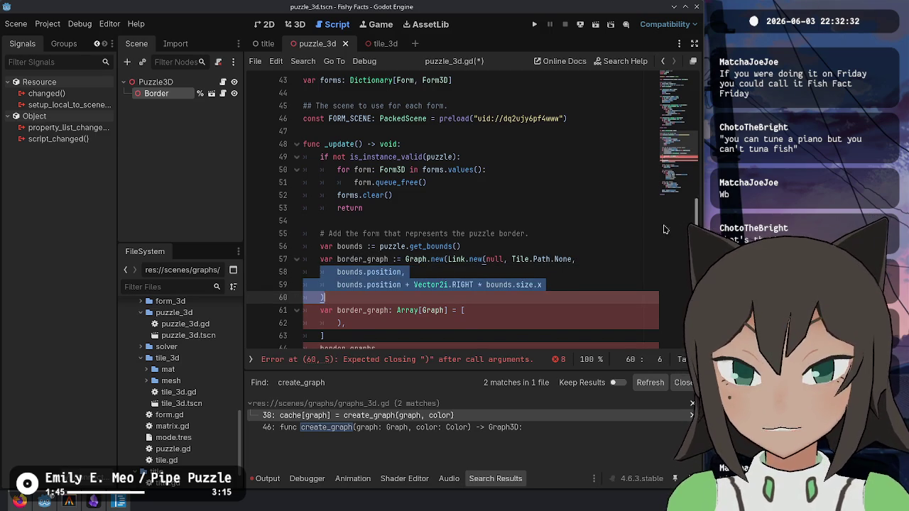
{"action": "scroll", "coordinate": [446, 176], "scroll_direction": "down", "scroll_amount": 3}
{"action": "left_click", "coordinate": [486, 144]}
{"action": "key", "text": "Return"}
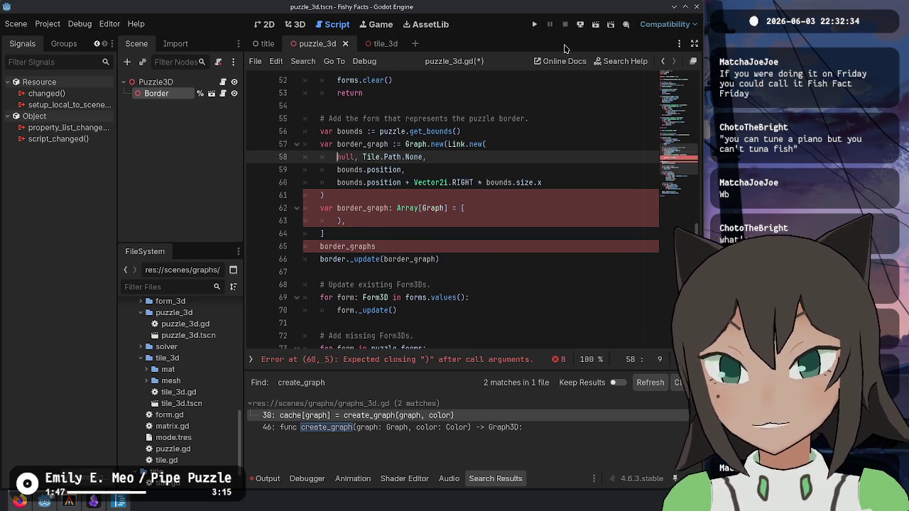
{"action": "key", "text": "Return"}
- Delete the old border_graph array and pass [border_graph] to border._update
{"action": "key", "text": "Down"}
{"action": "key", "text": "Down"}
{"action": "key", "text": "Down"}
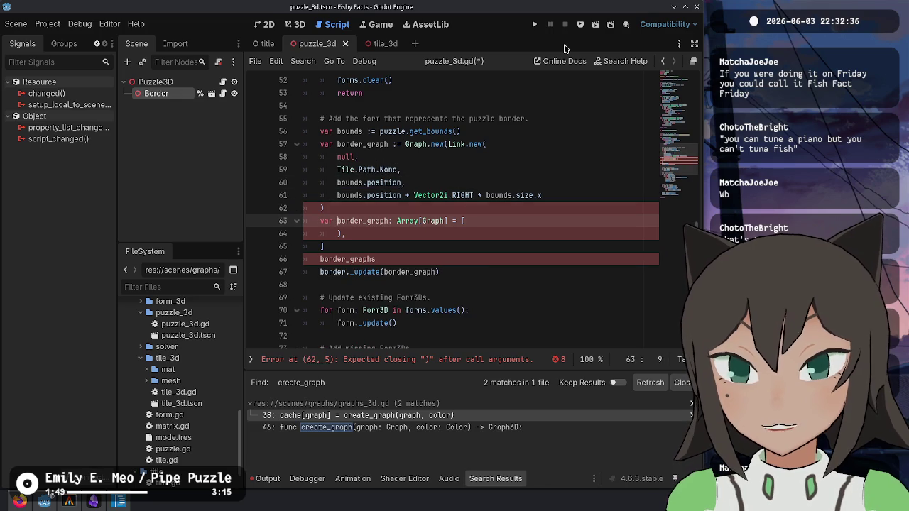
{"action": "key", "text": "ctrl+shift+k"}
{"action": "key", "text": "ctrl+shift+k"}
{"action": "key", "text": "ctrl+shift+k"}
{"action": "key", "text": "End"}
{"action": "key", "text": "Left"}
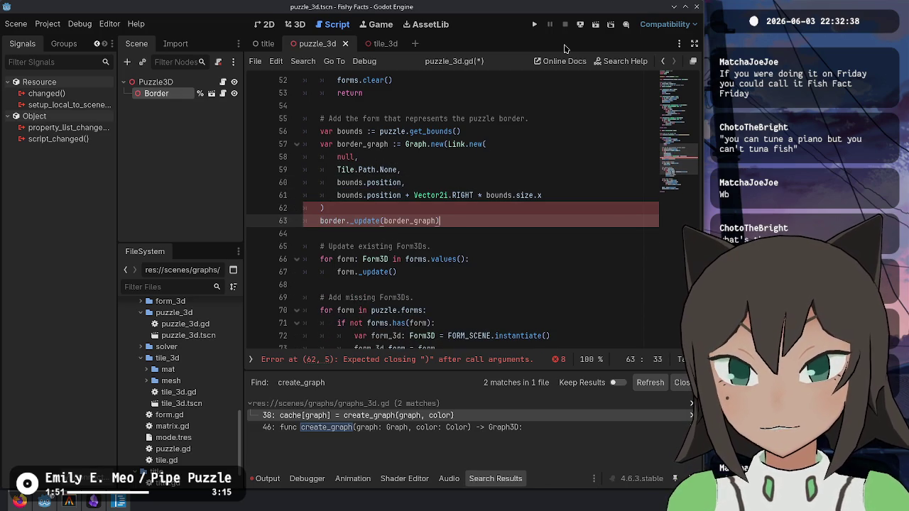
{"action": "key", "text": "ctrl+shift+Left"}
{"action": "type", "text": "["}
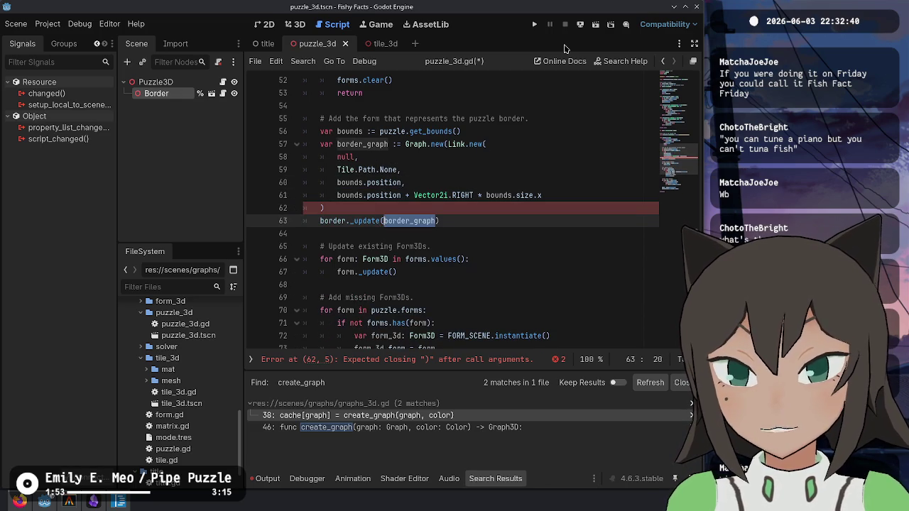
- Start an empty border_graph.merge_link() call on a new line after the Graph.new declaration
{"action": "key", "text": "Up"}
{"action": "key", "text": "Up"}
{"action": "key", "text": "ctrl+Right"}
{"action": "key", "text": "ctrl+Right"}
{"action": "key", "text": "ctrl+Right"}
{"action": "key", "text": "Left"}
{"action": "key", "text": "Left"}
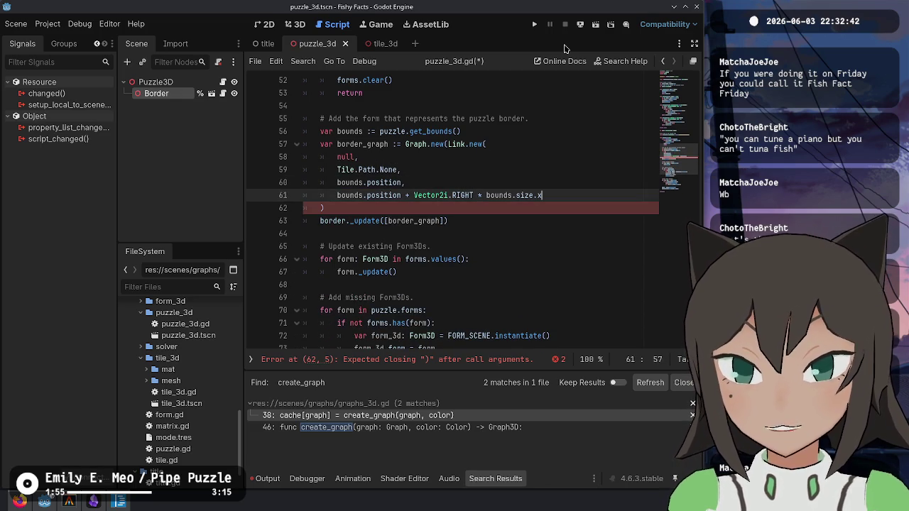
{"action": "key", "text": "Down"}
{"action": "key", "text": "Return"}
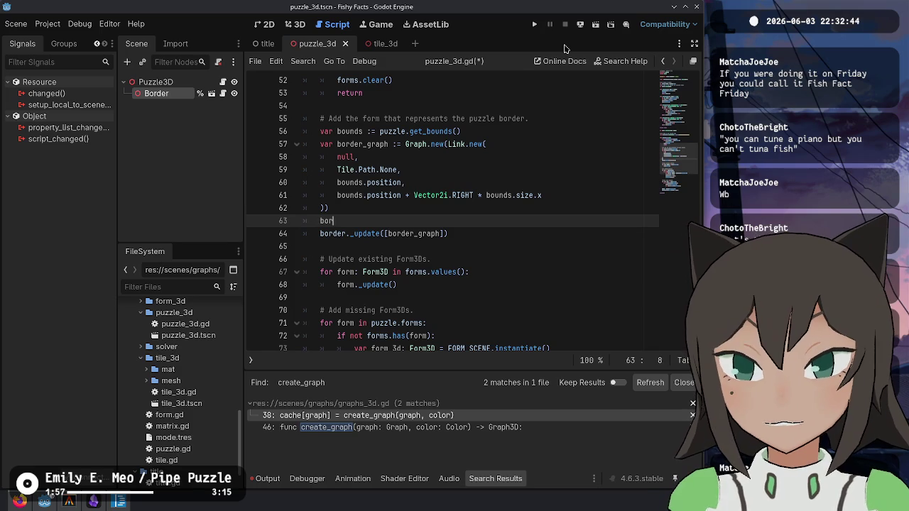
{"action": "type", "text": "der_graph.a"}
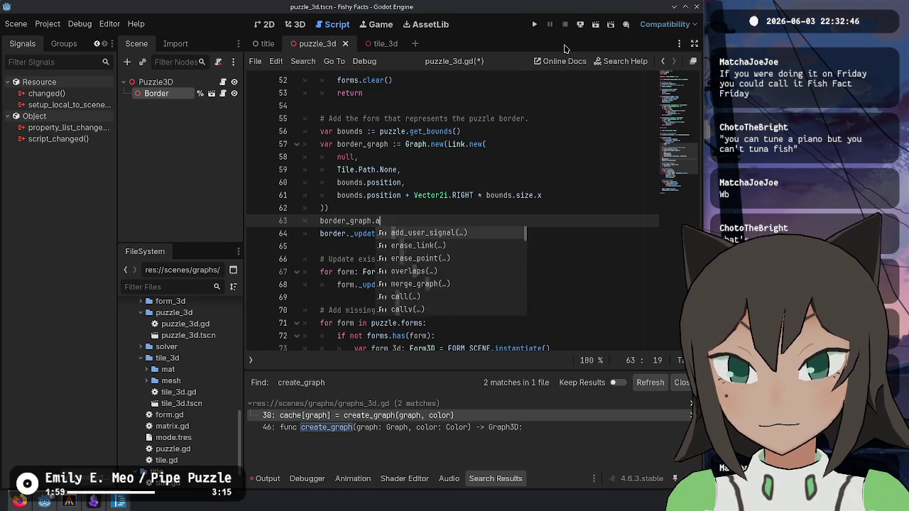
{"action": "type", "text": "d"}
{"action": "key", "text": "BackSpace"}
{"action": "key", "text": "BackSpace"}
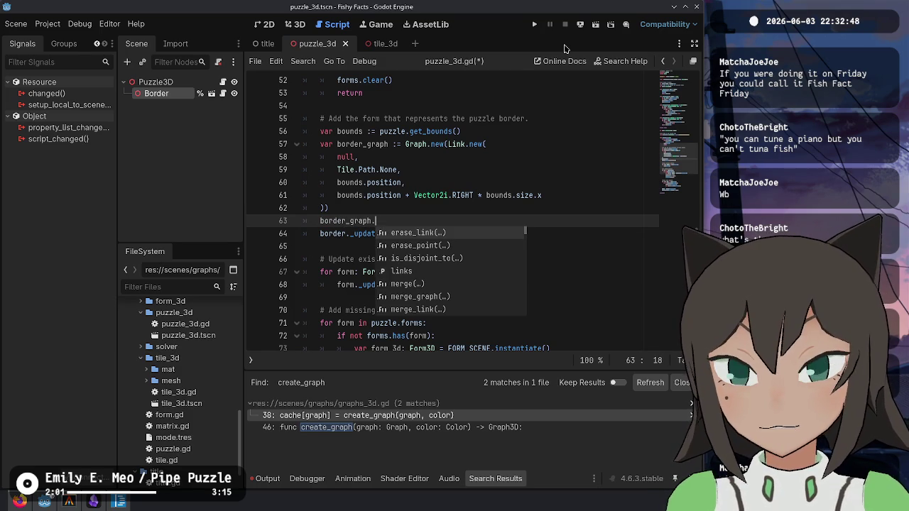
{"action": "type", "text": "merge_l"}
{"action": "key", "text": "Return"}
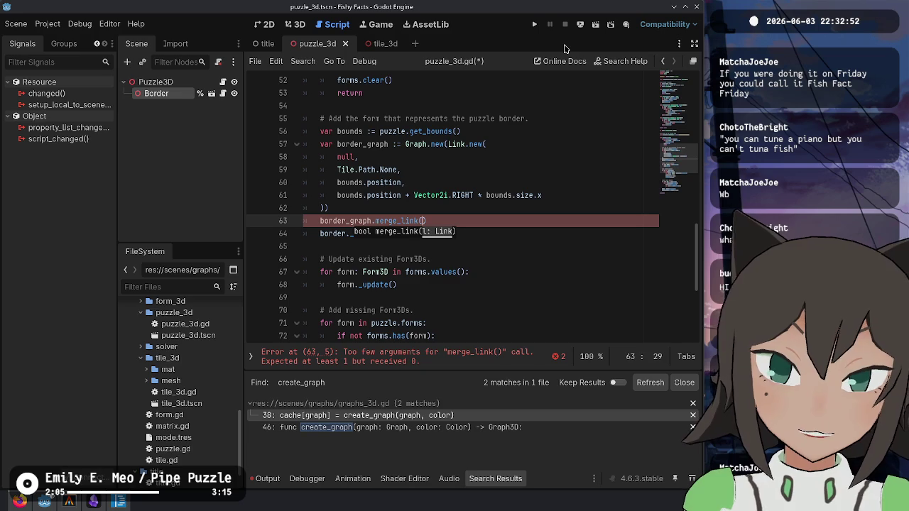
- Copy the Link.new call and paste it into the merge_link call
{"action": "key", "text": "Up"}
{"action": "key", "text": "Up"}
{"action": "key", "text": "End"}
{"action": "key", "text": "shift+Up"}
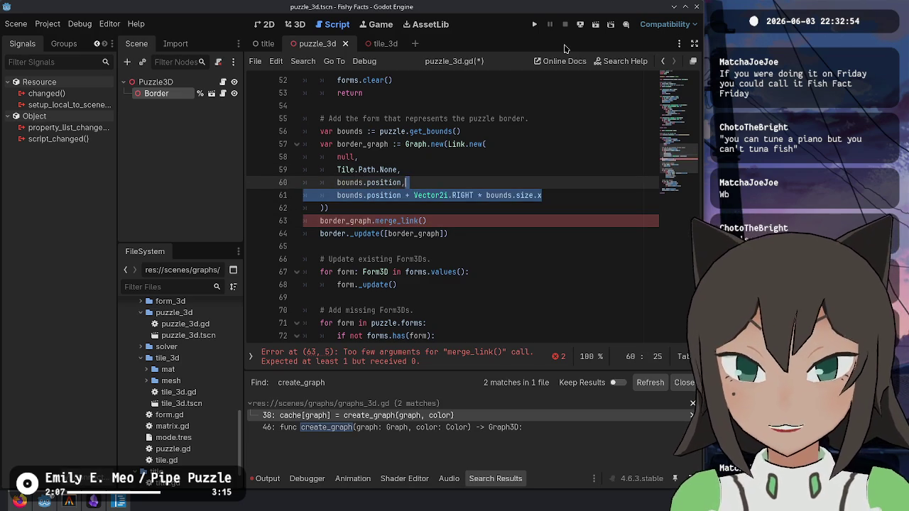
{"action": "key", "text": "Up"}
{"action": "key", "text": "Down"}
{"action": "key", "text": "Down"}
{"action": "key", "text": "Down"}
{"action": "key", "text": "shift+Home"}
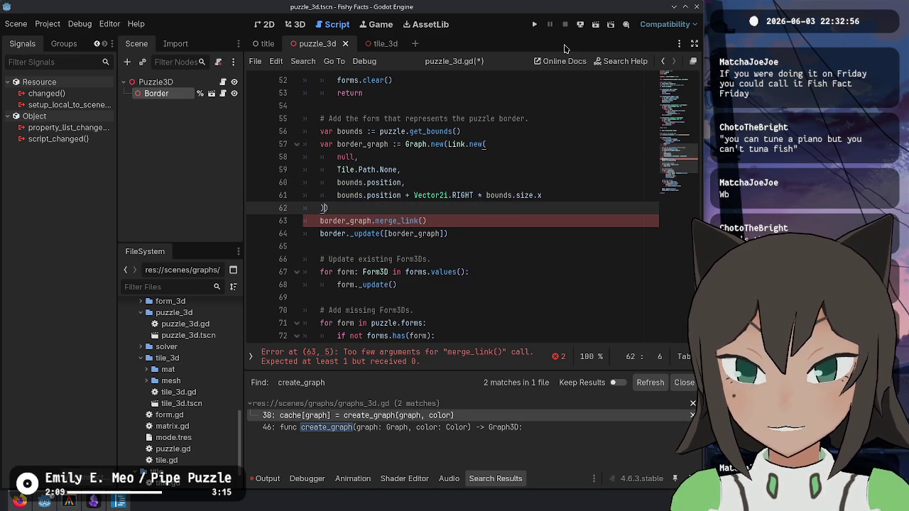
{"action": "key", "text": "shift+Up"}
{"action": "key", "text": "shift+Up"}
{"action": "key", "text": "shift+Up"}
{"action": "key", "text": "shift+Up"}
{"action": "key", "text": "shift+Up"}
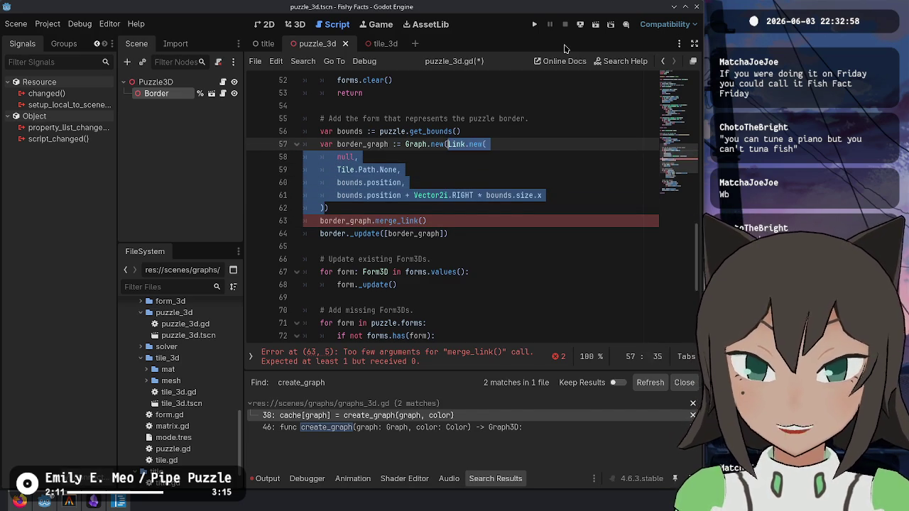
{"action": "key", "text": "Down"}
{"action": "key", "text": "Down"}
{"action": "key", "text": "Down"}
{"action": "key", "text": "End"}
{"action": "key", "text": "Down"}
{"action": "key", "text": "Down"}
{"action": "key", "text": "Down"}
{"action": "key", "text": "End"}
{"action": "key", "text": "Left"}
{"action": "type", "text": "Link.new( \t\tnull, \t\tTile.Path.None, \t\tbounds.position, \t\tbounds.position + Vector2i.RIGHT * bounds.size.x \t)"}
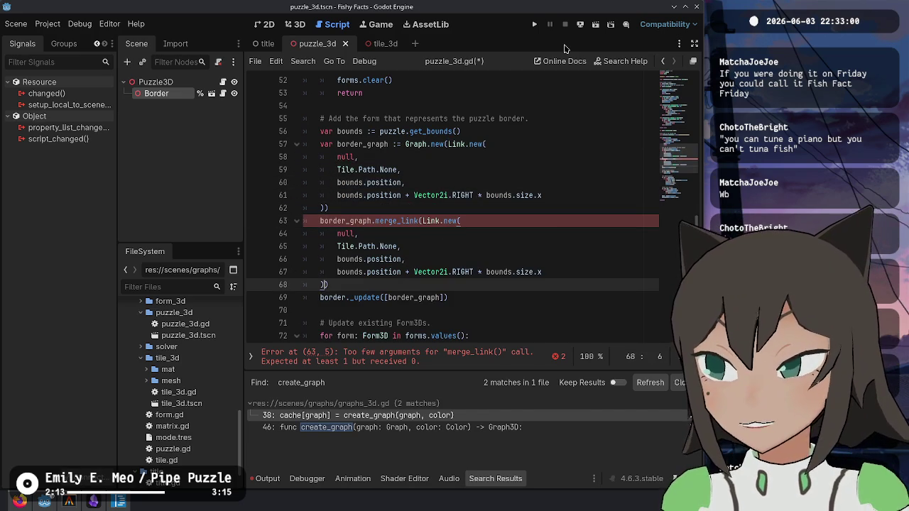
- Make the link run from the right-hand corner to bounds.position + bounds.size, assigned with 'var _marged :='
{"action": "key", "text": "Up"}
{"action": "key", "text": "Up"}
{"action": "key", "text": "ctrl+shift+k"}
{"action": "key", "text": "ctrl+alt+Down"}
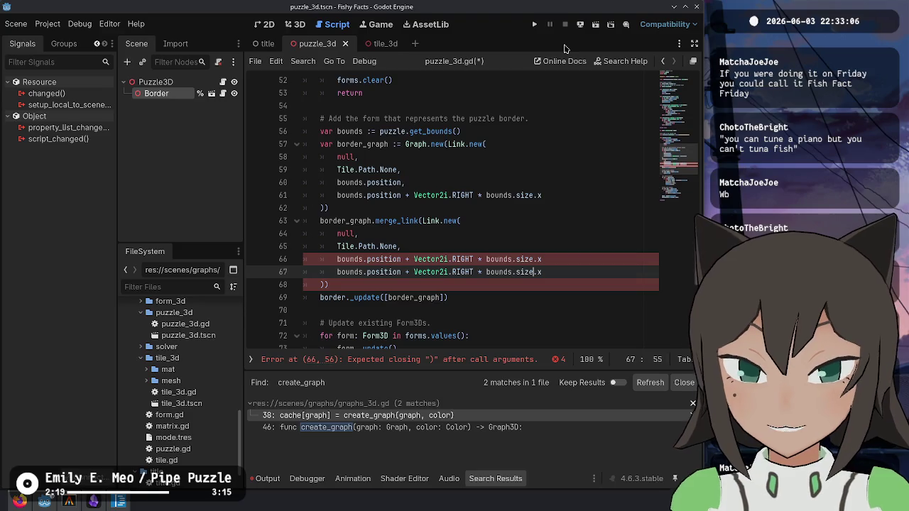
{"action": "key", "text": "ctrl+BackSpace"}
{"action": "key", "text": "ctrl+BackSpace"}
{"action": "key", "text": "ctrl+BackSpace"}
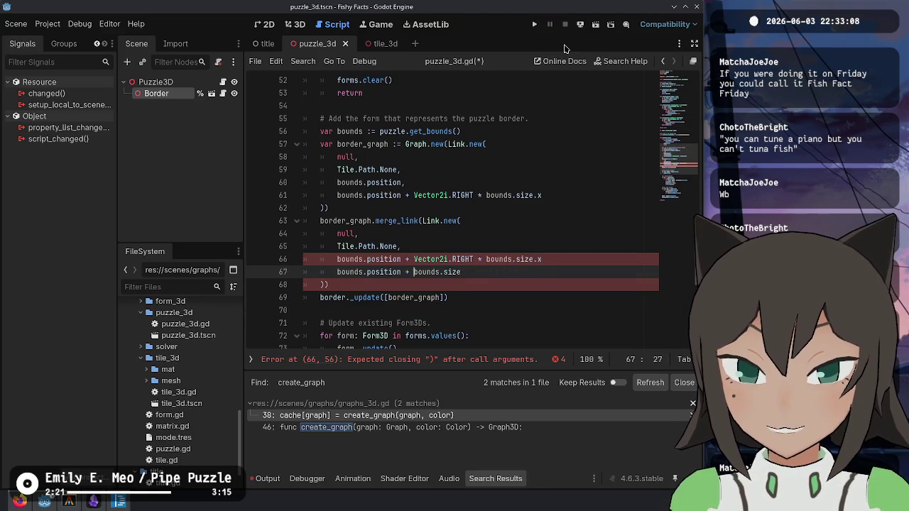
{"action": "key", "text": "Up"}
{"action": "key", "text": "End"}
{"action": "type", "text": ","}
{"action": "key", "text": "Down"}
{"action": "key", "text": "Down"}
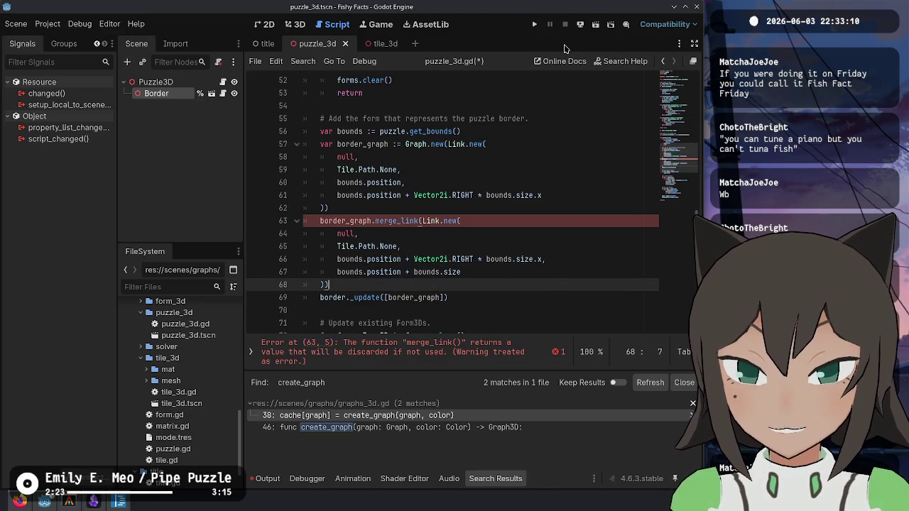
{"action": "key", "text": "Up"}
{"action": "key", "text": "Up"}
{"action": "key", "text": "Up"}
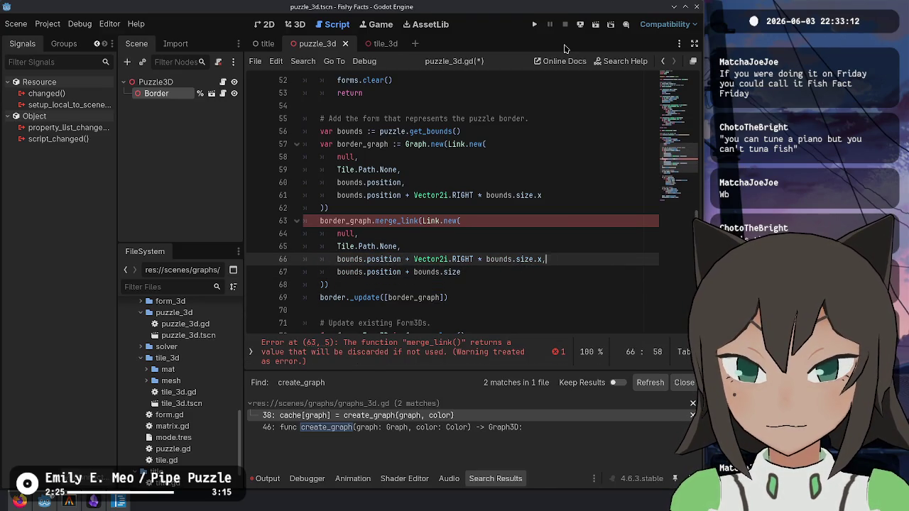
{"action": "key", "text": "Home"}
{"action": "type", "text": "var _ma"}
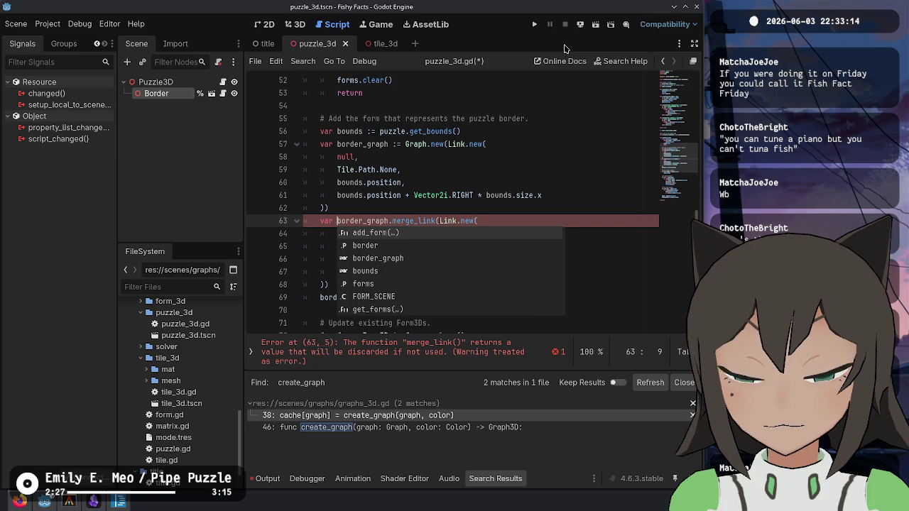
{"action": "type", "text": "rged :="}
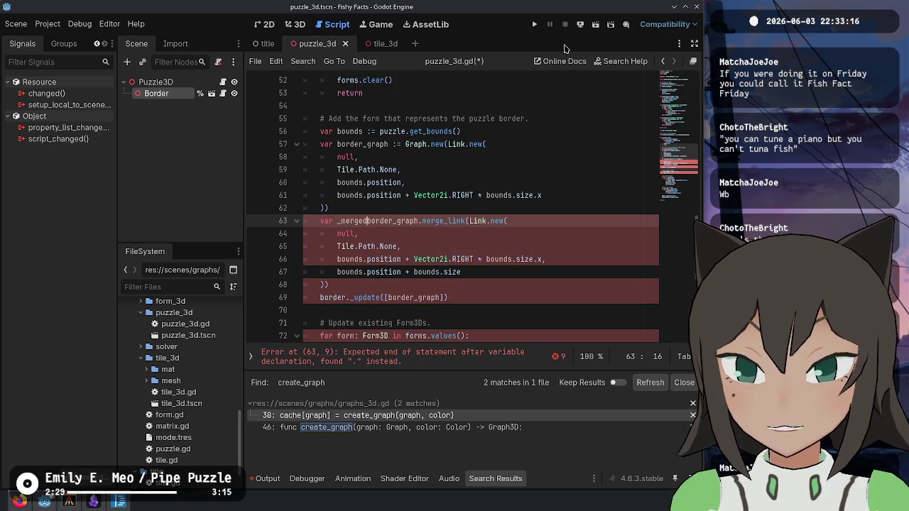
- Duplicate the merge_link block and remove var from the copy
{"action": "key", "text": "shift+Down"}
{"action": "key", "text": "shift+Down"}
{"action": "key", "text": "shift+Down"}
{"action": "key", "text": "shift+Down"}
{"action": "key", "text": "ctrl+shift+d"}
{"action": "key", "text": "Up"}
{"action": "key", "text": "Up"}
{"action": "key", "text": "Up"}
{"action": "key", "text": "Up"}
{"action": "key", "text": "BackSpace"}
{"action": "key", "text": "BackSpace"}
{"action": "key", "text": "BackSpace"}
{"action": "key", "text": "shift+Down"}
{"action": "key", "text": "shift+Down"}
{"action": "key", "text": "shift+Down"}
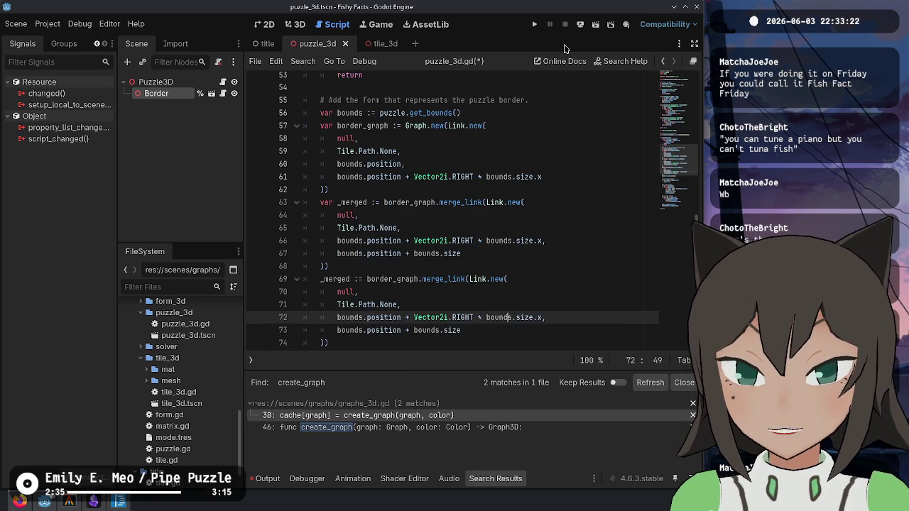
- Swap the third link's endpoint lines 72–73, fix the commas, and change RIGHT to DOWN
{"action": "key", "text": "alt+Down"}
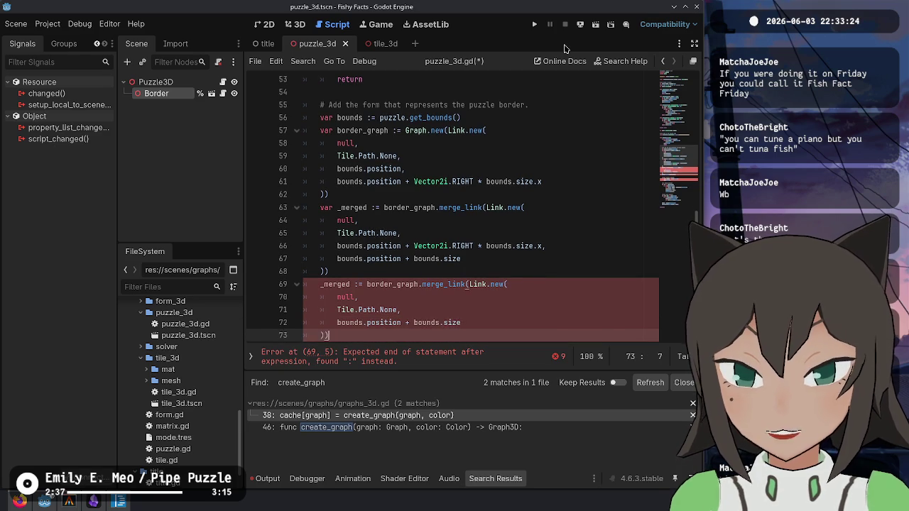
{"action": "key", "text": "Up"}
{"action": "key", "text": "End"}
{"action": "type", "text": ","}
{"action": "key", "text": "Down"}
{"action": "key", "text": "End"}
{"action": "key", "text": "BackSpace"}
{"action": "key", "text": "Up"}
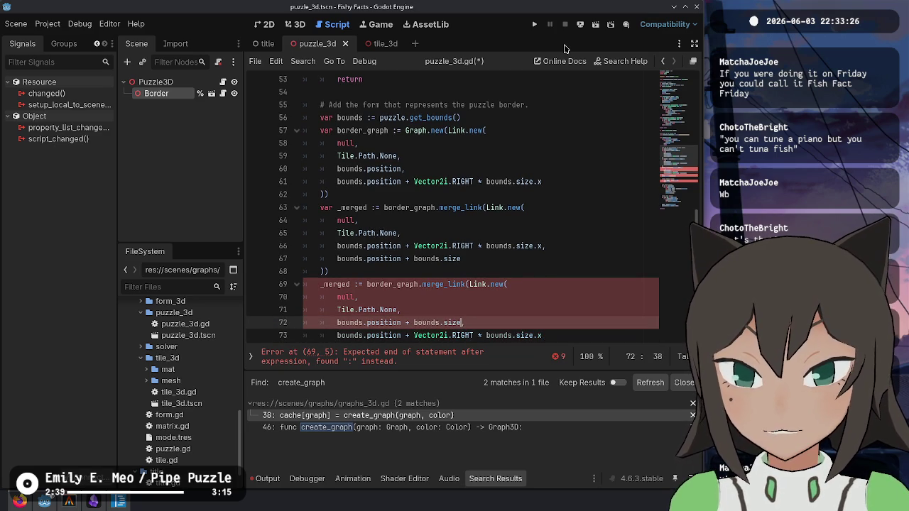
{"action": "key", "text": "Down"}
{"action": "key", "text": "ctrl+Delete"}
{"action": "type", "text": "DOWN"}
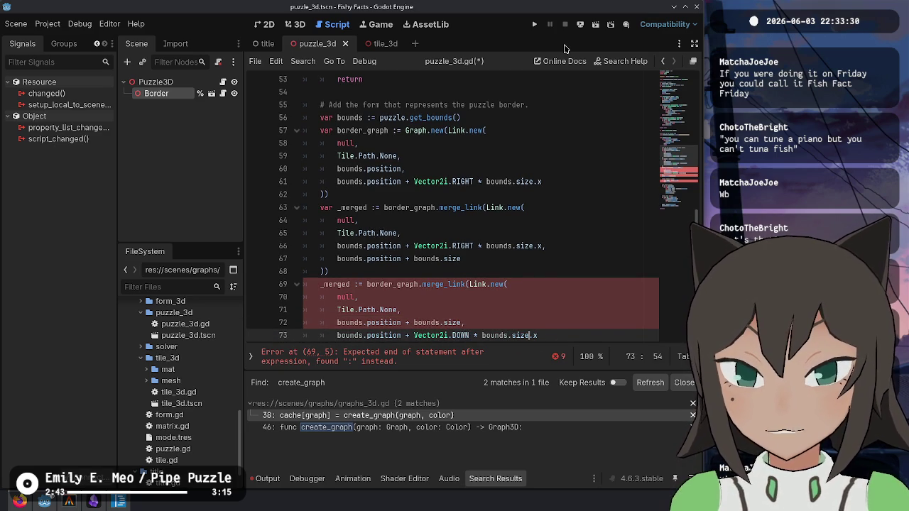
- Replace := with = on line 69 so _merged is reassigned, not redeclared
{"action": "scroll", "coordinate": [584, 232], "scroll_direction": "down", "scroll_amount": 3}
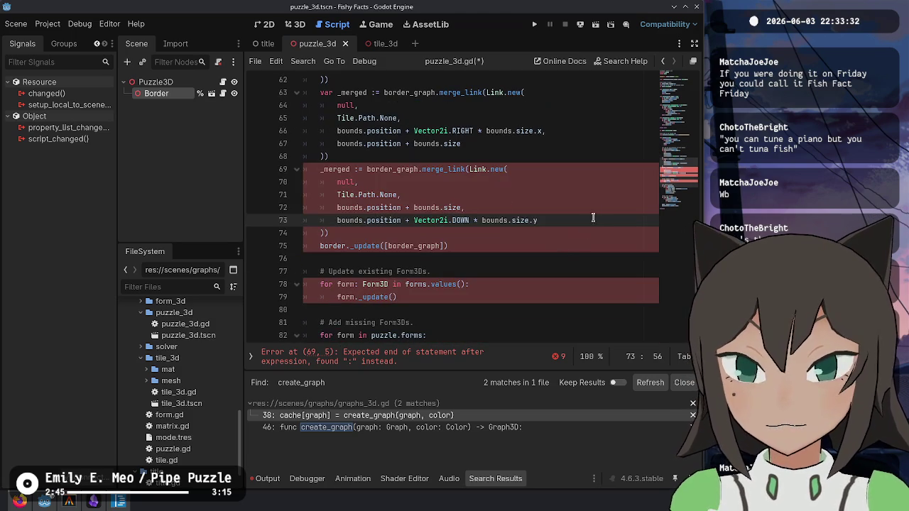
{"action": "left_click", "coordinate": [603, 207]}
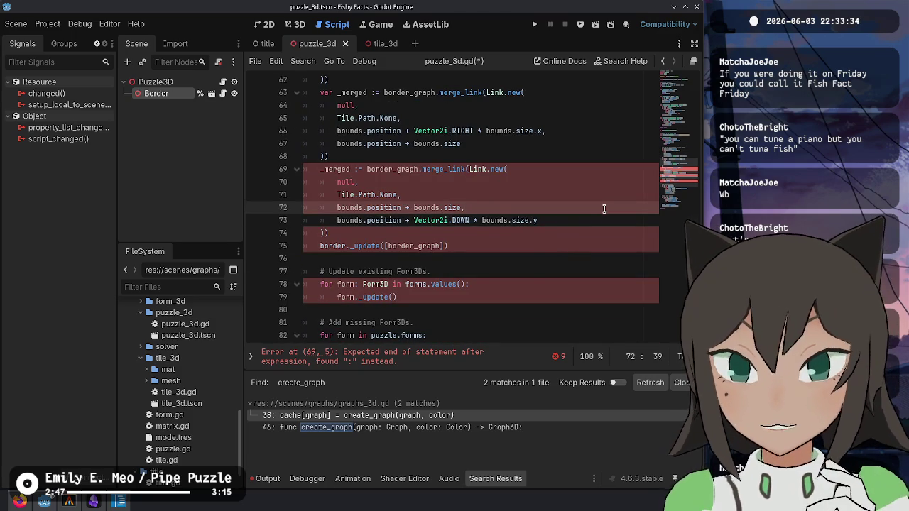
{"action": "scroll", "coordinate": [540, 227], "scroll_direction": "up", "scroll_amount": 2}
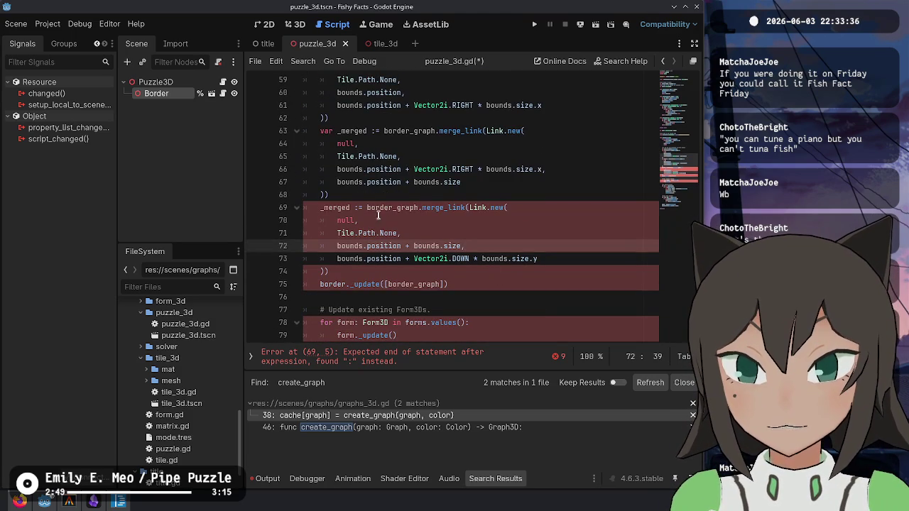
{"action": "left_click", "coordinate": [357, 207]}
{"action": "key", "text": "BackSpace"}
- Duplicate the third link block to create a fourth link
{"action": "left_click", "coordinate": [371, 190]}
{"action": "left_click", "coordinate": [362, 271], "text": "shift"}
{"action": "key", "text": "ctrl+c"}
{"action": "key", "text": "Right"}
{"action": "key", "text": "ctrl+v"}
{"action": "scroll", "coordinate": [545, 256], "scroll_direction": "down", "scroll_amount": 2}
{"action": "scroll", "coordinate": [518, 219], "scroll_direction": "up", "scroll_amount": 4}
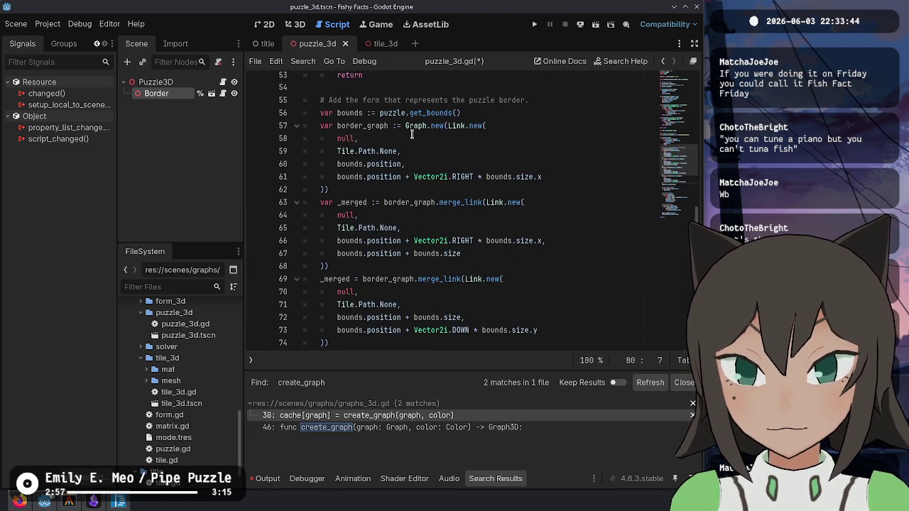
{"action": "scroll", "coordinate": [571, 253], "scroll_direction": "down", "scroll_amount": 3}
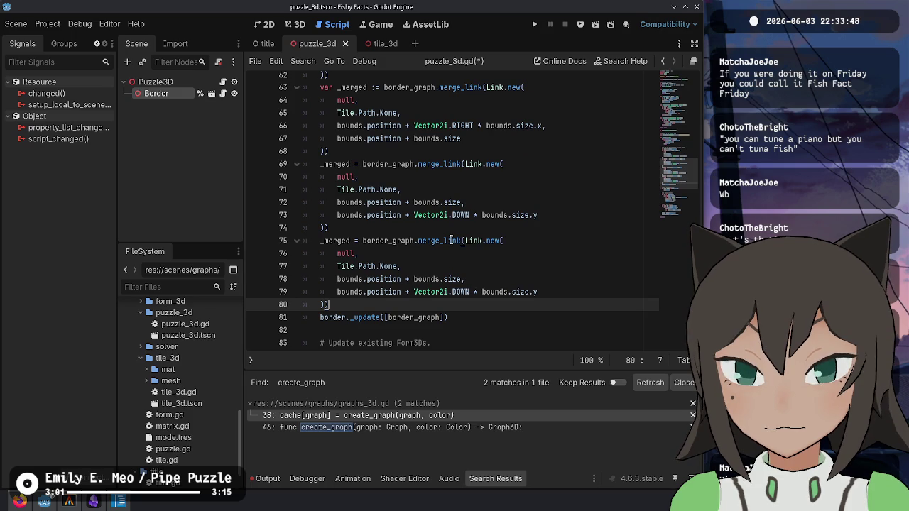
{"action": "left_click", "coordinate": [486, 313]}
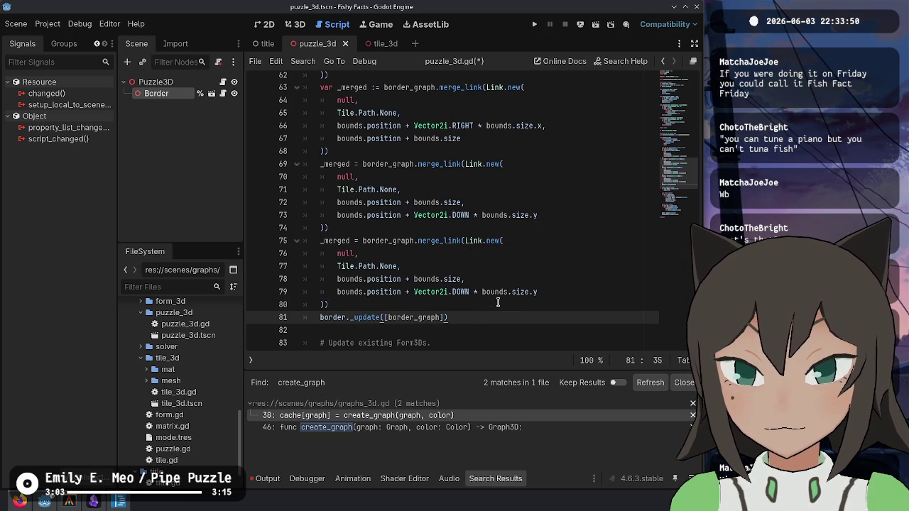
{"action": "left_click_drag", "start_coordinate": [497, 302], "coordinate": [563, 231]}
{"action": "key", "text": "ctrl+shift+d"}
- Make the fourth link end at bounds.position, dropping + bounds.size and the comma, and run the game
{"action": "scroll", "coordinate": [558, 243], "scroll_direction": "down", "scroll_amount": 3}
{"action": "left_click", "coordinate": [465, 254]}
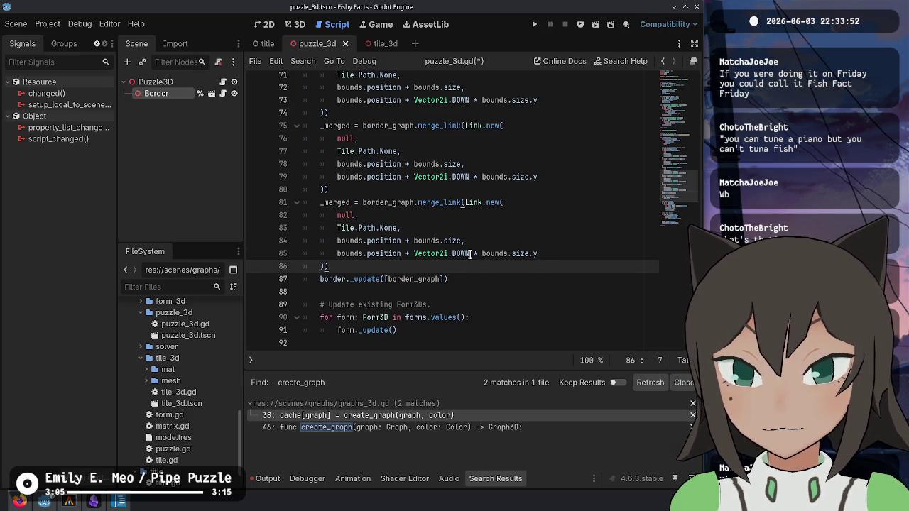
{"action": "key", "text": "alt+Up"}
{"action": "left_click", "coordinate": [468, 252]}
{"action": "left_click_drag", "start_coordinate": [468, 266], "coordinate": [402, 242]}
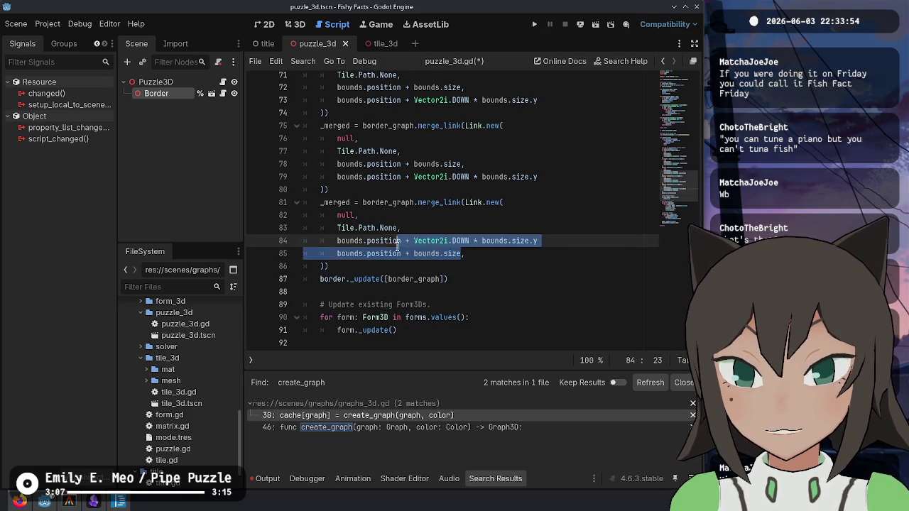
{"action": "key", "text": "Down"}
{"action": "key", "text": "End"}
{"action": "key", "text": "Left"}
{"action": "key", "text": "ctrl+shift+Left"}
{"action": "key", "text": "ctrl+shift+Left"}
{"action": "key", "text": "ctrl+shift+Left"}
{"action": "key", "text": "ctrl+shift+Left"}
{"action": "key", "text": "BackSpace"}
{"action": "key", "text": "Up"}
{"action": "key", "text": "Down"}
{"action": "key", "text": "End"}
{"action": "key", "text": "BackSpace"}
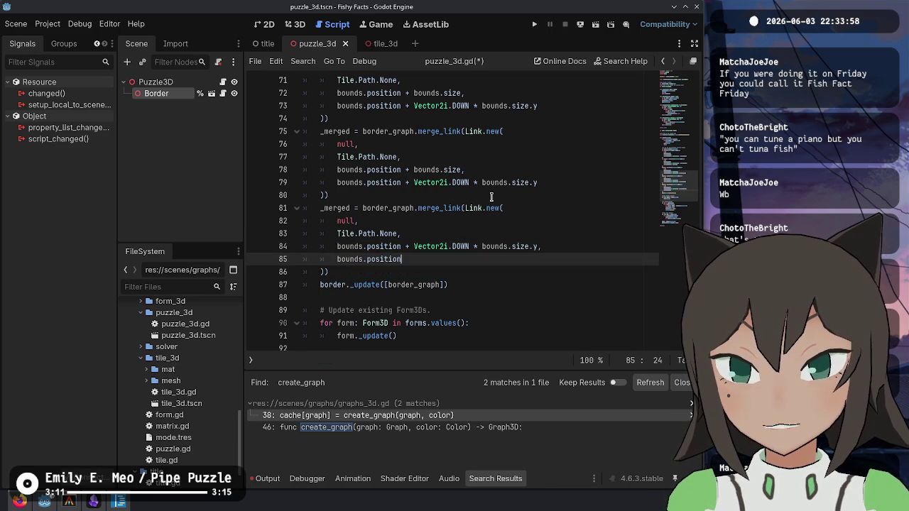
{"action": "left_click", "coordinate": [534, 24]}
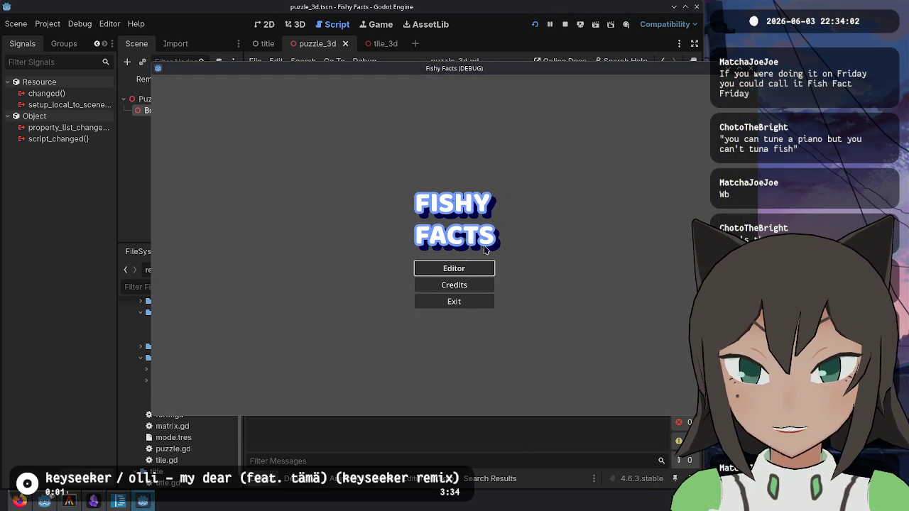
- Press the game's button and inspect the tile reference on line 38 of graph.gd's merge_link
{"action": "left_click", "coordinate": [455, 269]}
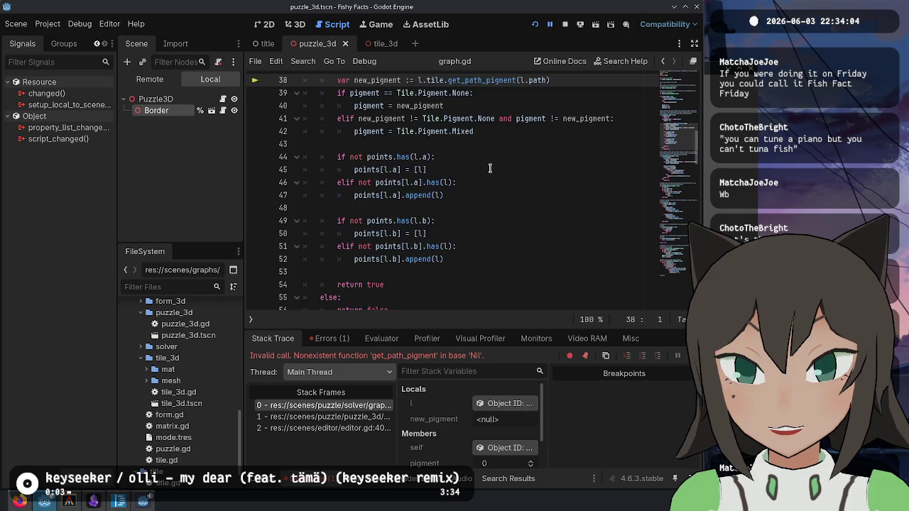
{"action": "scroll", "coordinate": [468, 213], "scroll_direction": "up", "scroll_amount": 3}
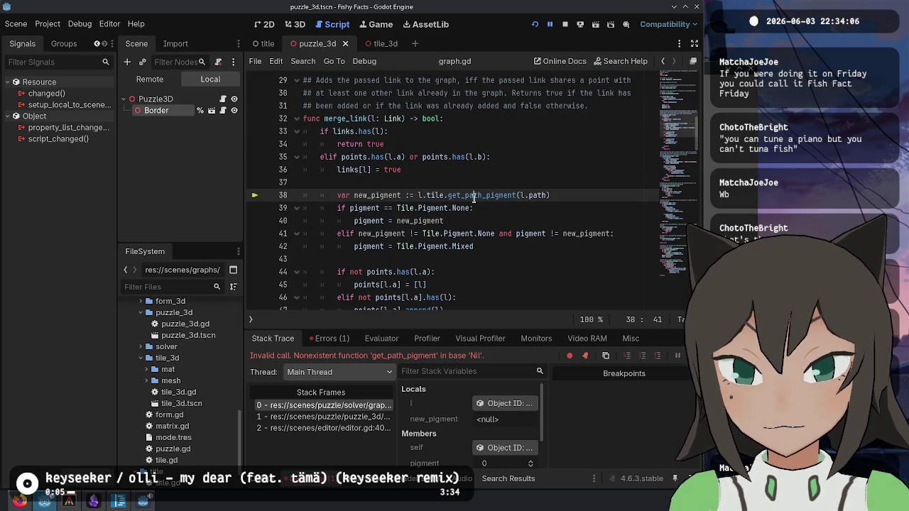
{"action": "double_click", "coordinate": [432, 195]}
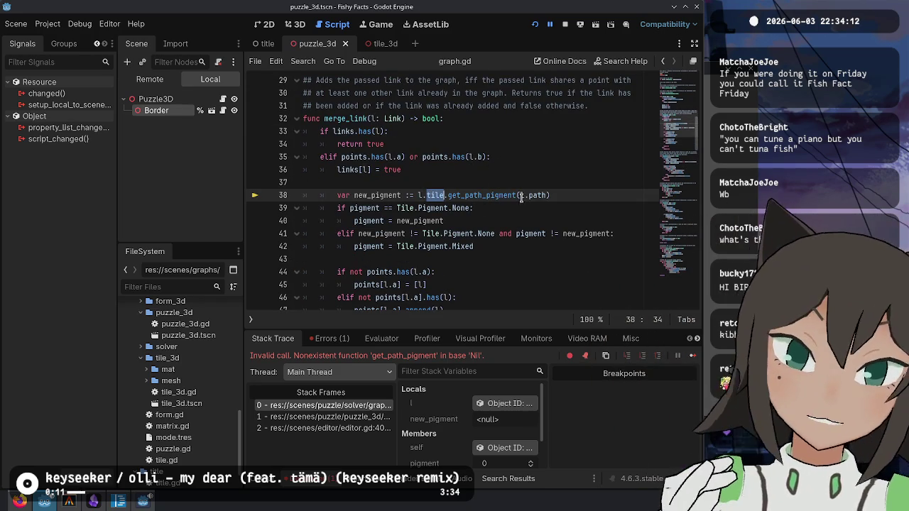
{"action": "left_click", "coordinate": [570, 171]}
{"action": "left_click", "coordinate": [576, 208]}
{"action": "left_click", "coordinate": [576, 195]}
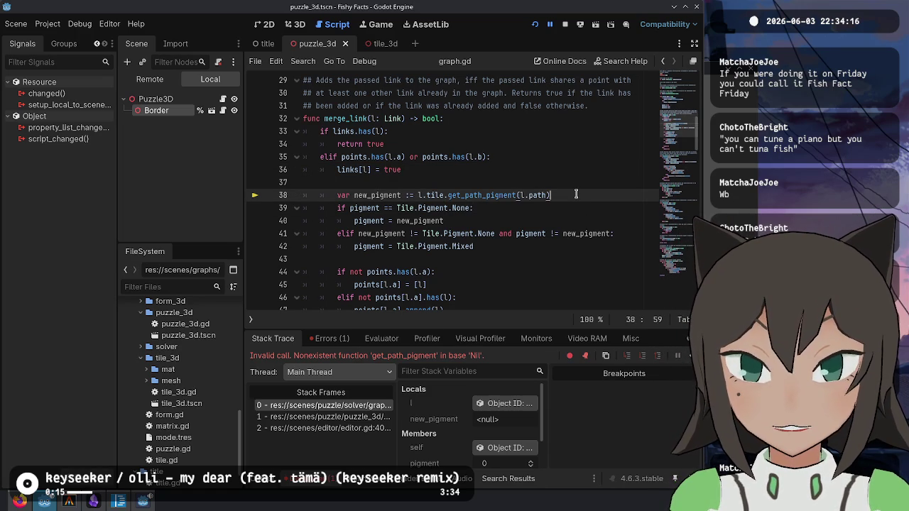
- Scroll through the get_path_pigment error code, then return to puzzle_3d.gd
{"action": "scroll", "coordinate": [576, 193], "scroll_direction": "down", "scroll_amount": 2}
{"action": "scroll", "coordinate": [575, 191], "scroll_direction": "down", "scroll_amount": 2}
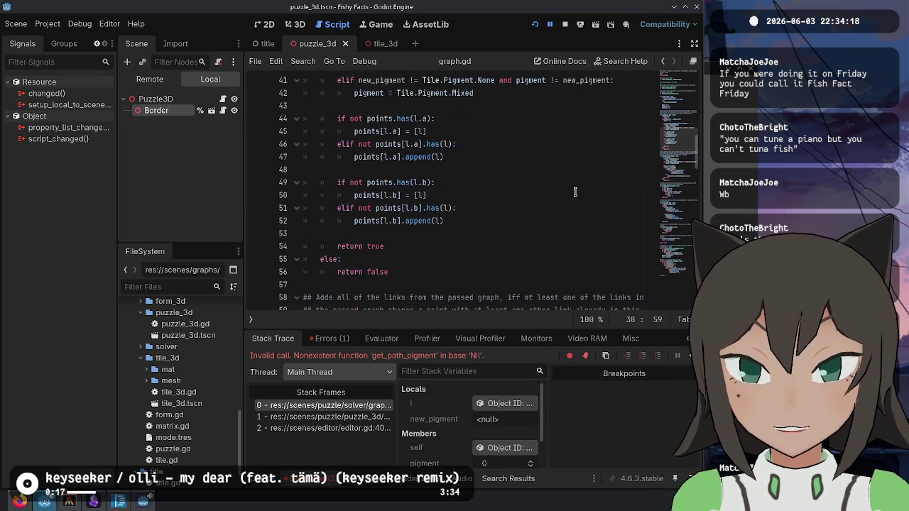
{"action": "scroll", "coordinate": [576, 192], "scroll_direction": "up", "scroll_amount": 13}
{"action": "scroll", "coordinate": [575, 194], "scroll_direction": "up", "scroll_amount": 1}
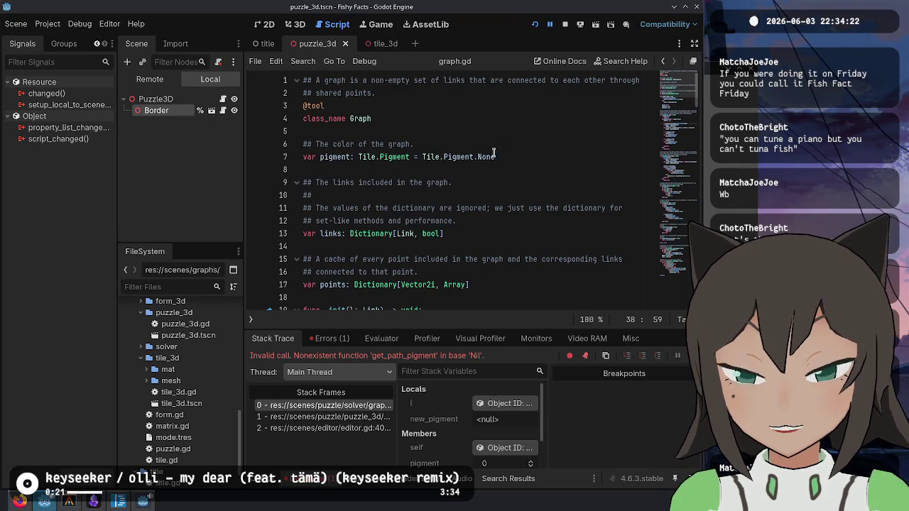
{"action": "scroll", "coordinate": [506, 151], "scroll_direction": "down", "scroll_amount": 2}
{"action": "scroll", "coordinate": [506, 151], "scroll_direction": "up", "scroll_amount": 2}
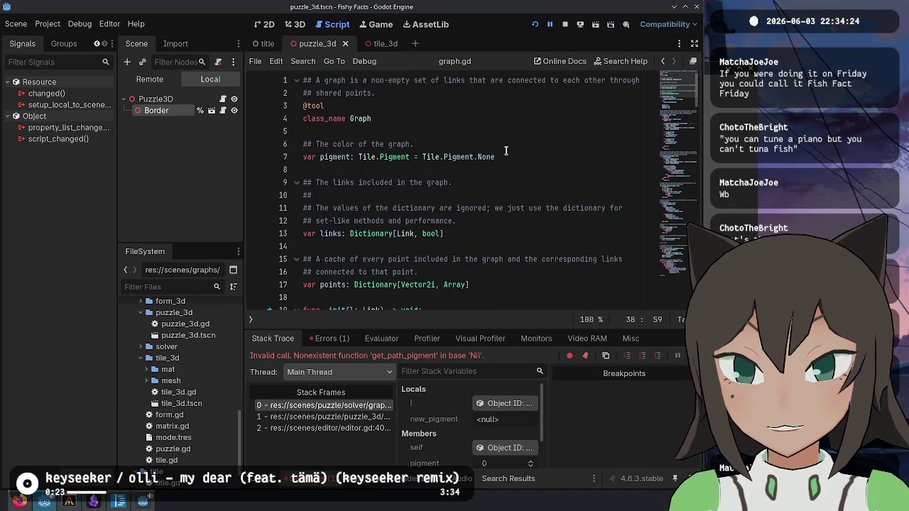
{"action": "scroll", "coordinate": [507, 151], "scroll_direction": "down", "scroll_amount": 8}
{"action": "scroll", "coordinate": [508, 151], "scroll_direction": "down", "scroll_amount": 3}
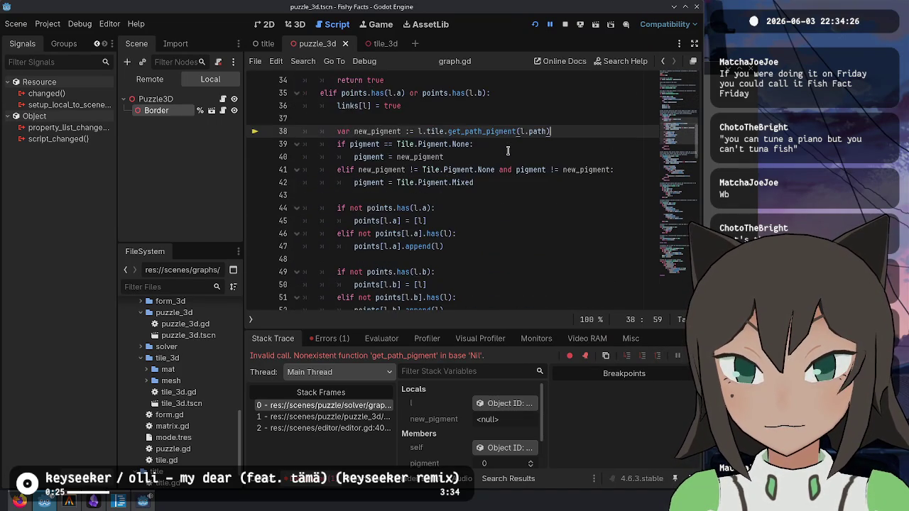
{"action": "key", "text": "alt+Left"}
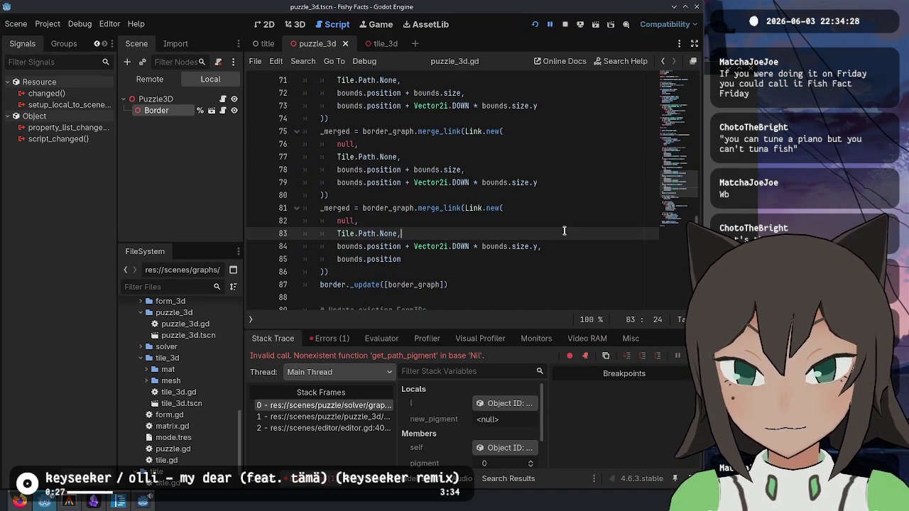
{"action": "left_click", "coordinate": [575, 272]}
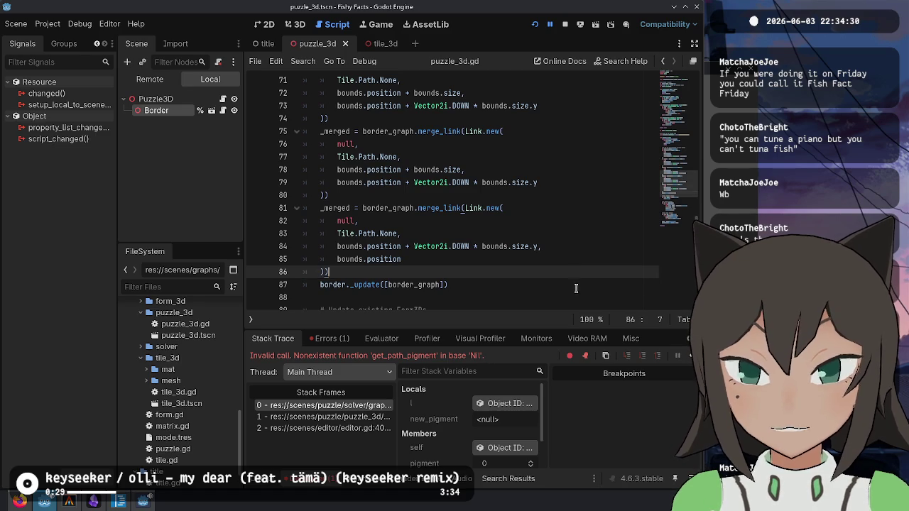
{"action": "left_click", "coordinate": [575, 289]}
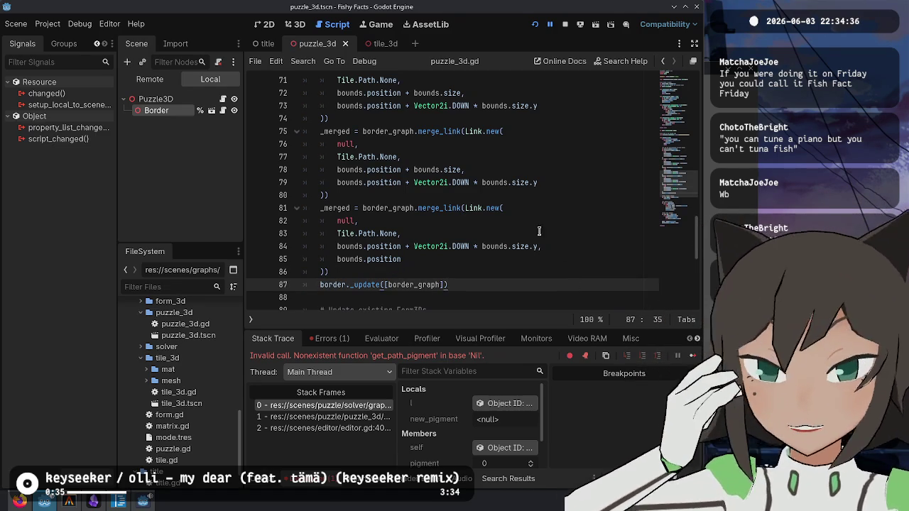
{"action": "key", "text": "Up"}
{"action": "key", "text": "Up"}
{"action": "key", "text": "Up"}
{"action": "key", "text": "Up"}
{"action": "key", "text": "Up"}
{"action": "key", "text": "Up"}
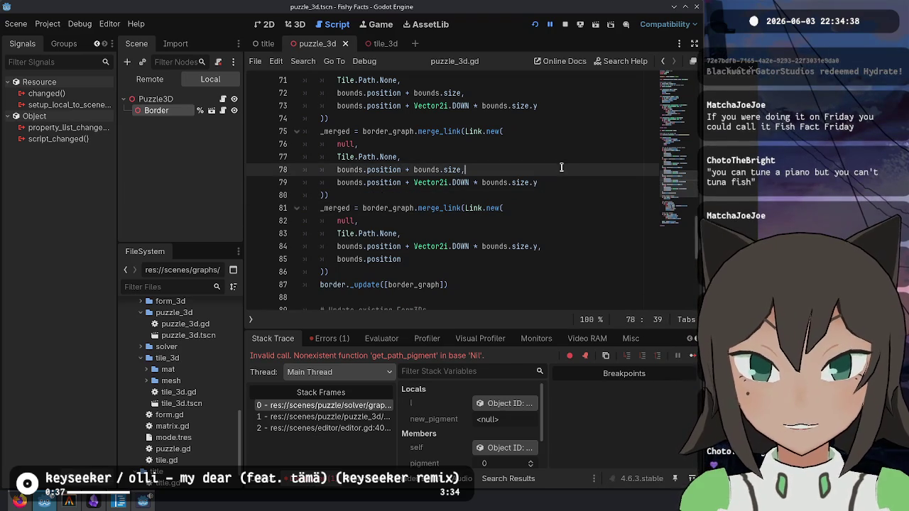
{"action": "key", "text": "End"}
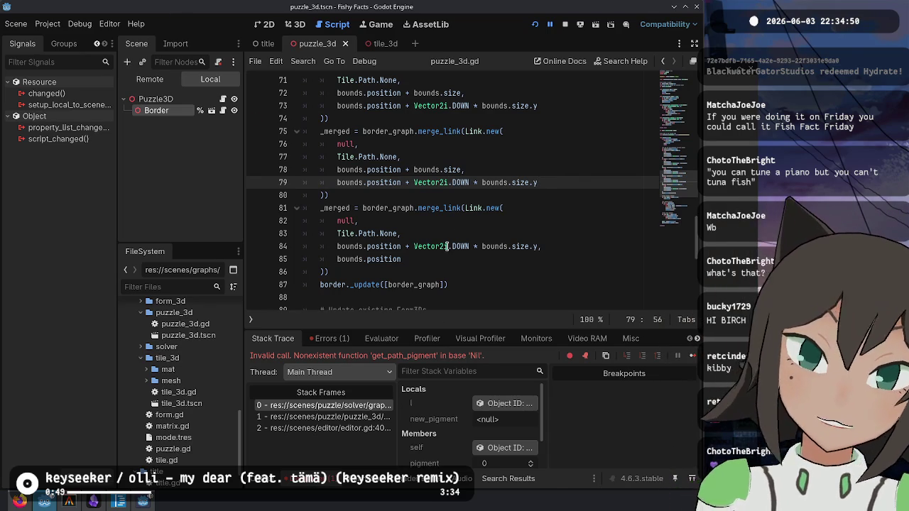
{"action": "left_click", "coordinate": [562, 167]}
{"action": "left_click", "coordinate": [560, 245]}
{"action": "left_click", "coordinate": [559, 262]}
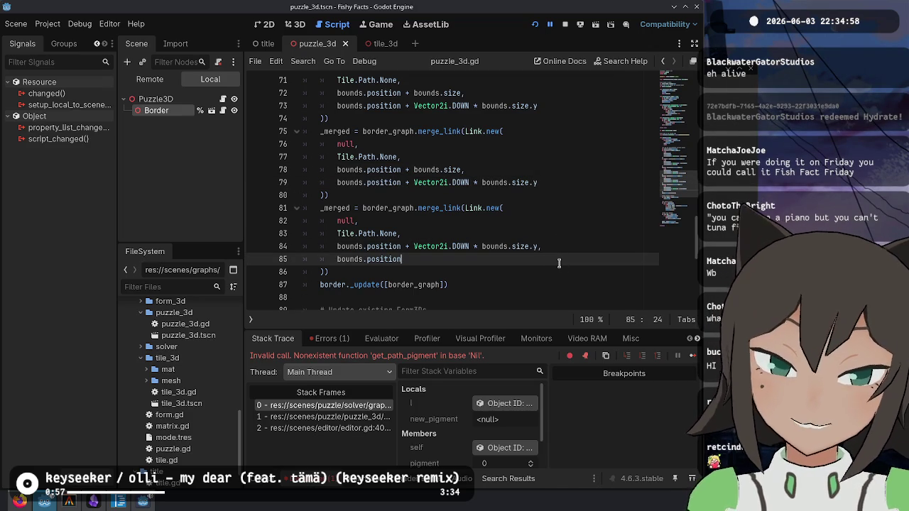
{"action": "left_click", "coordinate": [574, 226]}
{"action": "left_click", "coordinate": [558, 284]}
{"action": "left_click", "coordinate": [559, 271]}
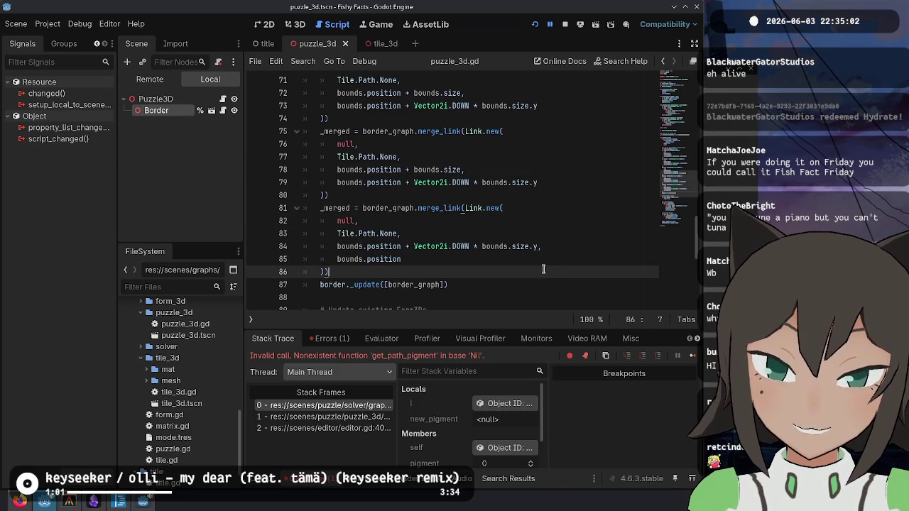
{"action": "left_click", "coordinate": [545, 280]}
{"action": "left_click", "coordinate": [578, 242]}
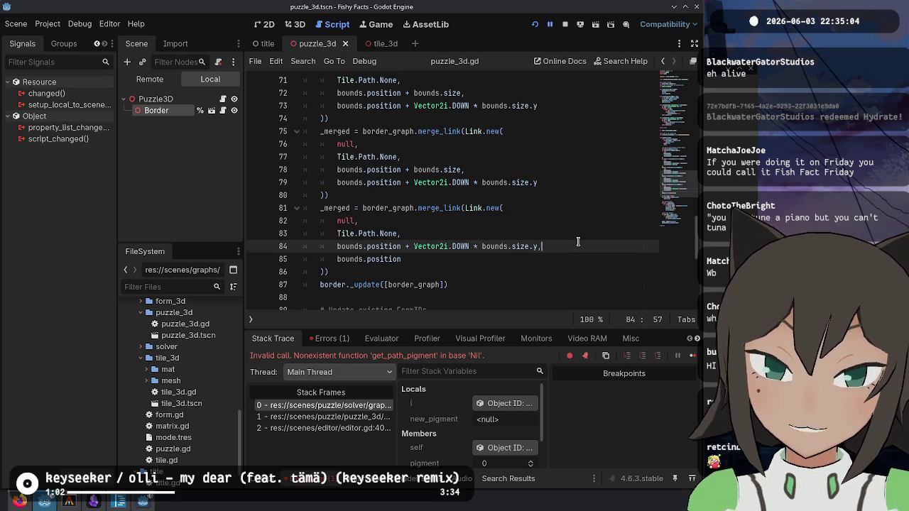
{"action": "left_click", "coordinate": [472, 220]}
{"action": "left_click", "coordinate": [503, 262]}
{"action": "left_click", "coordinate": [521, 234]}
{"action": "left_click", "coordinate": [538, 256]}
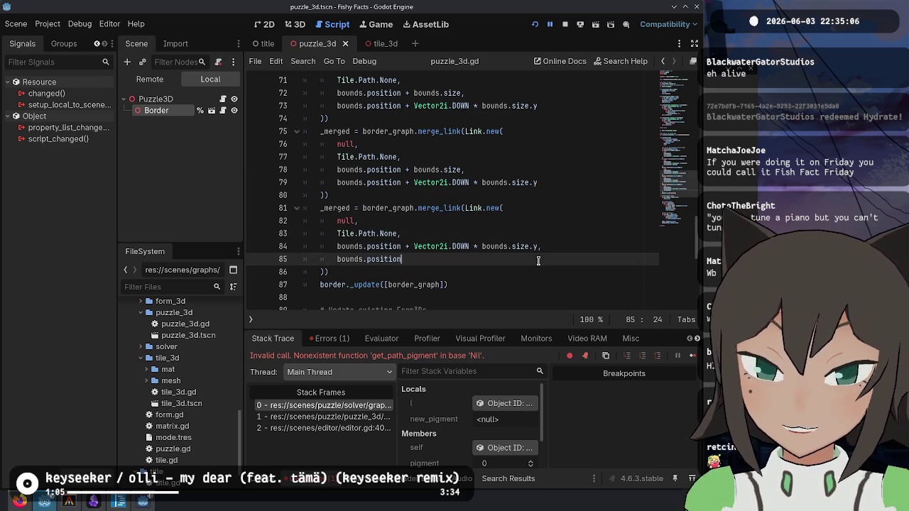
{"action": "left_click", "coordinate": [511, 294]}
{"action": "left_click", "coordinate": [608, 231]}
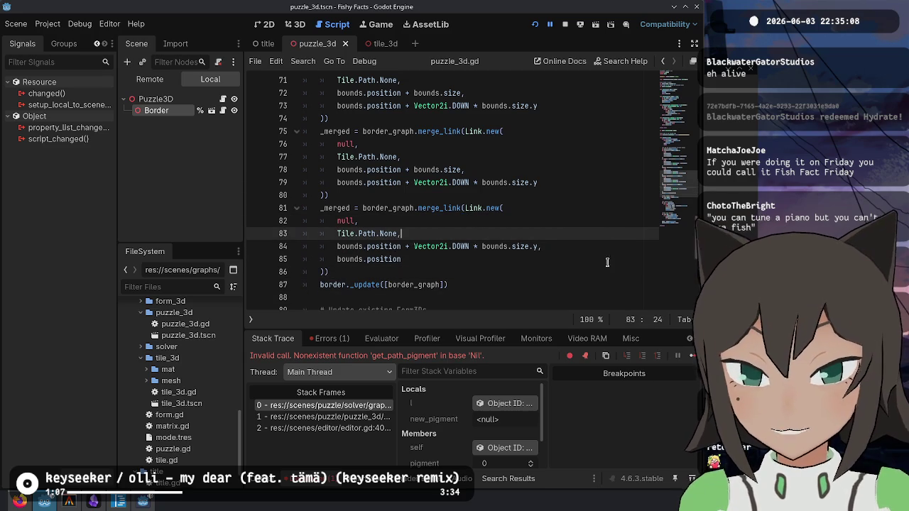
{"action": "left_click", "coordinate": [551, 284]}
{"action": "left_click", "coordinate": [547, 295]}
{"action": "scroll", "coordinate": [556, 248], "scroll_direction": "down", "scroll_amount": 2}
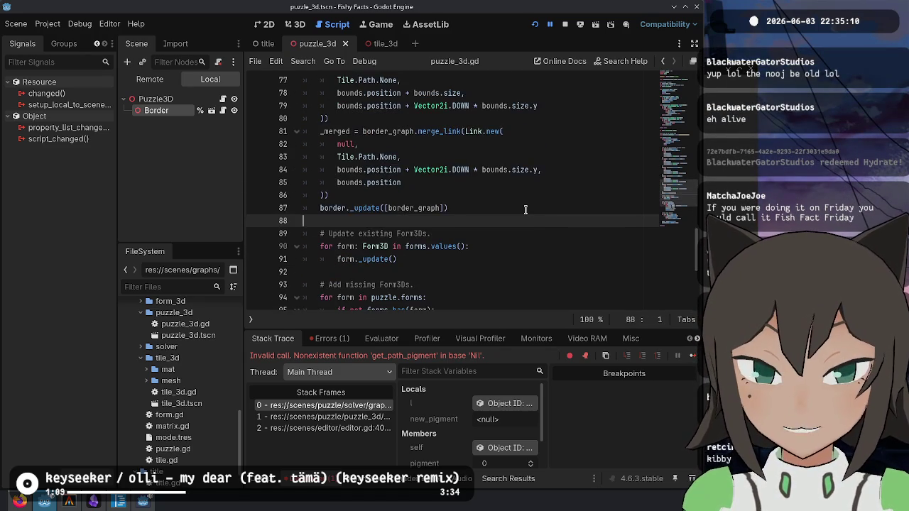
- Review the four merge_link border edges, then hide the debugger panel with Ctrl+J
{"action": "left_click", "coordinate": [500, 208]}
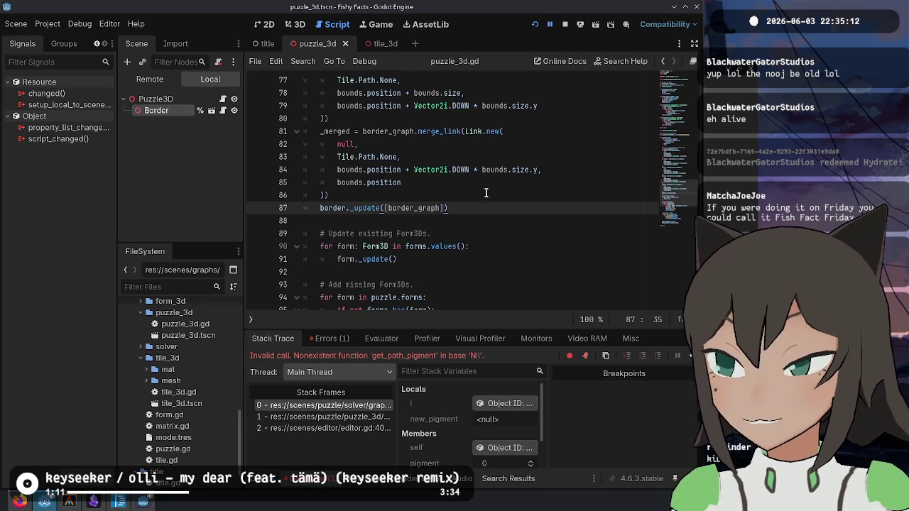
{"action": "scroll", "coordinate": [586, 241], "scroll_direction": "up", "scroll_amount": 1}
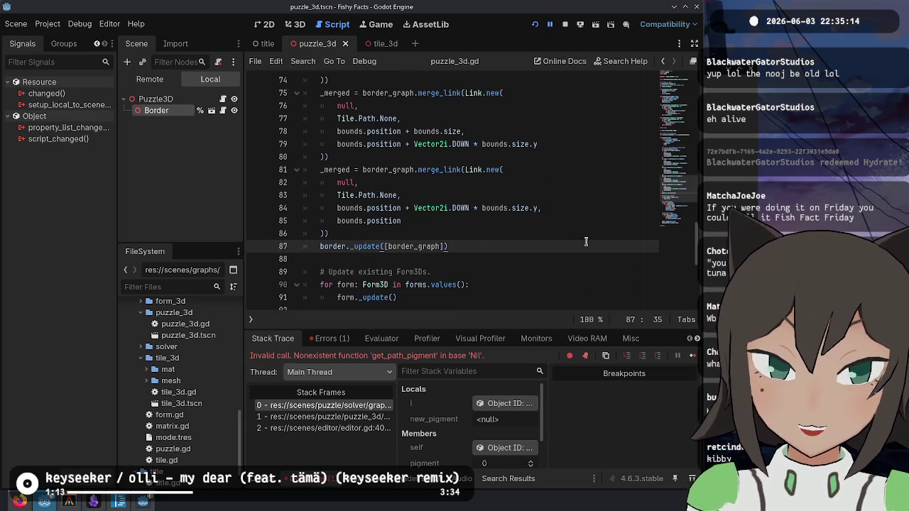
{"action": "scroll", "coordinate": [585, 242], "scroll_direction": "up", "scroll_amount": 1}
{"action": "scroll", "coordinate": [586, 241], "scroll_direction": "down", "scroll_amount": 2}
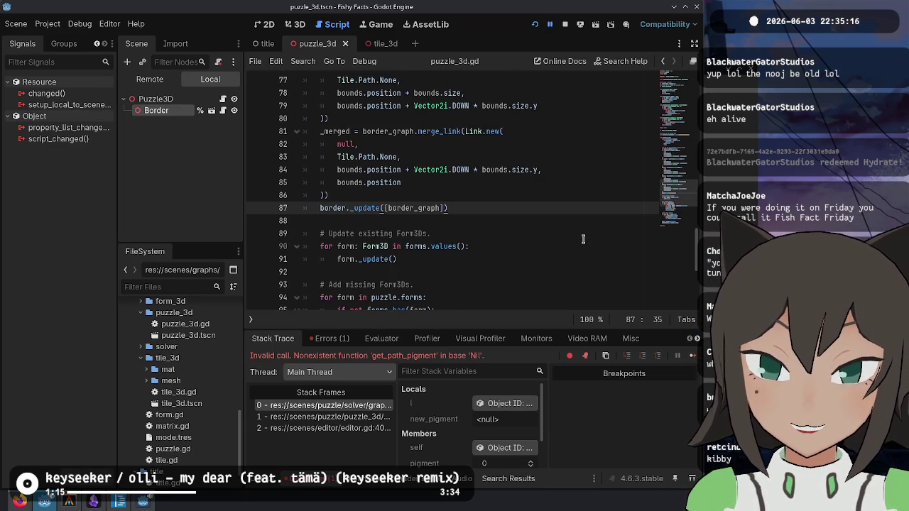
{"action": "scroll", "coordinate": [583, 239], "scroll_direction": "down", "scroll_amount": 1}
{"action": "scroll", "coordinate": [582, 237], "scroll_direction": "down", "scroll_amount": 1}
{"action": "scroll", "coordinate": [582, 238], "scroll_direction": "down", "scroll_amount": 1}
{"action": "scroll", "coordinate": [581, 237], "scroll_direction": "up", "scroll_amount": 1}
{"action": "scroll", "coordinate": [580, 237], "scroll_direction": "down", "scroll_amount": 1}
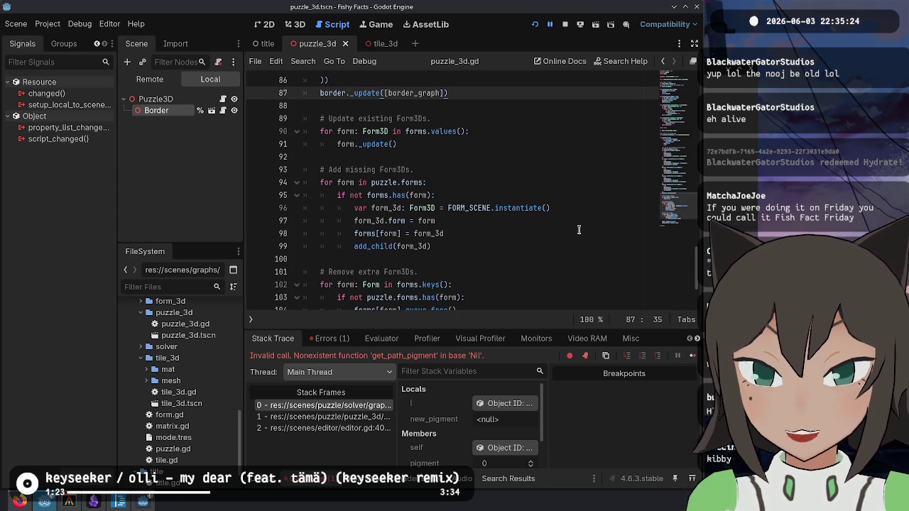
{"action": "scroll", "coordinate": [578, 229], "scroll_direction": "down", "scroll_amount": 2}
{"action": "scroll", "coordinate": [453, 210], "scroll_direction": "up", "scroll_amount": 2}
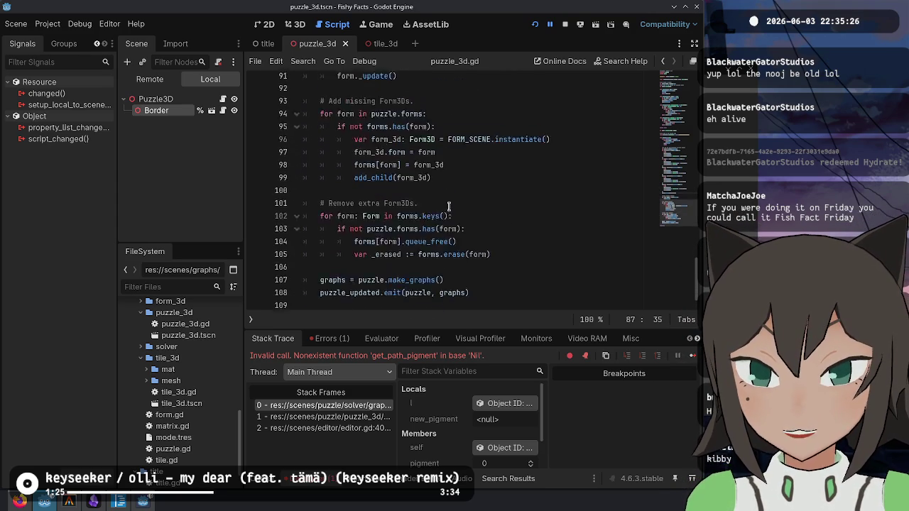
{"action": "scroll", "coordinate": [406, 153], "scroll_direction": "up", "scroll_amount": 5}
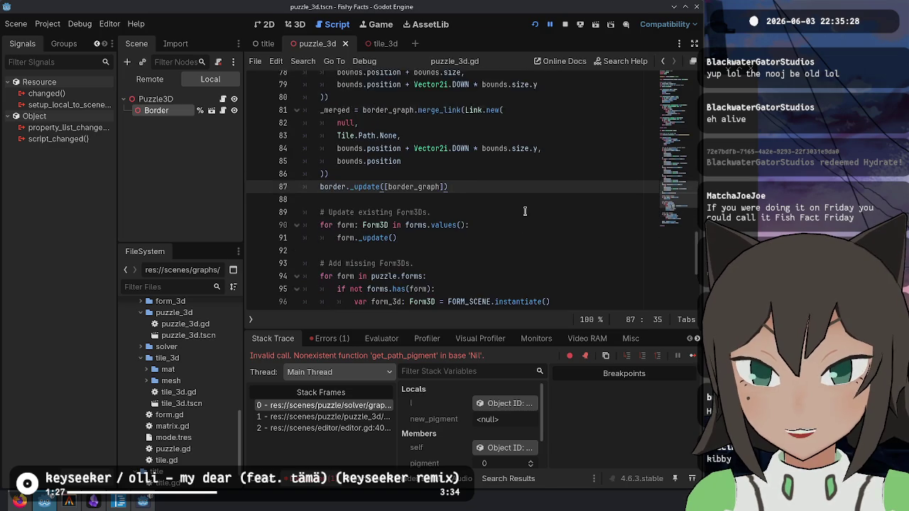
{"action": "scroll", "coordinate": [403, 216], "scroll_direction": "up", "scroll_amount": 1}
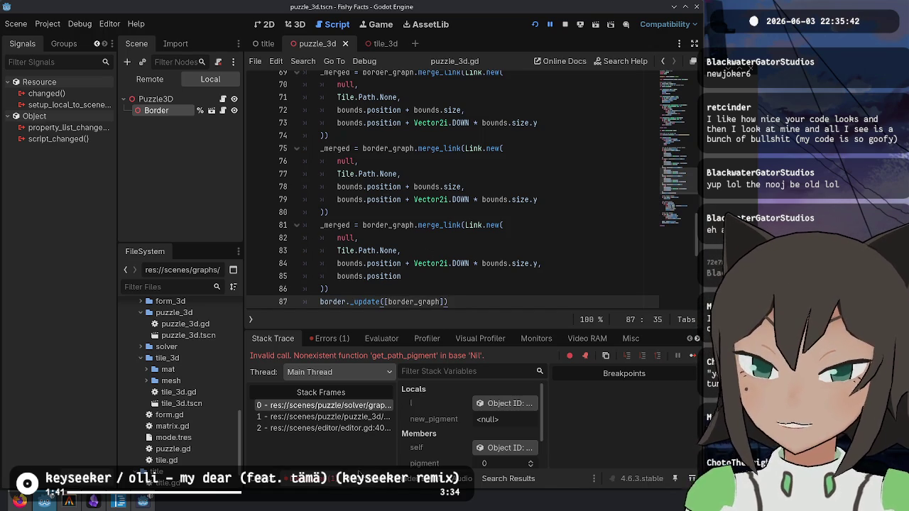
{"action": "key", "text": "ctrl+j"}
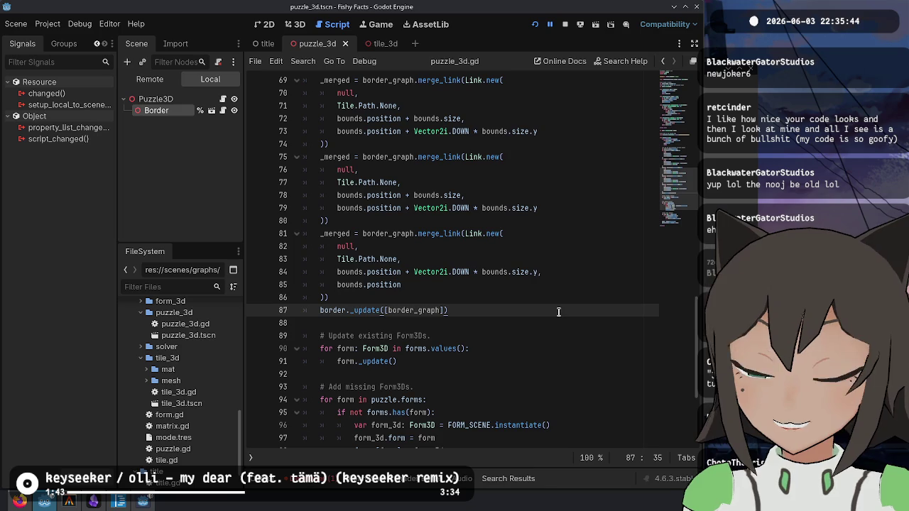
- Look over the link blocks, selecting the first arguments of the first and third Link.new calls
{"action": "left_click", "coordinate": [567, 264]}
{"action": "scroll", "coordinate": [579, 303], "scroll_direction": "up", "scroll_amount": 2}
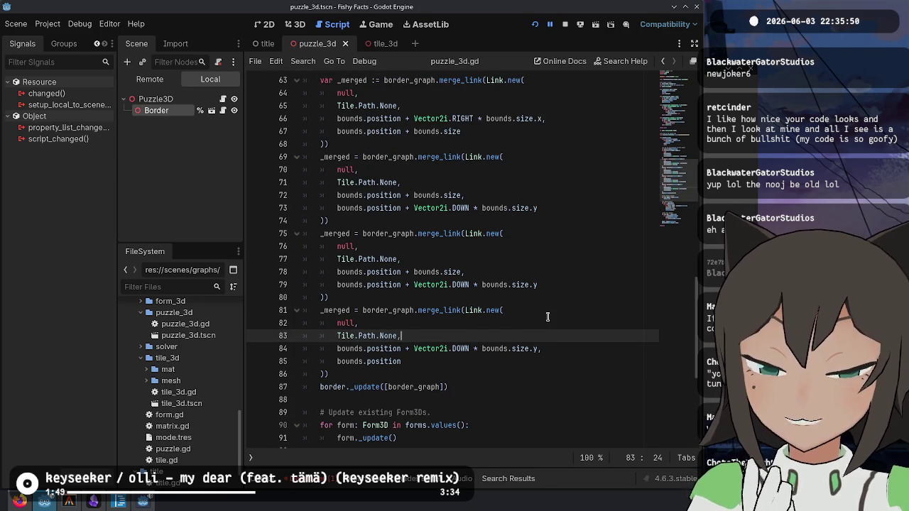
{"action": "left_click", "coordinate": [555, 310]}
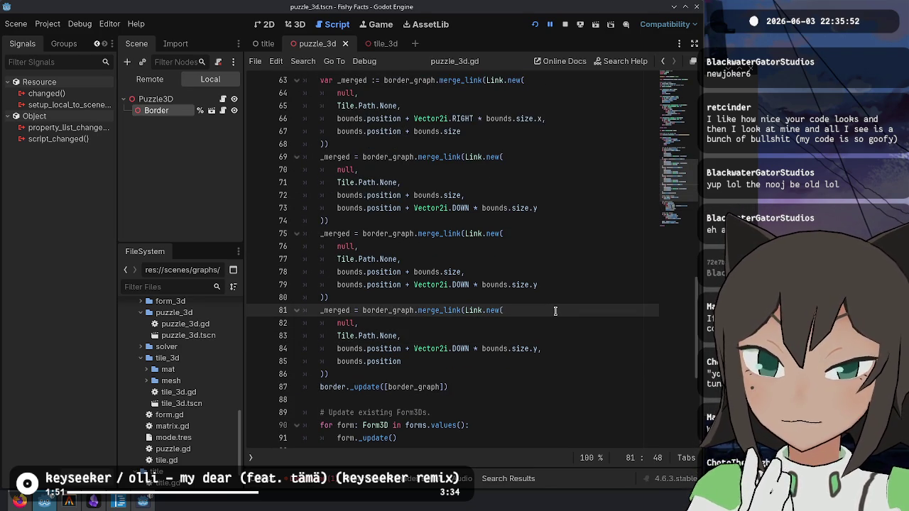
{"action": "scroll", "coordinate": [555, 310], "scroll_direction": "up", "scroll_amount": 1}
{"action": "left_click_drag", "start_coordinate": [458, 107], "coordinate": [466, 400]}
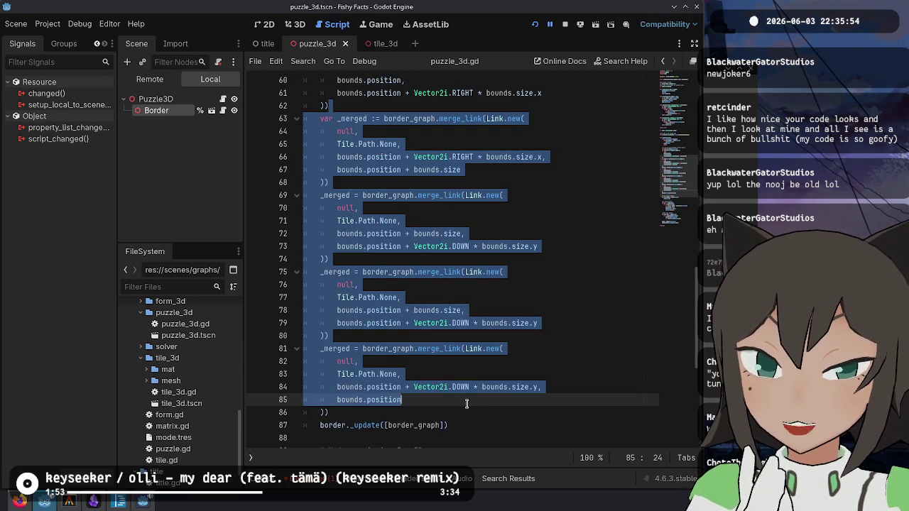
{"action": "left_click", "coordinate": [466, 399]}
{"action": "left_click", "coordinate": [472, 374]}
{"action": "left_click_drag", "start_coordinate": [472, 374], "coordinate": [468, 119]}
{"action": "left_click", "coordinate": [487, 118]}
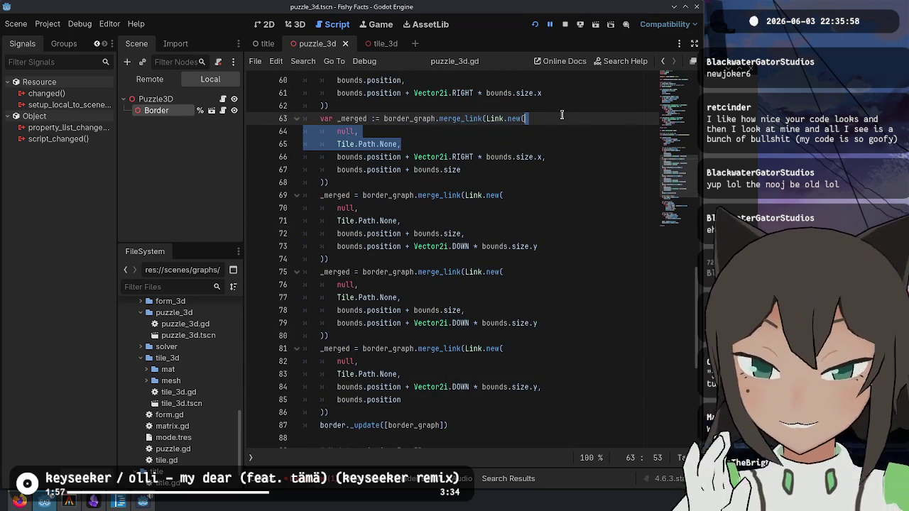
{"action": "left_click", "coordinate": [490, 309]}
{"action": "left_click", "coordinate": [533, 284]}
{"action": "left_click", "coordinate": [532, 299]}
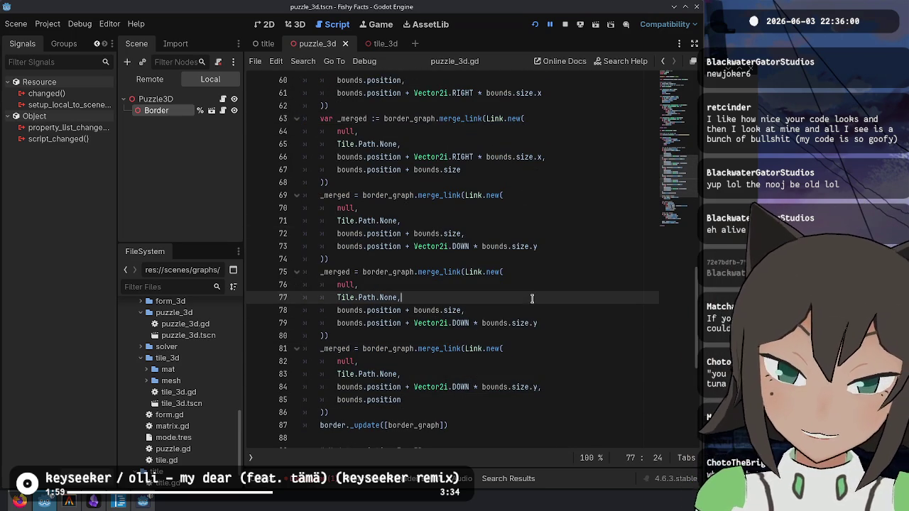
{"action": "left_click_drag", "start_coordinate": [533, 296], "coordinate": [544, 274]}
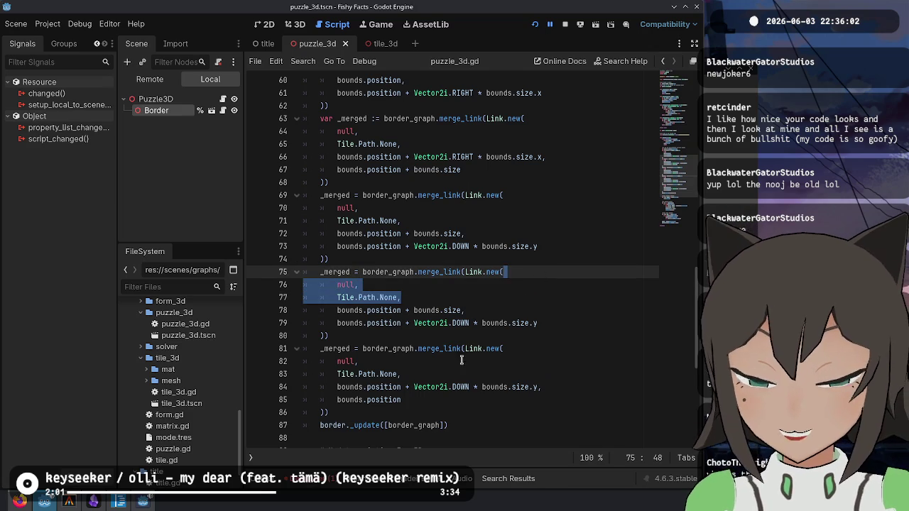
- Move through lines 57–86 to locate the null arguments of the remaining link calls
{"action": "left_click", "coordinate": [470, 384]}
{"action": "left_click", "coordinate": [496, 412]}
{"action": "scroll", "coordinate": [570, 172], "scroll_direction": "up", "scroll_amount": 4}
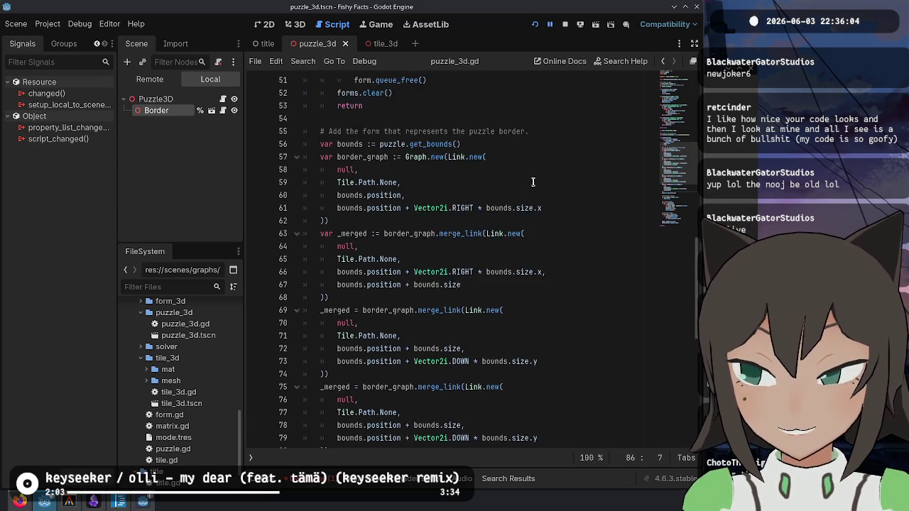
{"action": "left_click", "coordinate": [492, 230]}
{"action": "left_click", "coordinate": [512, 196]}
{"action": "mouse_move", "coordinate": [539, 196]}
{"action": "left_mouse_down"}
{"action": "mouse_move", "coordinate": [542, 183]}
{"action": "mouse_move", "coordinate": [550, 323]}
{"action": "left_mouse_up"}
{"action": "scroll", "coordinate": [524, 76], "scroll_direction": "down", "scroll_amount": 5}
{"action": "left_click", "coordinate": [529, 299]}
{"action": "left_click", "coordinate": [533, 399]}
{"action": "left_click", "coordinate": [512, 313]}
{"action": "left_click", "coordinate": [500, 376]}
{"action": "left_click", "coordinate": [528, 348]}
{"action": "left_click", "coordinate": [485, 326]}
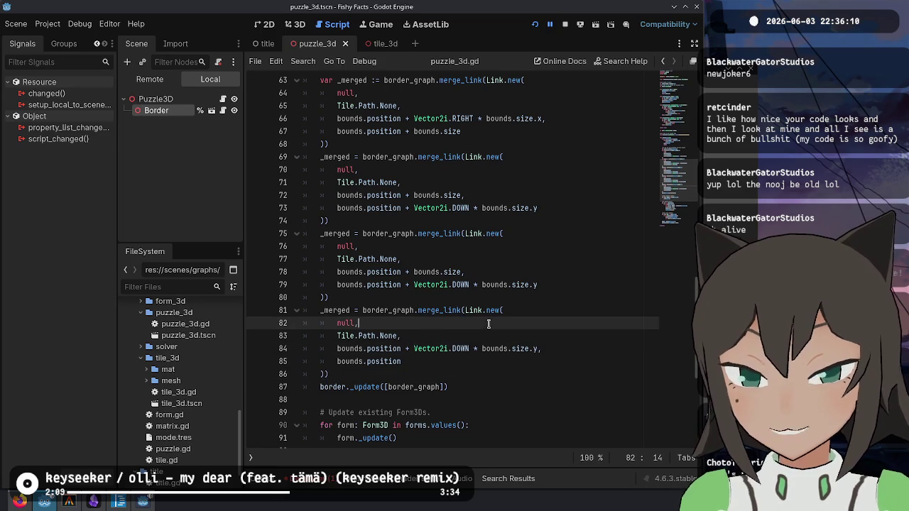
- Replace the null first arguments on lines 64, 70, 76 and 82 with Tile.new() using Ctrl+D multi-cursor
{"action": "key", "text": "Up"}
{"action": "key", "text": "Up"}
{"action": "key", "text": "Up"}
{"action": "key", "text": "Up"}
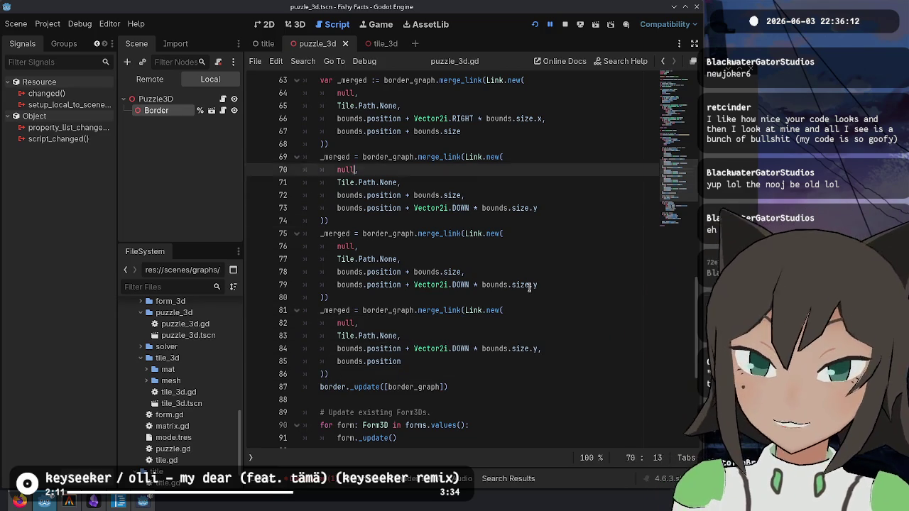
{"action": "key", "text": "Home"}
{"action": "key", "text": "ctrl+d"}
{"action": "key", "text": "ctrl+d"}
{"action": "key", "text": "ctrl+d"}
{"action": "type", "text": "Tile"}
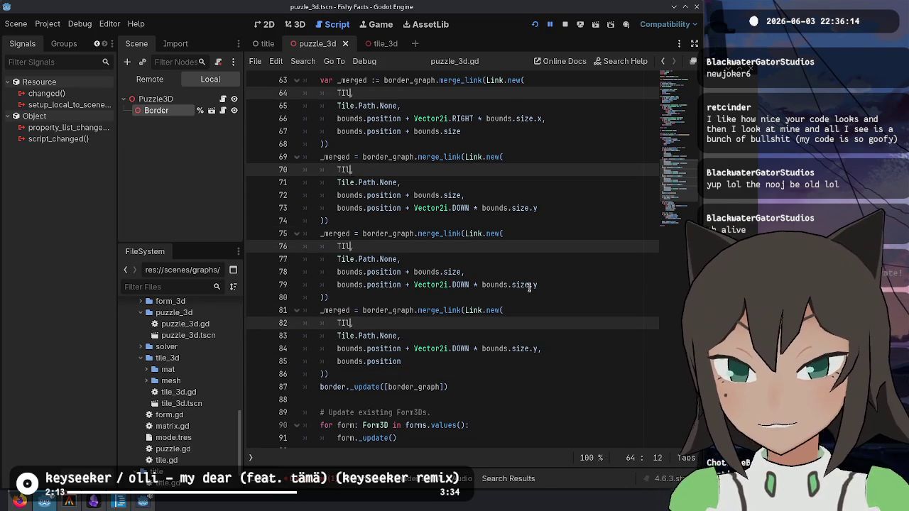
{"action": "type", "text": ".new()"}
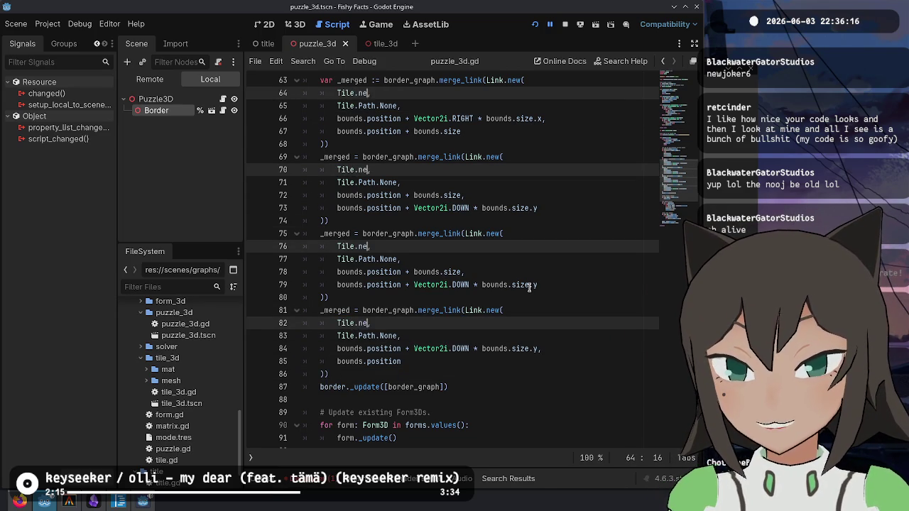
{"action": "left_click", "coordinate": [474, 285]}
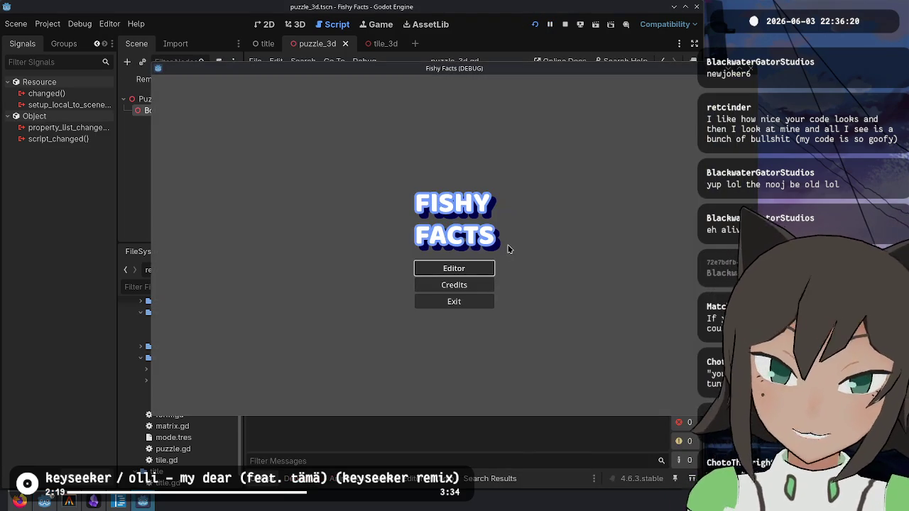
- Enter the running game's puzzle editor and increase the puzzle width and height in Metadata
{"action": "left_click", "coordinate": [456, 267]}
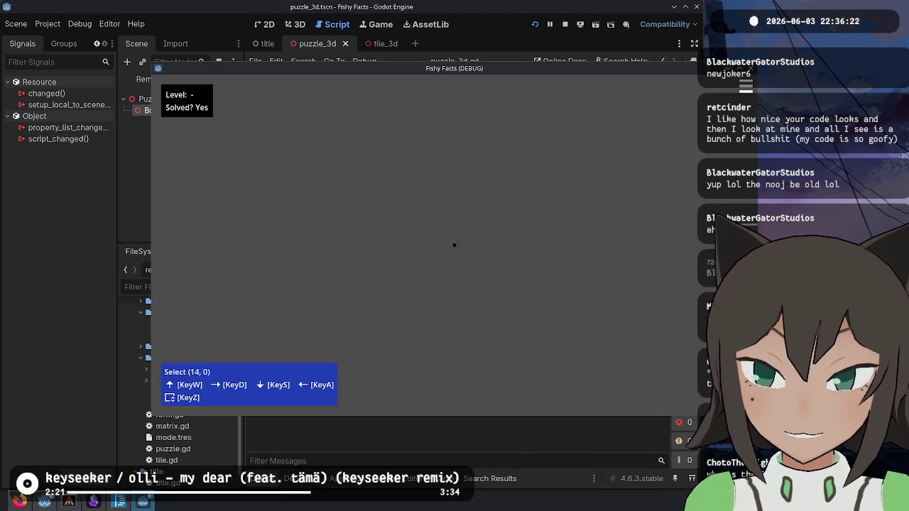
{"action": "key", "text": "Escape"}
{"action": "left_click", "coordinate": [493, 212]}
{"action": "left_click", "coordinate": [493, 226]}
{"action": "key", "text": "Escape"}
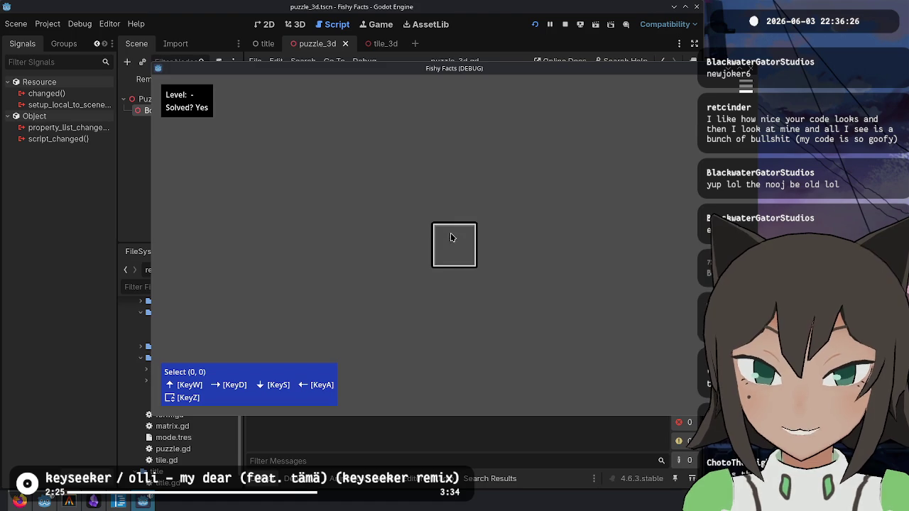
- Resize the puzzle to 3×3 in the Metadata panel to view its black border
{"action": "key", "text": "Escape"}
{"action": "left_click", "coordinate": [490, 210]}
{"action": "left_click", "coordinate": [492, 226]}
{"action": "left_click", "coordinate": [493, 226]}
{"action": "left_click", "coordinate": [490, 209]}
{"action": "key", "text": "Escape"}
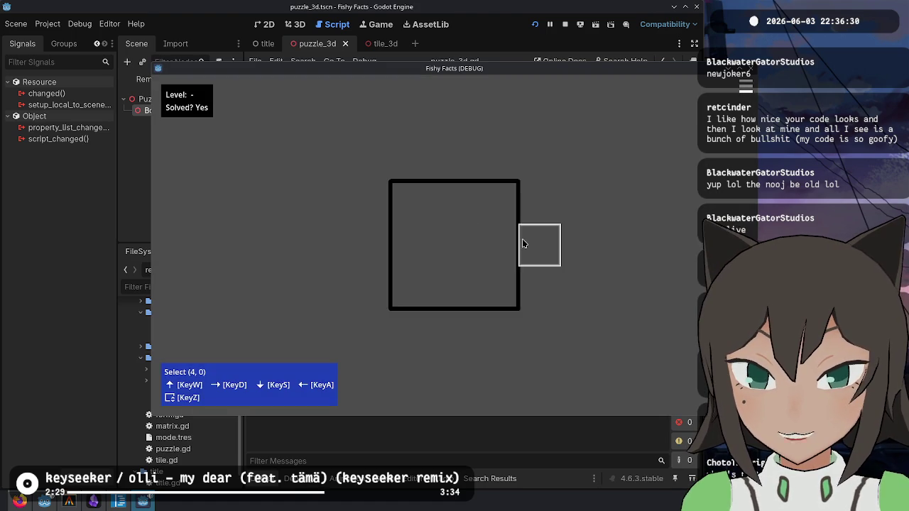
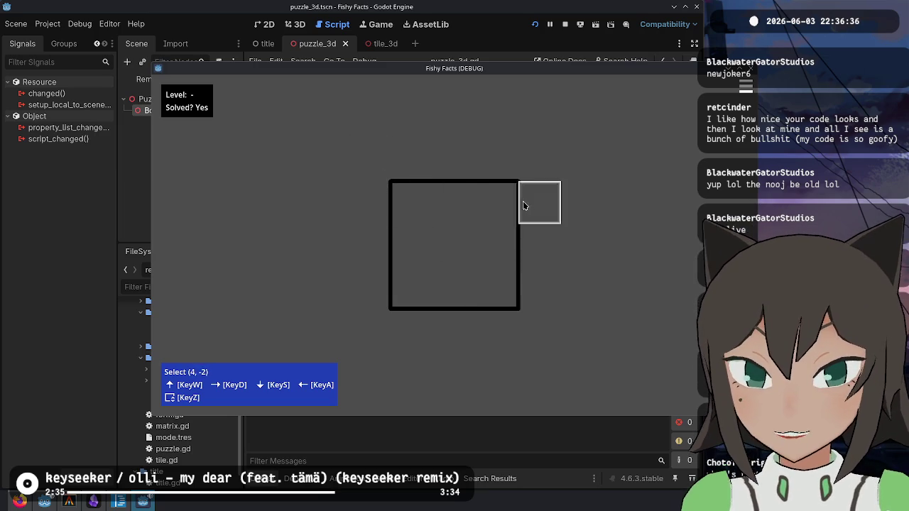
- Stop the running game and review puzzle_3d.gd's border-building code around lines 58–87
{"action": "key", "text": "F8"}
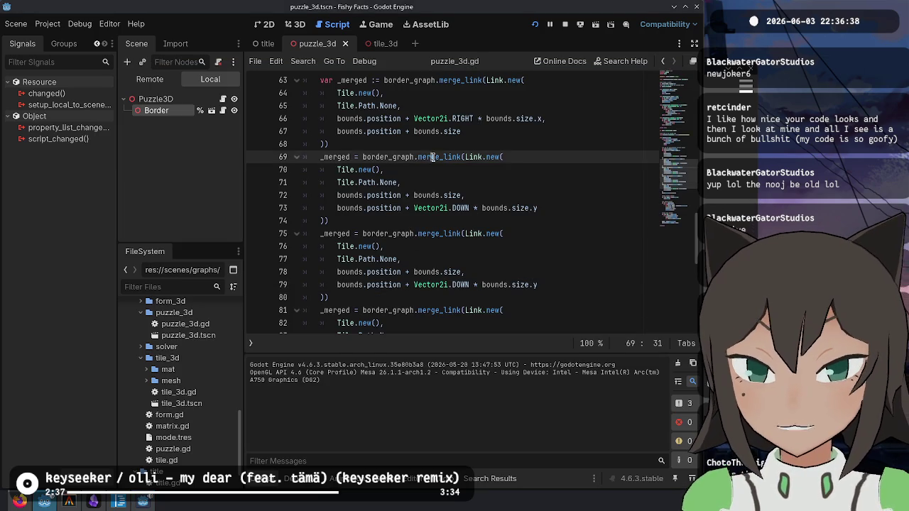
{"action": "left_click", "coordinate": [478, 274]}
{"action": "scroll", "coordinate": [478, 279], "scroll_direction": "down", "scroll_amount": 4}
{"action": "left_click", "coordinate": [523, 239]}
{"action": "scroll", "coordinate": [523, 239], "scroll_direction": "up", "scroll_amount": 10}
{"action": "left_click", "coordinate": [459, 220]}
{"action": "left_click_drag", "start_coordinate": [458, 220], "coordinate": [511, 312]}
{"action": "left_click", "coordinate": [357, 247]}
{"action": "scroll", "coordinate": [431, 142], "scroll_direction": "down", "scroll_amount": 7}
{"action": "scroll", "coordinate": [428, 154], "scroll_direction": "down", "scroll_amount": 6}
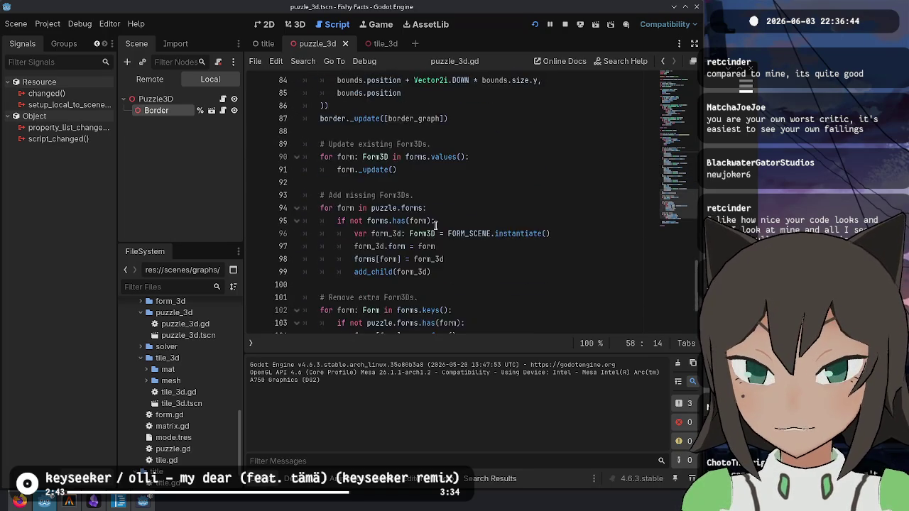
{"action": "scroll", "coordinate": [454, 213], "scroll_direction": "up", "scroll_amount": 3}
{"action": "left_click", "coordinate": [473, 233]}
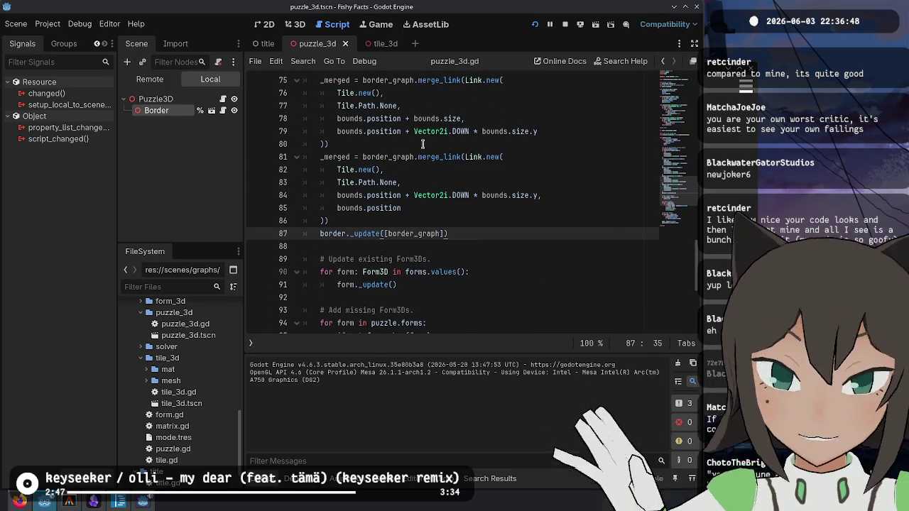
- Select puzzle_3d.tscn in the FileSystem dock and review the script down to line 107
{"action": "mouse_move", "coordinate": [422, 135]}
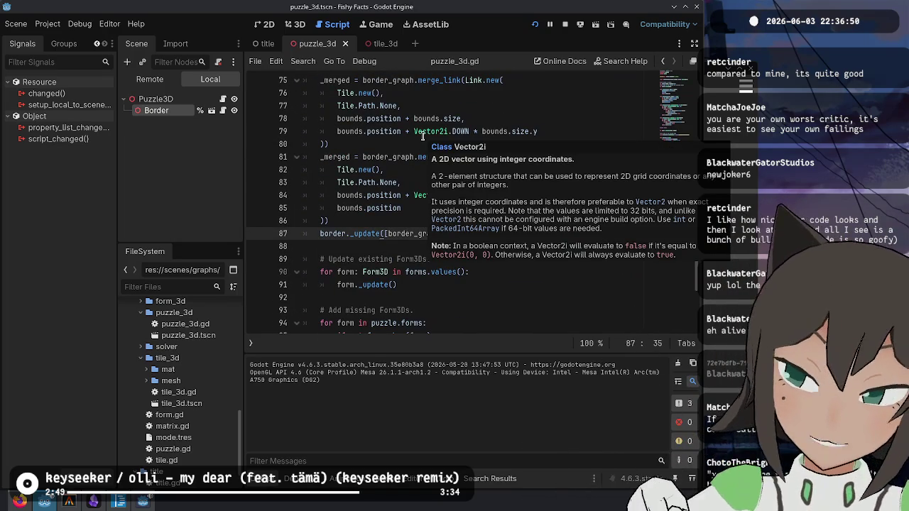
{"action": "left_click", "coordinate": [525, 157]}
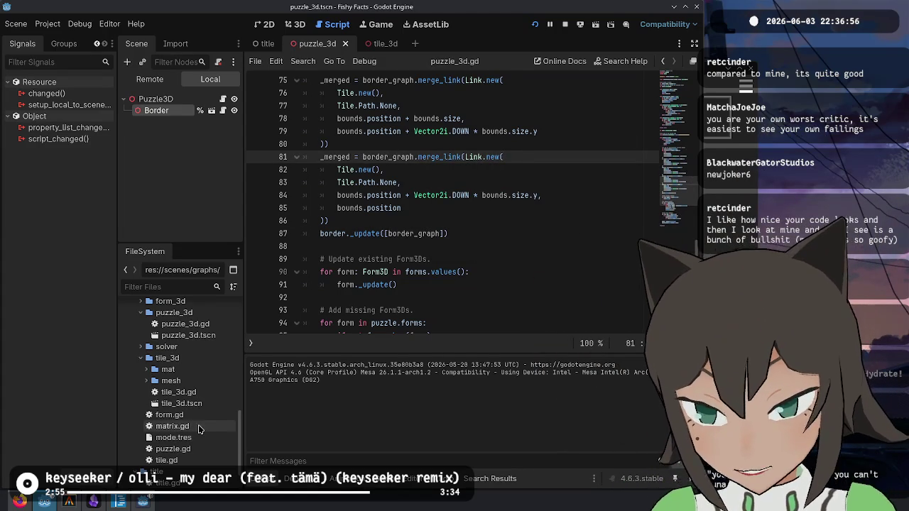
{"action": "left_click", "coordinate": [189, 338]}
{"action": "scroll", "coordinate": [137, 374], "scroll_direction": "up", "scroll_amount": 4}
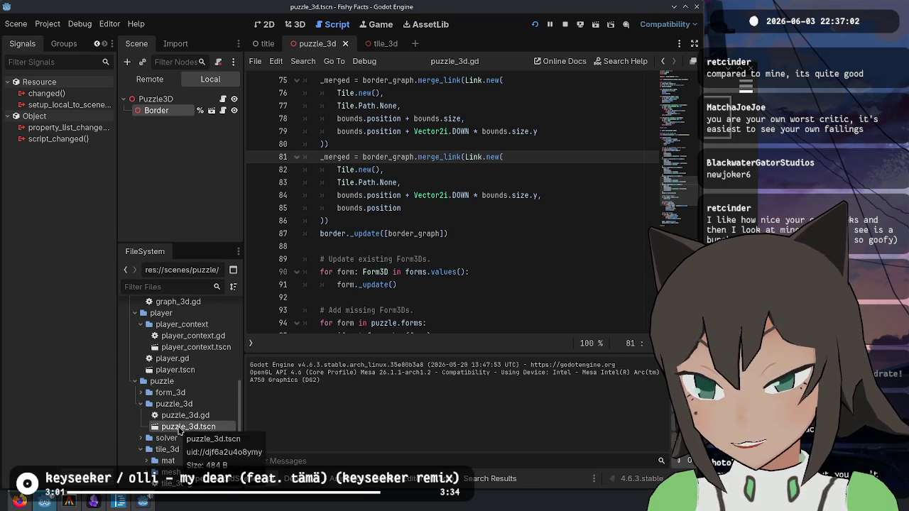
{"action": "scroll", "coordinate": [451, 261], "scroll_direction": "down", "scroll_amount": 5}
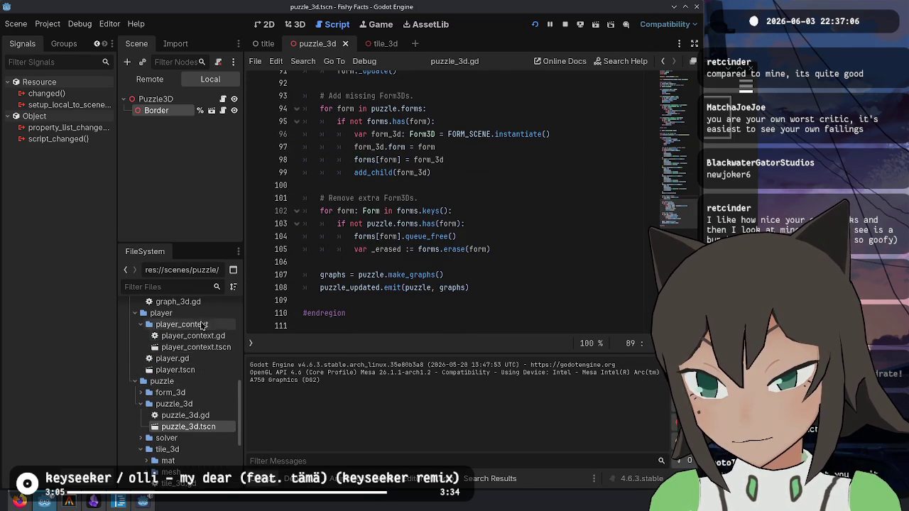
{"action": "scroll", "coordinate": [201, 332], "scroll_direction": "up", "scroll_amount": 2}
{"action": "left_click", "coordinate": [461, 276]}
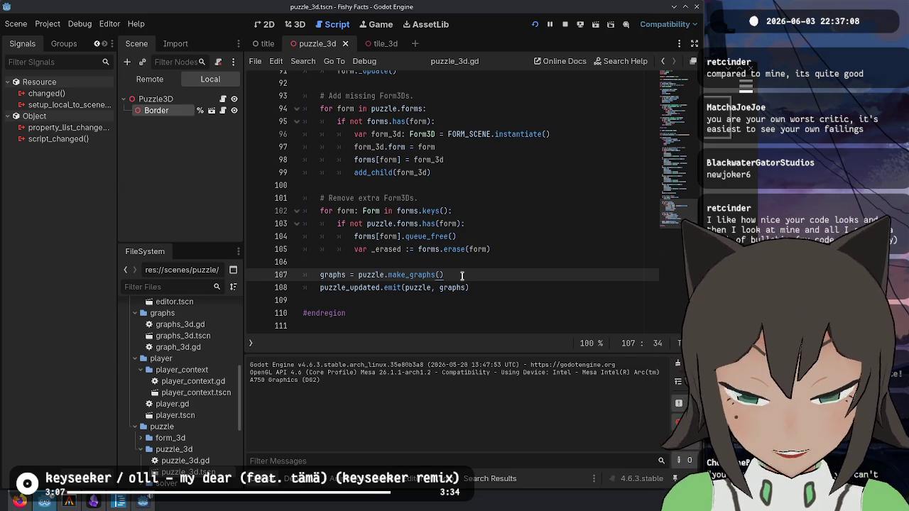
{"action": "key", "text": "ctrl+shift+f"}
- Search the whole project for '_update' and scroll through the 50 matches
{"action": "type", "text": "_updat"}
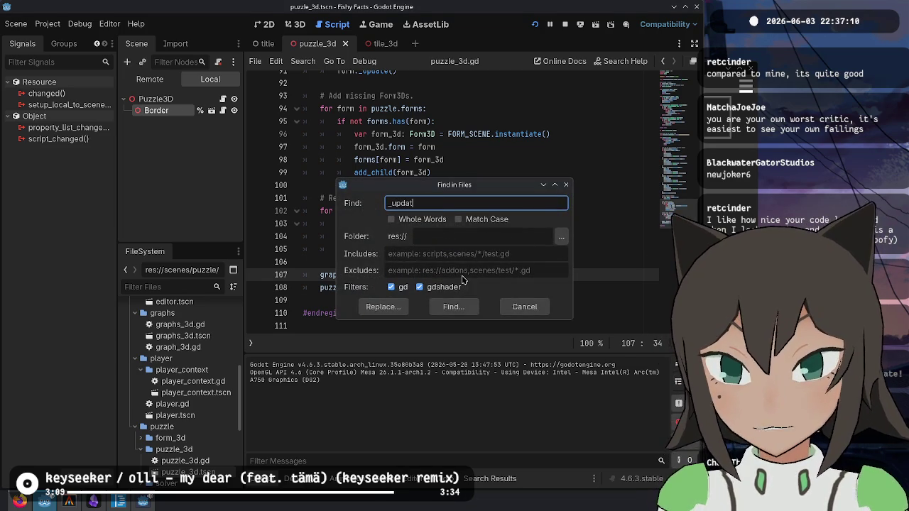
{"action": "type", "text": "e"}
{"action": "key", "text": "Return"}
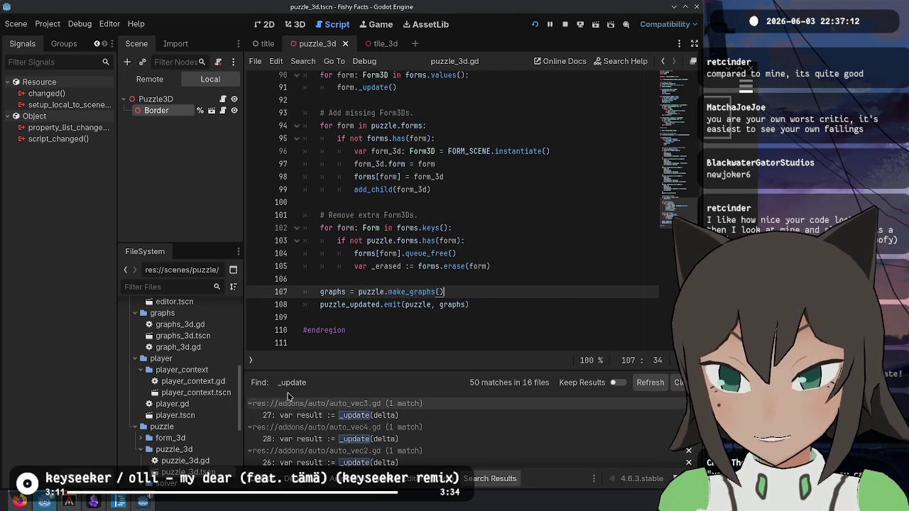
{"action": "scroll", "coordinate": [408, 435], "scroll_direction": "down", "scroll_amount": 10}
{"action": "scroll", "coordinate": [408, 435], "scroll_direction": "down", "scroll_amount": 5}
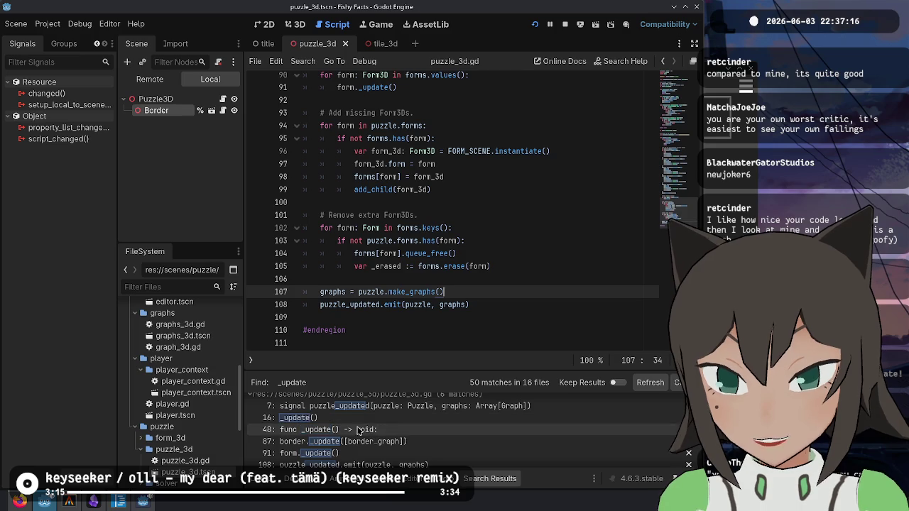
{"action": "scroll", "coordinate": [403, 442], "scroll_direction": "down", "scroll_amount": 3}
{"action": "scroll", "coordinate": [402, 442], "scroll_direction": "down", "scroll_amount": 10}
{"action": "scroll", "coordinate": [399, 444], "scroll_direction": "down", "scroll_amount": 10}
{"action": "scroll", "coordinate": [399, 444], "scroll_direction": "down", "scroll_amount": 8}
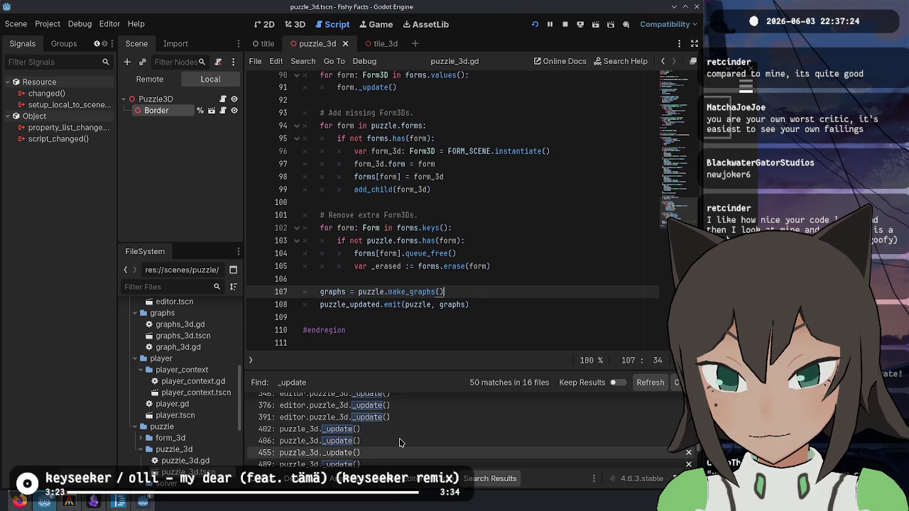
{"action": "scroll", "coordinate": [400, 442], "scroll_direction": "down", "scroll_amount": 3}
{"action": "scroll", "coordinate": [400, 443], "scroll_direction": "down", "scroll_amount": 5}
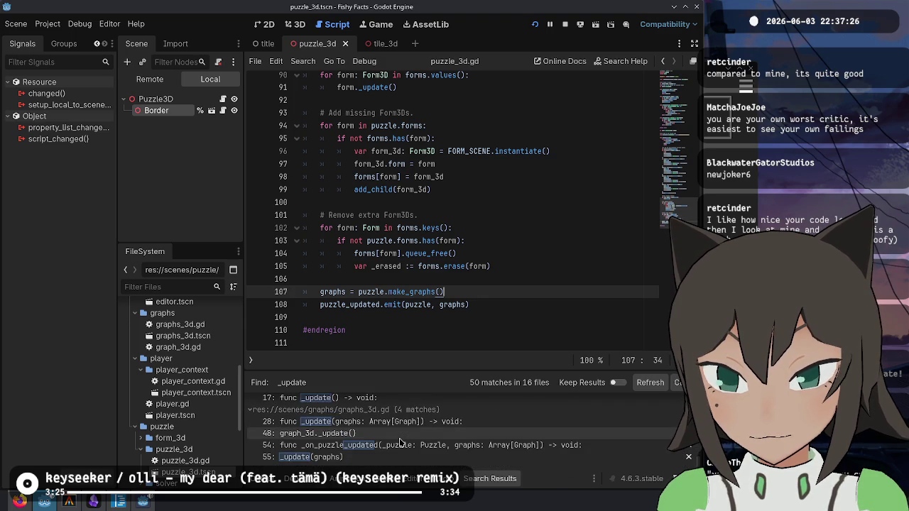
- Open the graph_3d._update() call in graphs_3d.gd and jump to its definition
{"action": "left_click", "coordinate": [397, 434]}
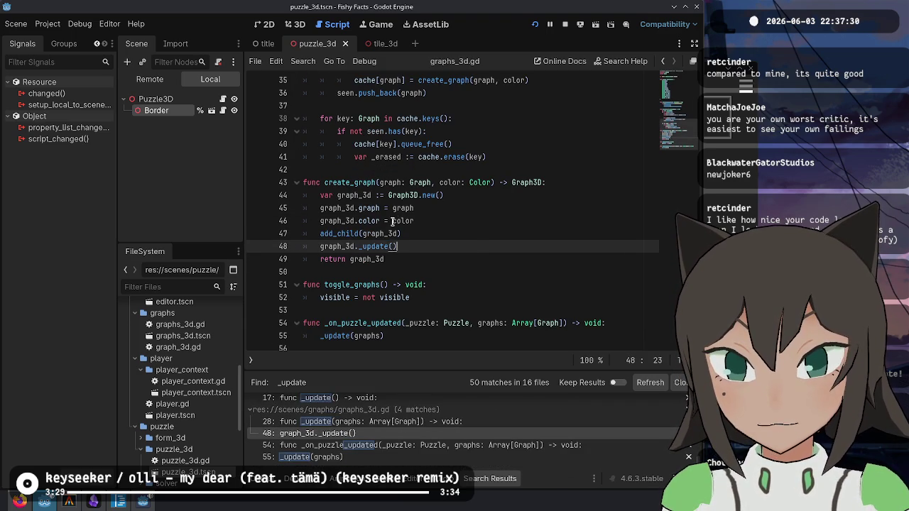
{"action": "double_click", "coordinate": [347, 247]}
{"action": "left_click", "coordinate": [375, 246], "text": "ctrl"}
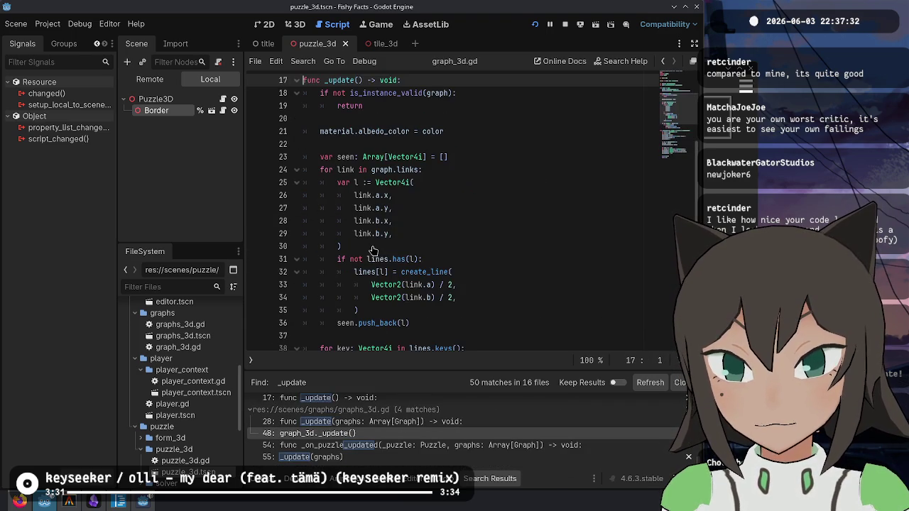
{"action": "scroll", "coordinate": [454, 229], "scroll_direction": "up", "scroll_amount": 5}
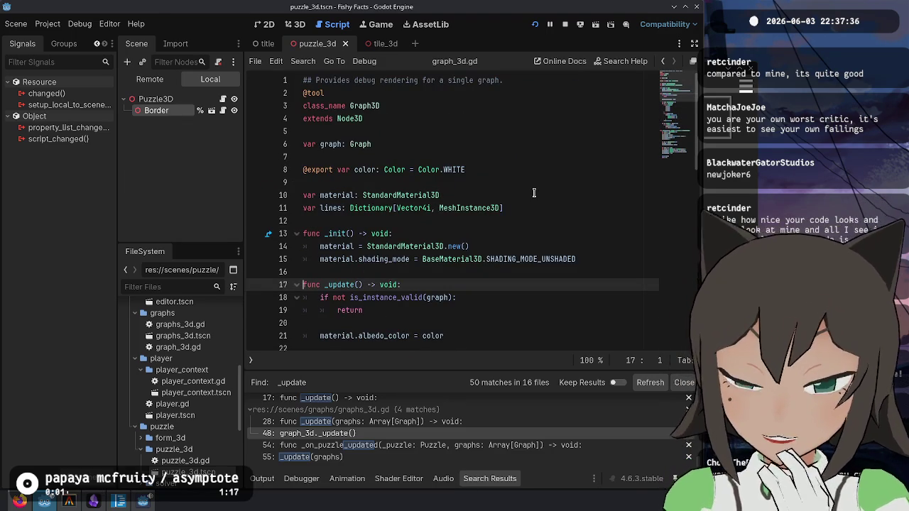
{"action": "left_click", "coordinate": [490, 155]}
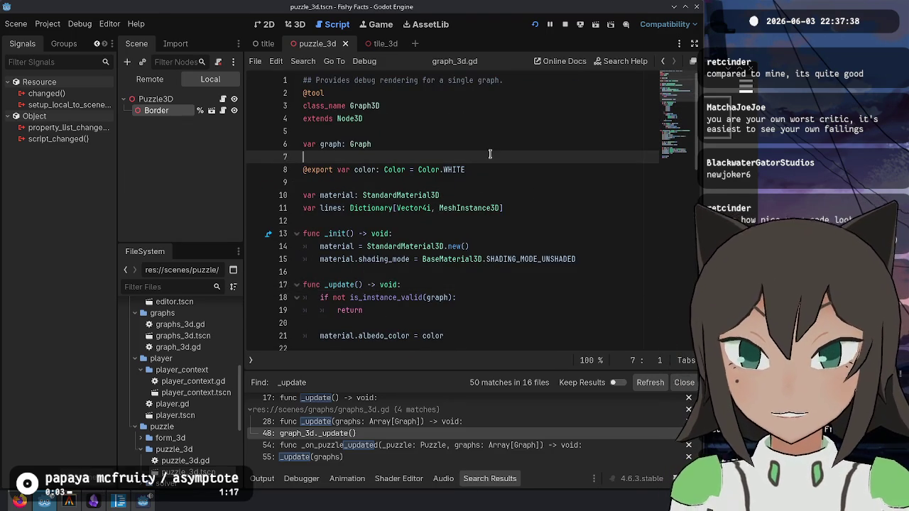
- Relaunch the game and bring up its level file chooser from the menu
{"action": "key", "text": "F6"}
{"action": "key", "text": "Escape"}
{"action": "key", "text": "Down"}
{"action": "key", "text": "Up"}
{"action": "key", "text": "Return"}
- Load the heart level from the levels folder, view its 3×3 board, then leave the game window
{"action": "double_click", "coordinate": [511, 220]}
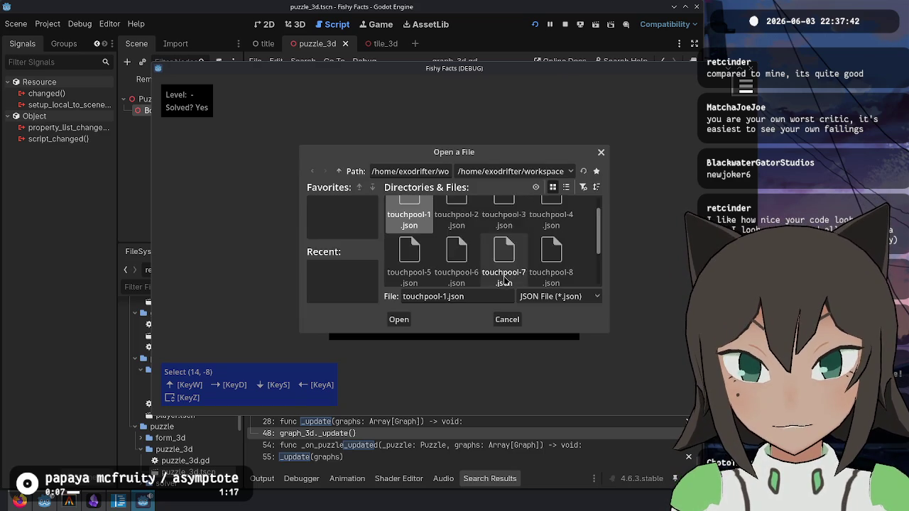
{"action": "double_click", "coordinate": [506, 274]}
{"action": "key", "text": "Escape"}
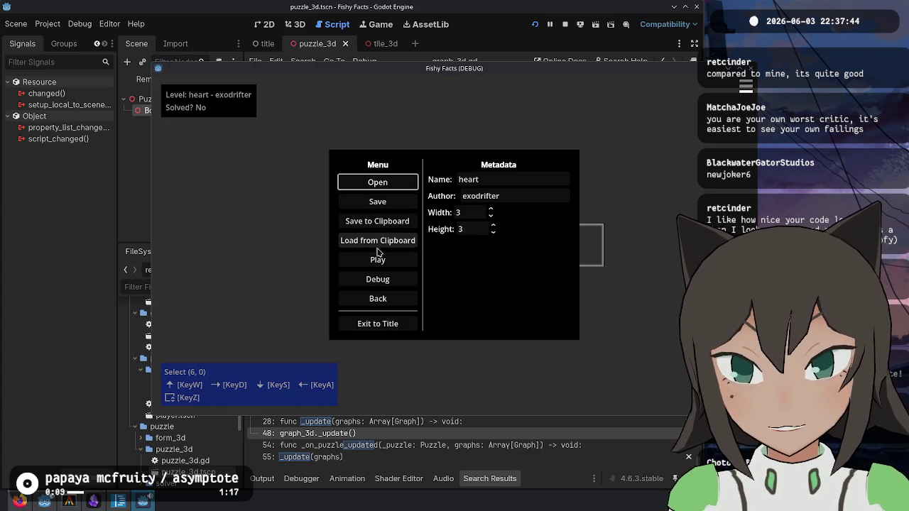
{"action": "left_click", "coordinate": [378, 279]}
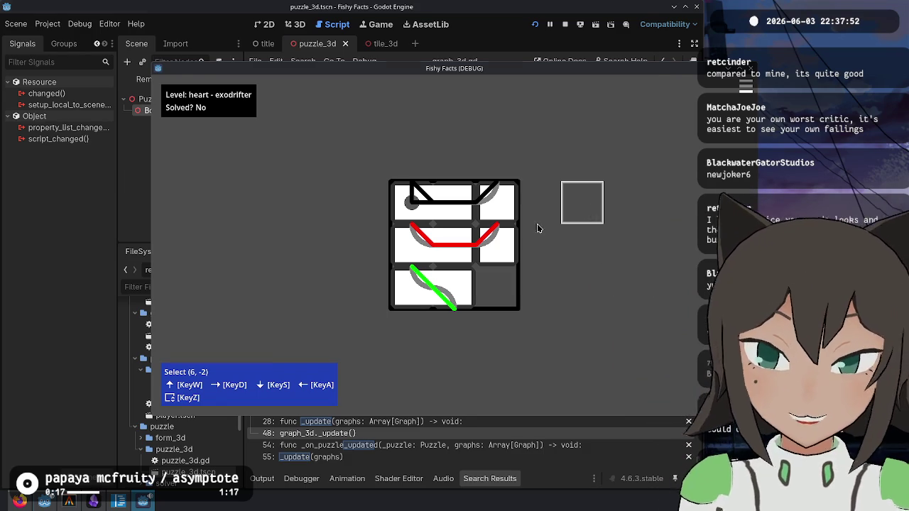
{"action": "key", "text": "alt+Tab"}
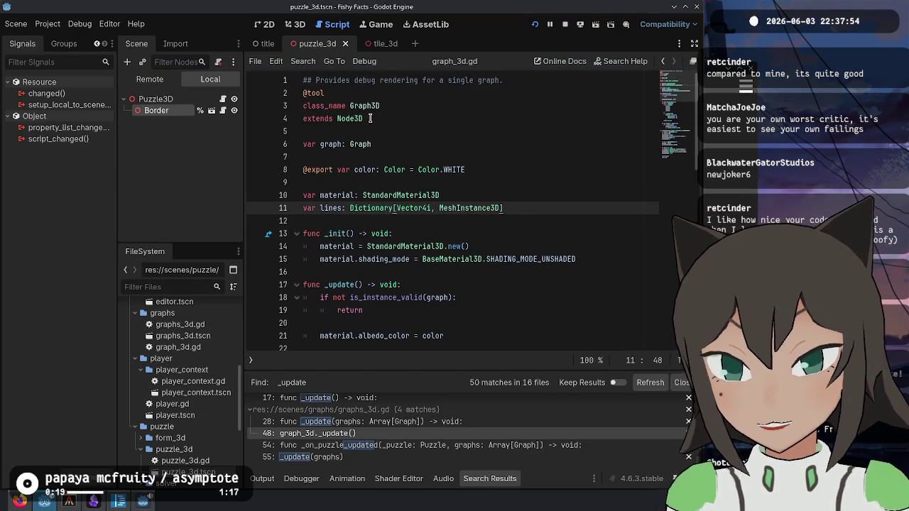
- Open the graphs_3d.tscn scene briefly, then close it and return to the puzzle_3d scene
{"action": "left_click", "coordinate": [378, 105]}
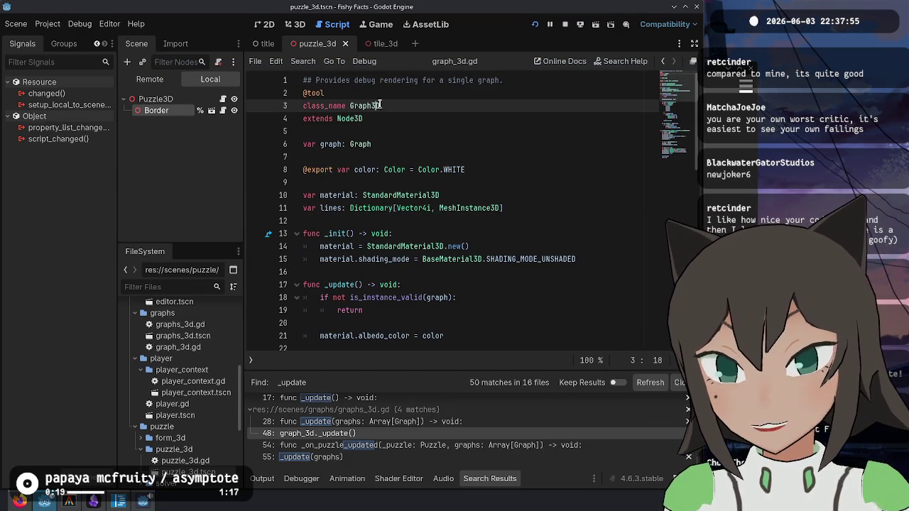
{"action": "double_click", "coordinate": [192, 336]}
{"action": "scroll", "coordinate": [418, 163], "scroll_direction": "up", "scroll_amount": 10}
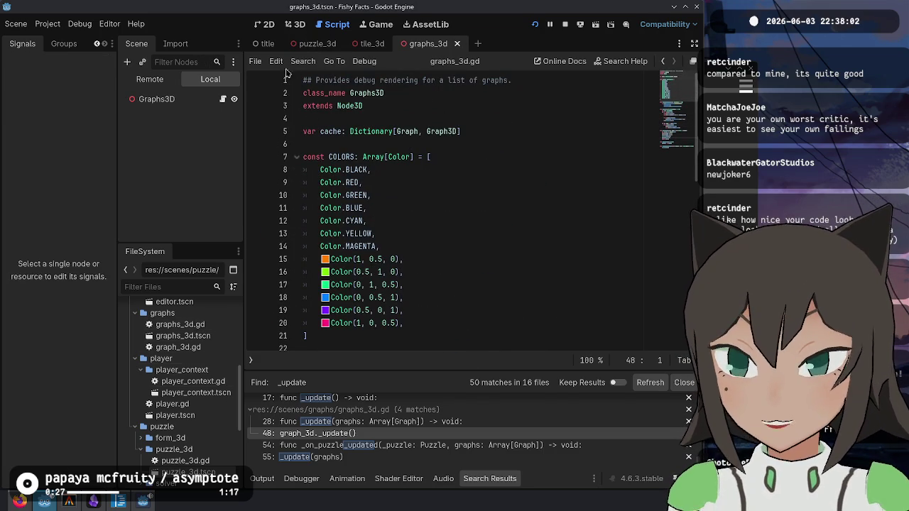
{"action": "middle_click", "coordinate": [428, 44]}
{"action": "left_click", "coordinate": [318, 44]}
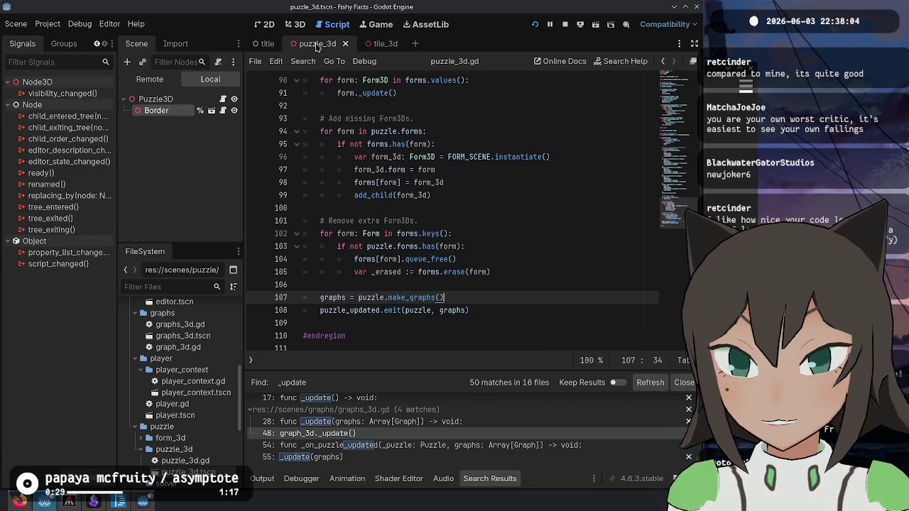
- Remove Color.BLACK from the Graphs3D class's colour list
{"action": "scroll", "coordinate": [548, 226], "scroll_direction": "up", "scroll_amount": 5}
{"action": "scroll", "coordinate": [548, 226], "scroll_direction": "up", "scroll_amount": 20}
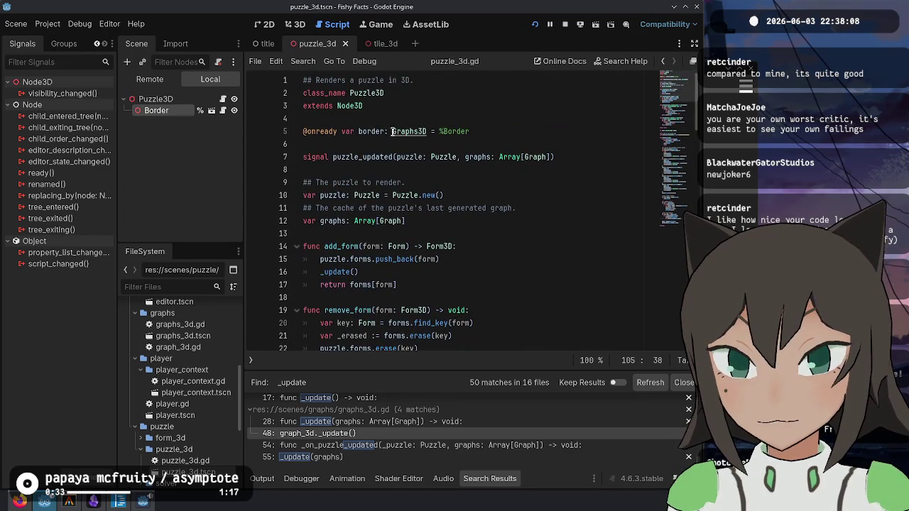
{"action": "left_click", "coordinate": [393, 132], "text": "ctrl"}
{"action": "left_click", "coordinate": [426, 173]}
{"action": "key", "text": "ctrl+shift+k"}
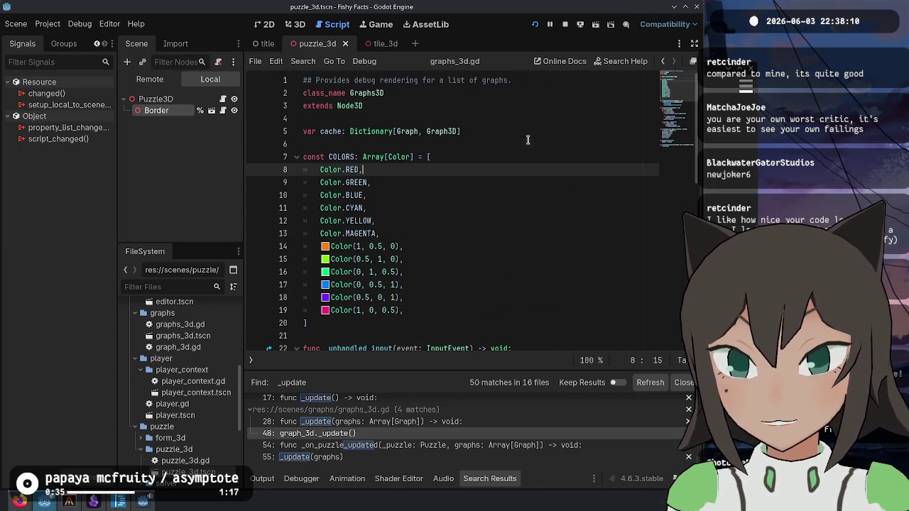
{"action": "left_click", "coordinate": [526, 139]}
- Delete the Border node and attach the graph_3d.gd script to the Puzzle3D node
{"action": "left_click", "coordinate": [182, 114]}
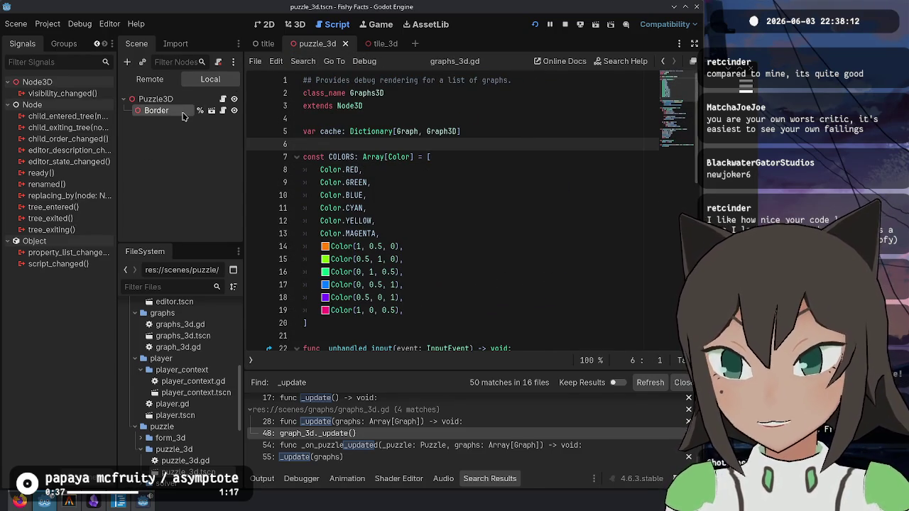
{"action": "key", "text": "Delete"}
{"action": "key", "text": "Return"}
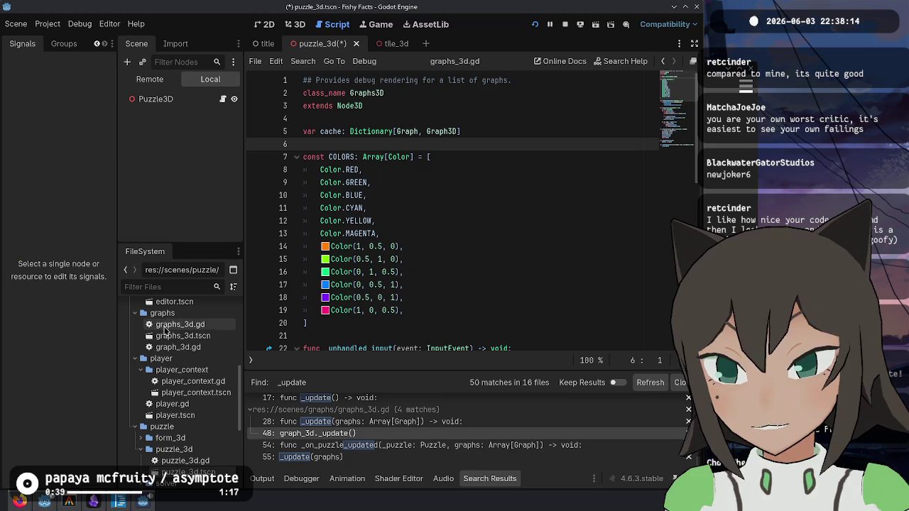
{"action": "mouse_move", "coordinate": [182, 348]}
{"action": "left_mouse_down"}
{"action": "mouse_move", "coordinate": [194, 214]}
{"action": "mouse_move", "coordinate": [161, 101]}
{"action": "left_mouse_up"}
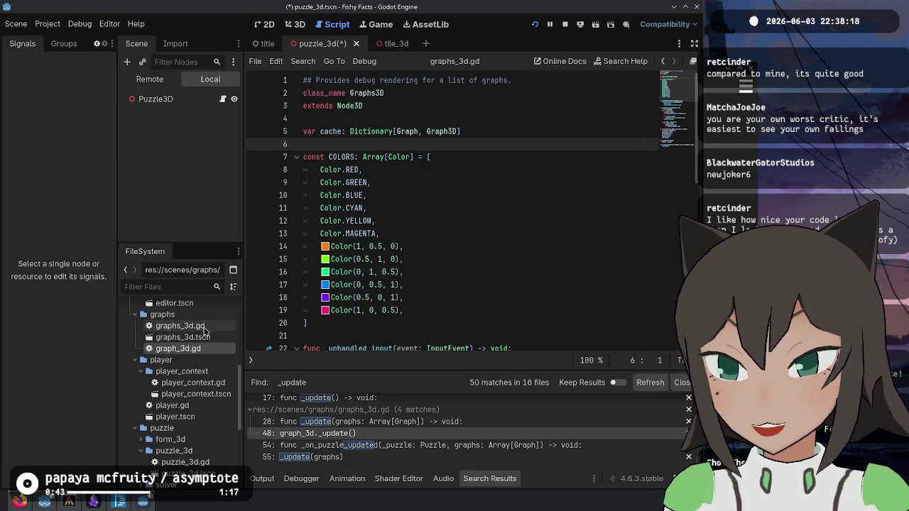
{"action": "left_click", "coordinate": [203, 327]}
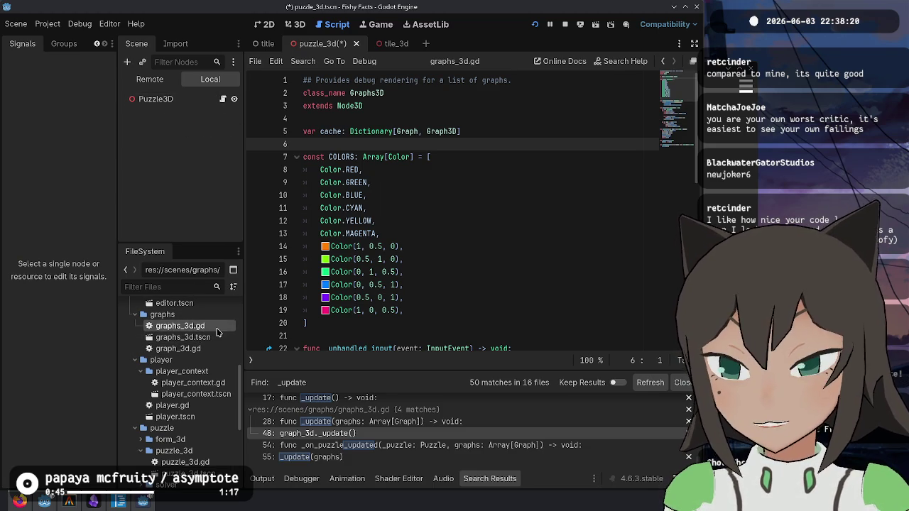
- Review the create_graph function in graphs_3d.gd, selecting lines 41–48
{"action": "left_click", "coordinate": [550, 263]}
{"action": "scroll", "coordinate": [550, 263], "scroll_direction": "down", "scroll_amount": 10}
{"action": "left_click", "coordinate": [425, 284]}
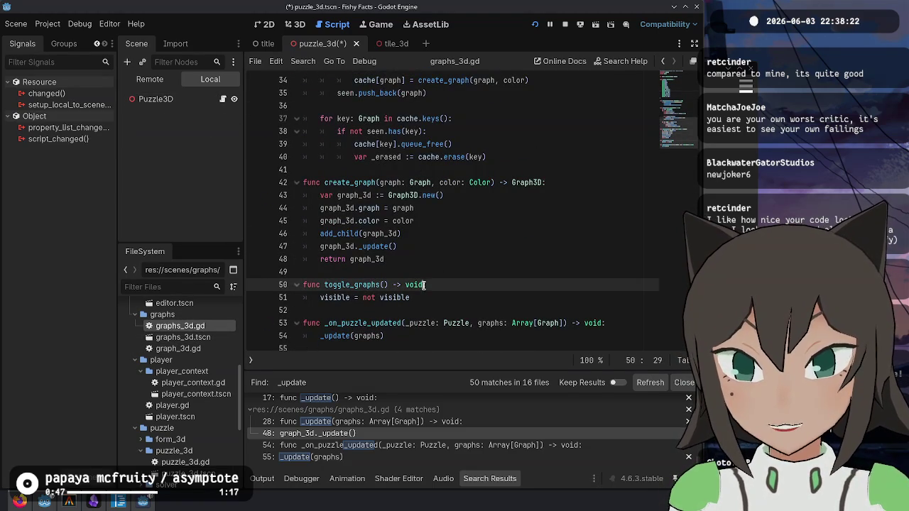
{"action": "mouse_move", "coordinate": [319, 195]}
{"action": "left_mouse_down"}
{"action": "mouse_move", "coordinate": [405, 260]}
{"action": "mouse_move", "coordinate": [391, 169]}
{"action": "left_mouse_up"}
{"action": "left_click", "coordinate": [412, 260]}
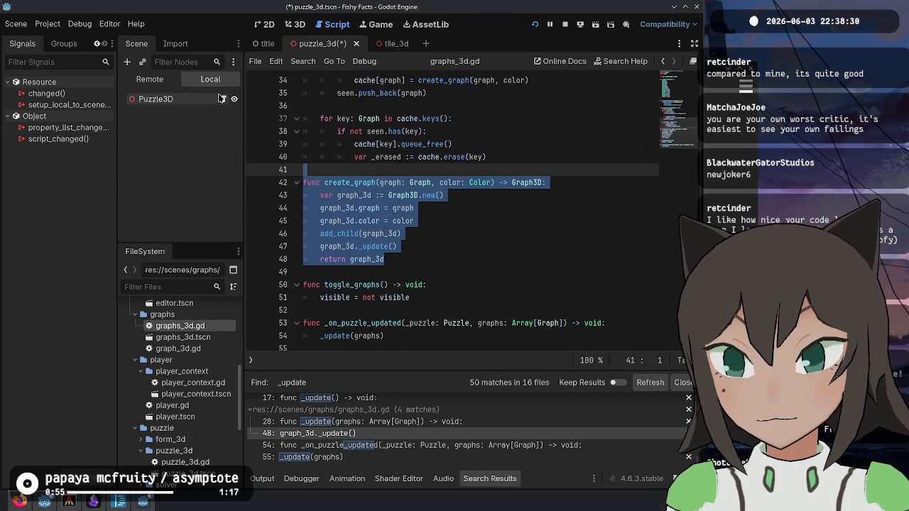
- Open the Puzzle3D node's puzzle_3d.gd script and scroll to its top
{"action": "left_click", "coordinate": [221, 97]}
{"action": "scroll", "coordinate": [448, 254], "scroll_direction": "down", "scroll_amount": 12}
{"action": "scroll", "coordinate": [433, 235], "scroll_direction": "up", "scroll_amount": 3}
{"action": "left_click", "coordinate": [376, 260]}
{"action": "scroll", "coordinate": [369, 234], "scroll_direction": "up", "scroll_amount": 9}
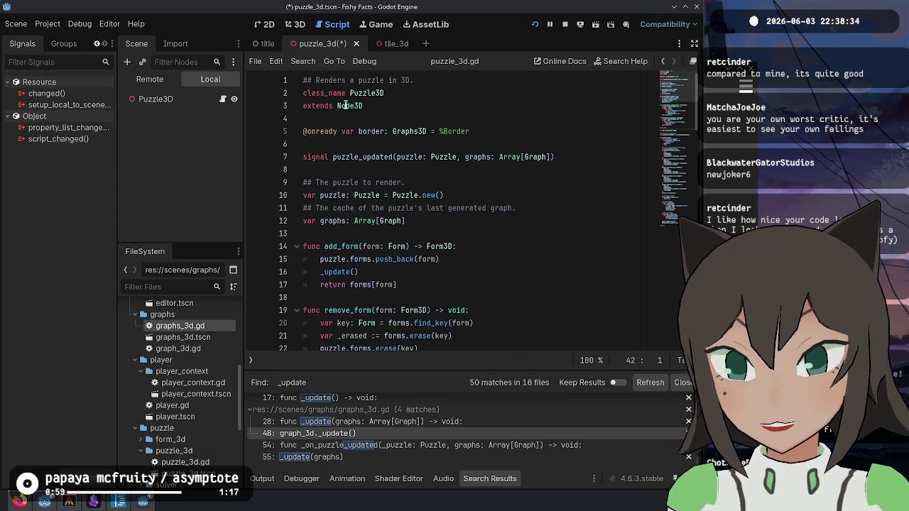
{"action": "left_click", "coordinate": [337, 133]}
{"action": "key", "text": "ctrl+x"}
{"action": "scroll", "coordinate": [426, 213], "scroll_direction": "down", "scroll_amount": 10}
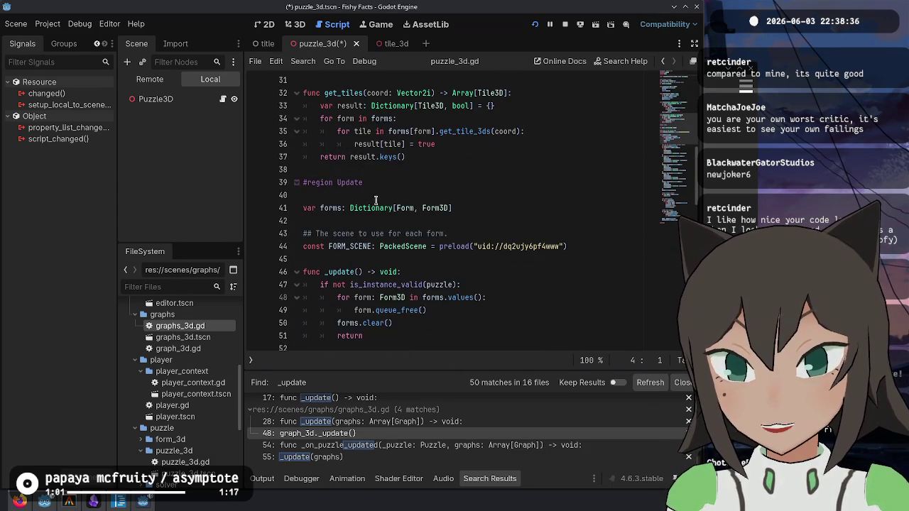
{"action": "type", "text": "var border:"}
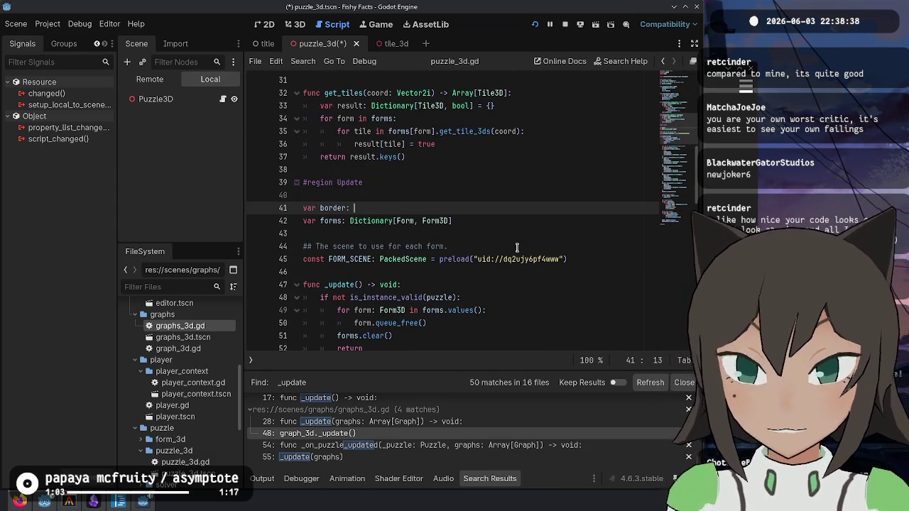
{"action": "key", "text": "BackSpace"}
{"action": "key", "text": "BackSpace"}
{"action": "key", "text": "BackSpace"}
{"action": "type", "text": "Graph3d"}
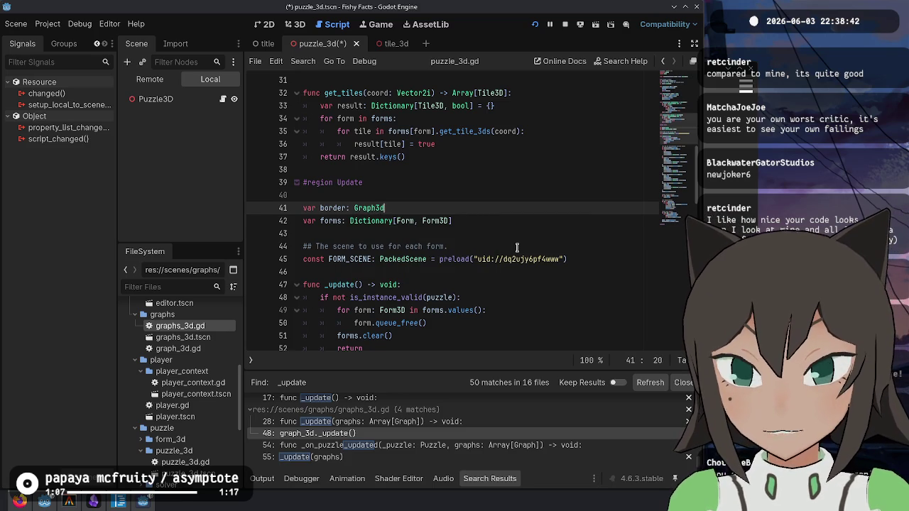
- Paste the copied create_graph code into _update without its function header
{"action": "scroll", "coordinate": [428, 164], "scroll_direction": "down", "scroll_amount": 6}
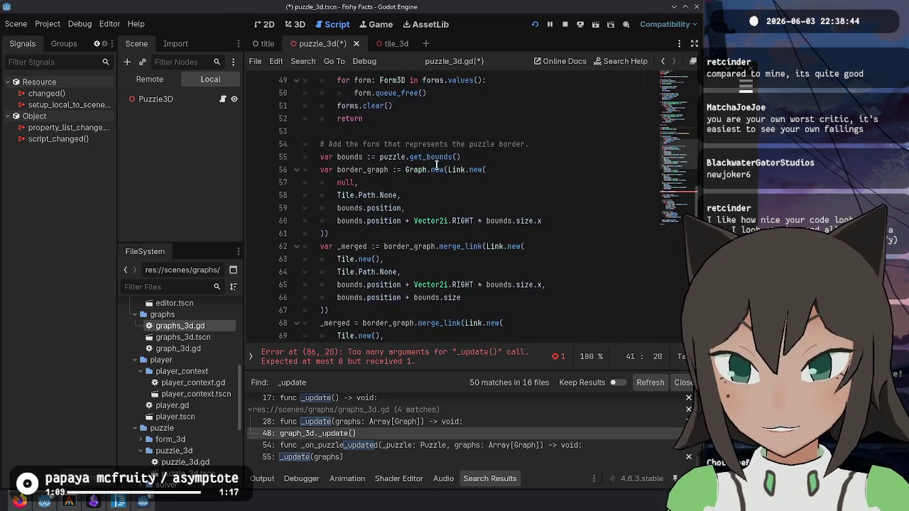
{"action": "scroll", "coordinate": [428, 164], "scroll_direction": "down", "scroll_amount": 1}
{"action": "scroll", "coordinate": [505, 177], "scroll_direction": "down", "scroll_amount": 8}
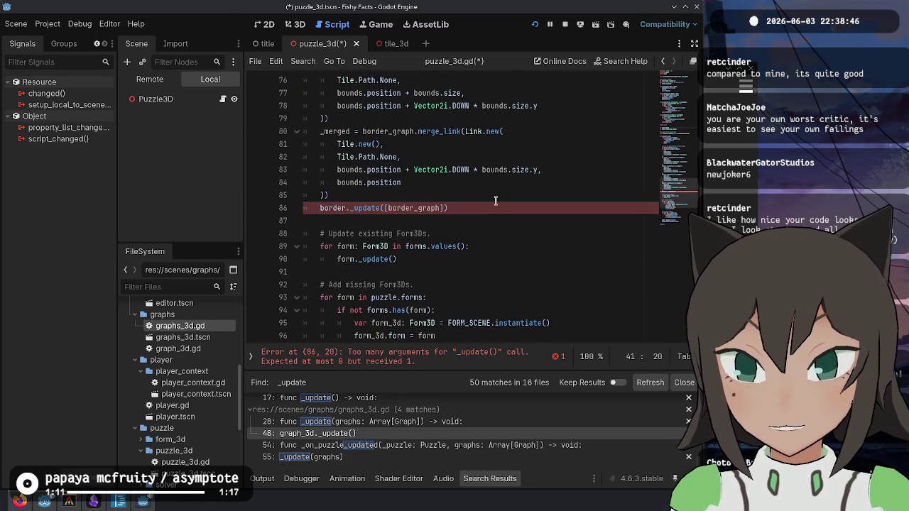
{"action": "key", "text": "ctrl+v"}
{"action": "key", "text": "Up"}
{"action": "key", "text": "Up"}
{"action": "key", "text": "Up"}
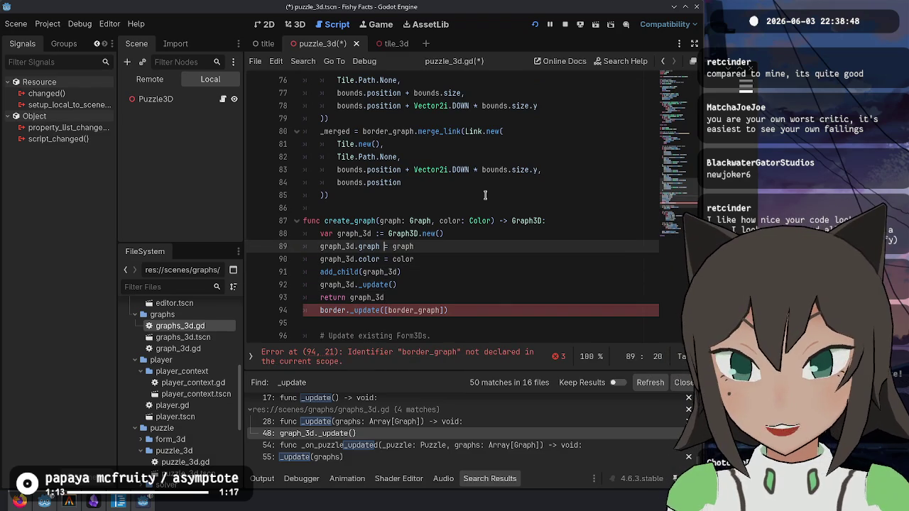
{"action": "key", "text": "ctrl+shift+k"}
- Add an 'if not is_instance_valid(border):' condition above the Graph3D creation
{"action": "key", "text": "ctrl+shift+Return"}
{"action": "type", "text": "if border"}
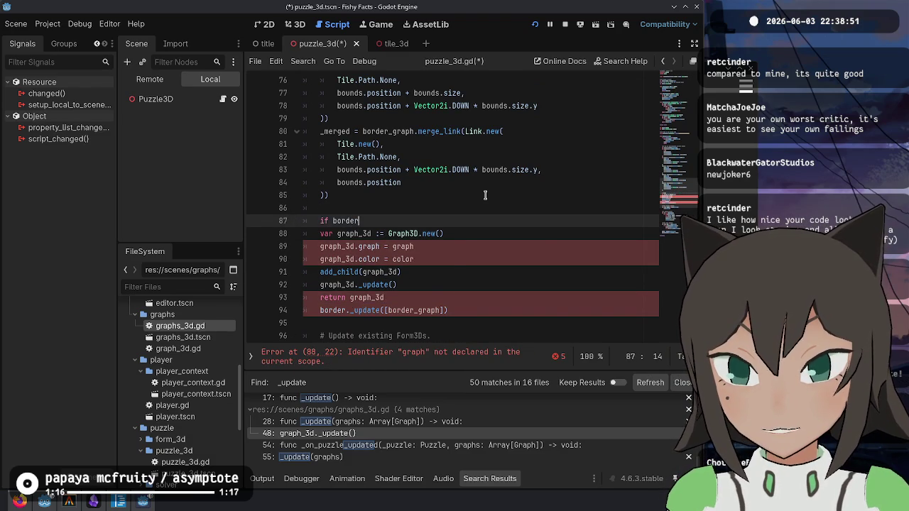
{"action": "key", "text": "ctrl+Left"}
{"action": "type", "text": "is_inst"}
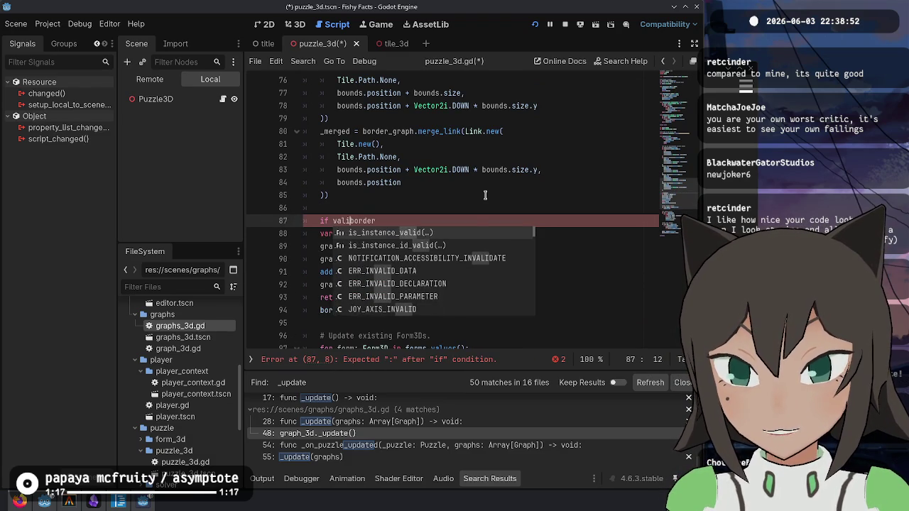
{"action": "key", "text": "Return"}
{"action": "key", "text": "End"}
{"action": "type", "text": ")"}
{"action": "key", "text": "ctrl+Left"}
{"action": "key", "text": "ctrl+Left"}
{"action": "key", "text": "ctrl+Left"}
{"action": "type", "text": "not"}
{"action": "key", "text": "End"}
{"action": "key", "text": "Return"}
{"action": "key", "text": "BackSpace"}
{"action": "type", "text": ":"}
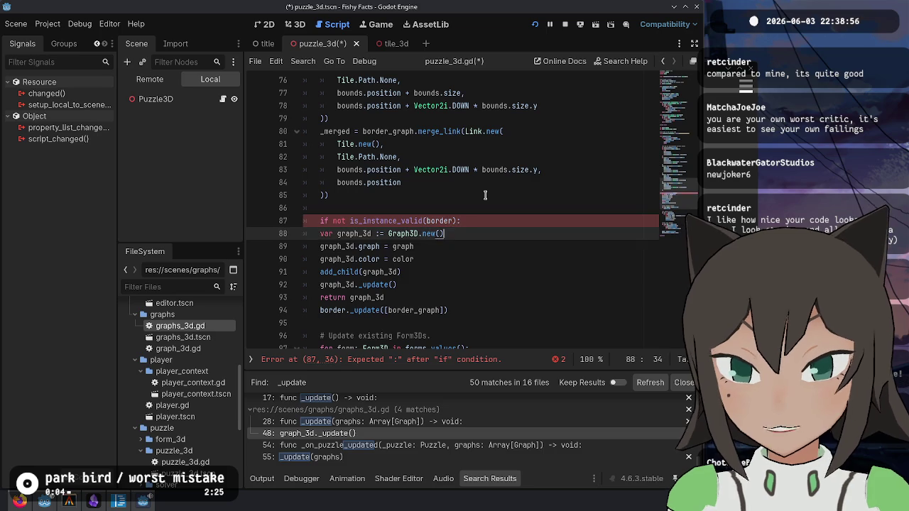
- Indent the pasted block under the condition and rename graph_3d to border
{"action": "key", "text": "Down"}
{"action": "key", "text": "shift+Down"}
{"action": "key", "text": "shift+Down"}
{"action": "key", "text": "shift+Down"}
{"action": "key", "text": "shift+Up"}
{"action": "key", "text": "Tab"}
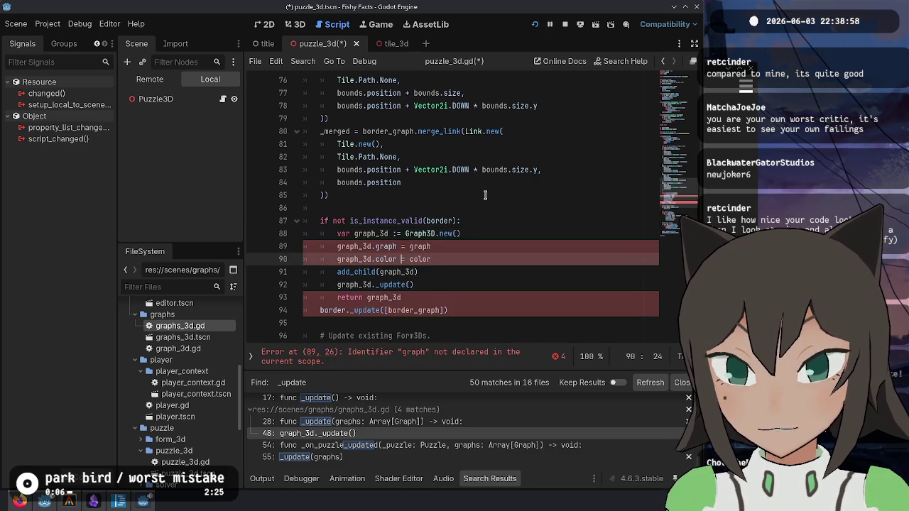
{"action": "key", "text": "Up"}
{"action": "key", "text": "Up"}
{"action": "key", "text": "Up"}
{"action": "key", "text": "ctrl+shift+Right"}
{"action": "type", "text": "border"}
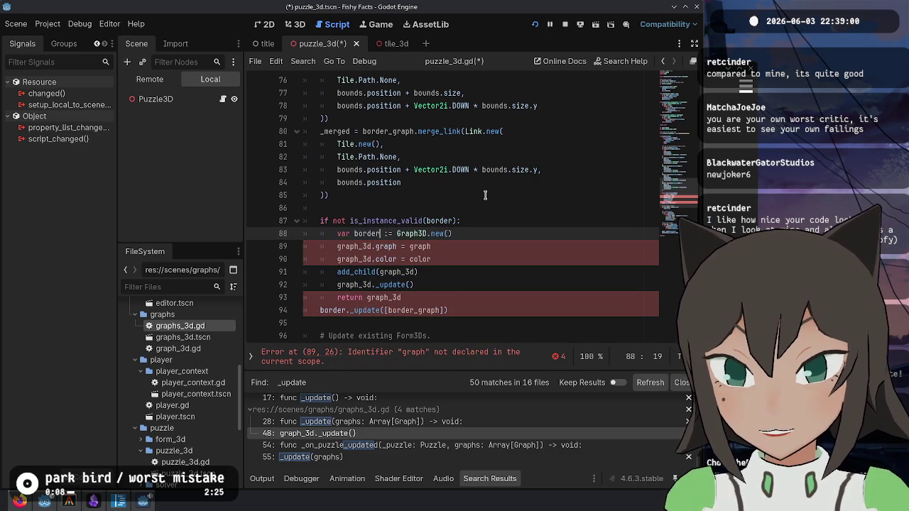
- Remove the graph assignment line from the pasted block, keeping the color line
{"action": "key", "text": "Down"}
{"action": "key", "text": "Home"}
{"action": "key", "text": "shift+Down"}
{"action": "key", "text": "shift+Down"}
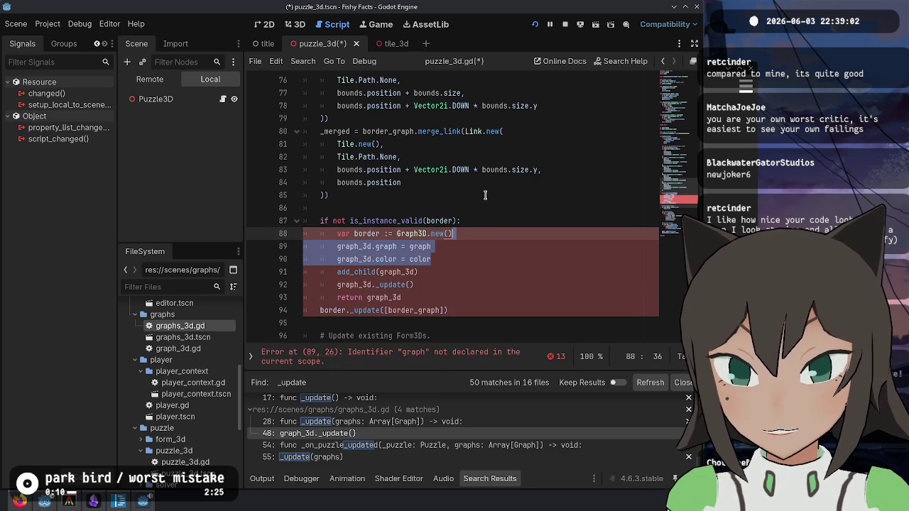
{"action": "key", "text": "BackSpace"}
{"action": "key", "text": "End"}
{"action": "key", "text": "ctrl+z"}
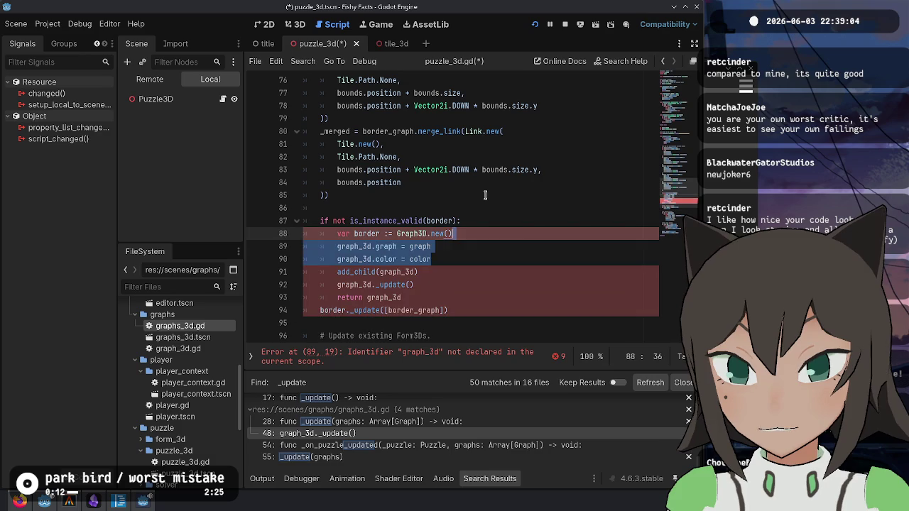
{"action": "key", "text": "BackSpace"}
{"action": "key", "text": "Down"}
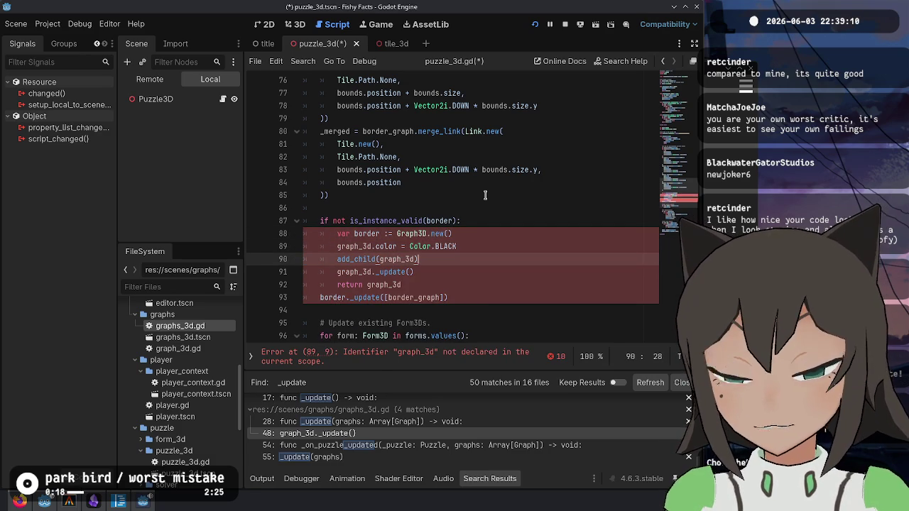
- Rename the remaining graph_3d occurrences to border and make the creation a plain assignment
{"action": "key", "text": "Home"}
{"action": "key", "text": "ctrl+shift+Right"}
{"action": "key", "text": "ctrl+d"}
{"action": "key", "text": "ctrl+d"}
{"action": "key", "text": "ctrl+d"}
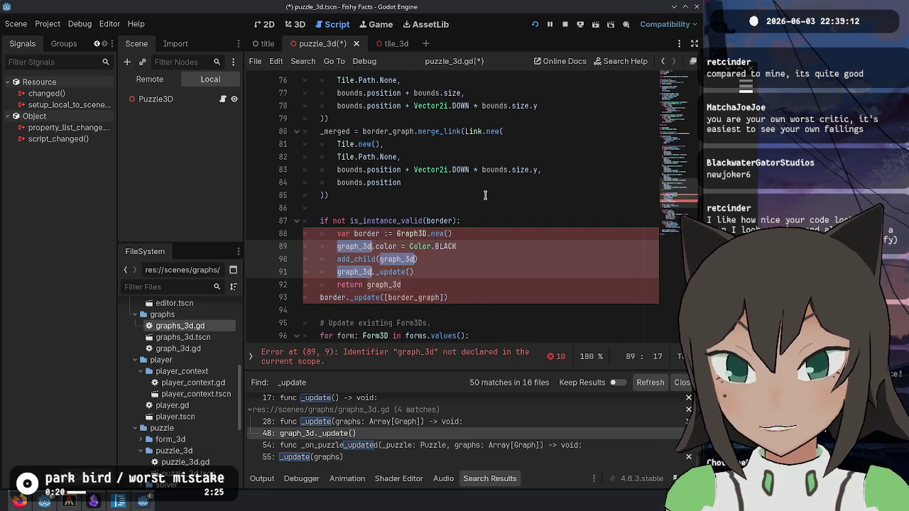
{"action": "type", "text": "border"}
{"action": "key", "text": "Escape"}
{"action": "key", "text": "Up"}
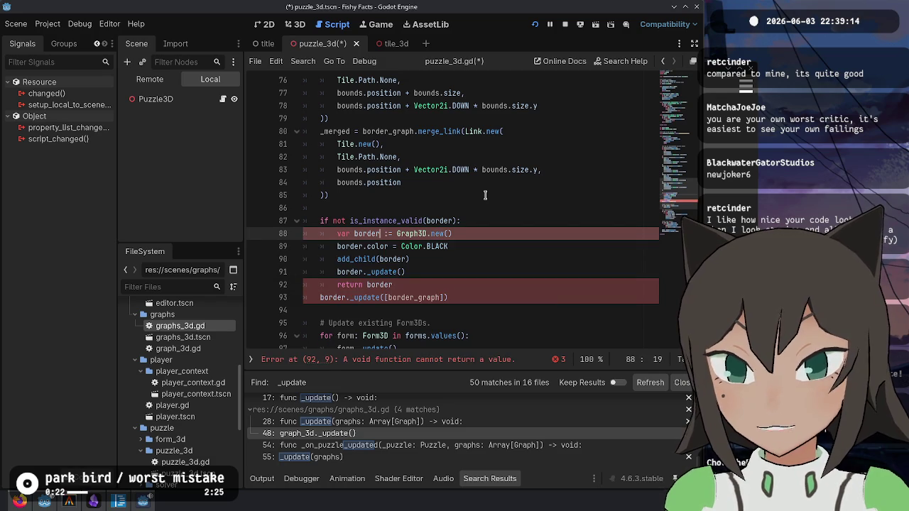
{"action": "key", "text": "Delete"}
{"action": "key", "text": "Delete"}
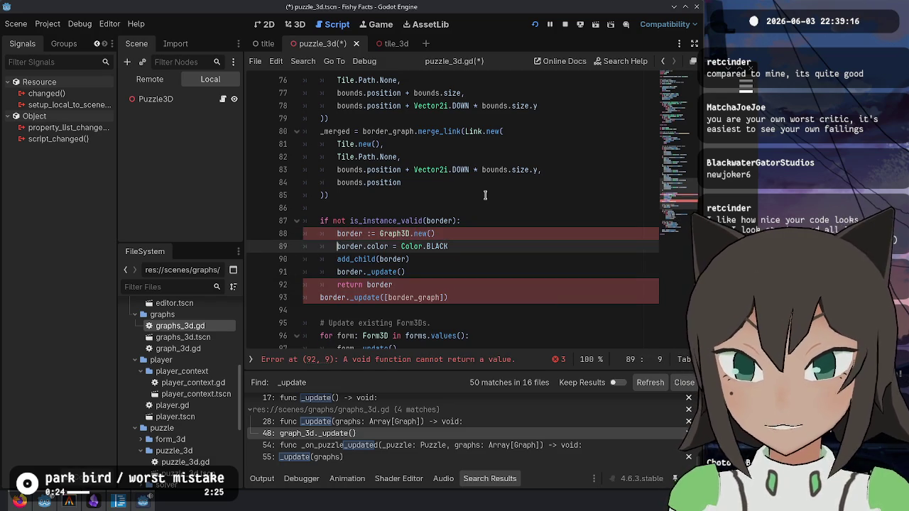
{"action": "key", "text": "ctrl+Right"}
{"action": "key", "text": "Right"}
{"action": "key", "text": "Right"}
{"action": "key", "text": "BackSpace"}
- Delete the 'return border' line and add a border graph assignment above the update call
{"action": "key", "text": "Down"}
{"action": "key", "text": "Down"}
{"action": "key", "text": "Down"}
{"action": "key", "text": "Down"}
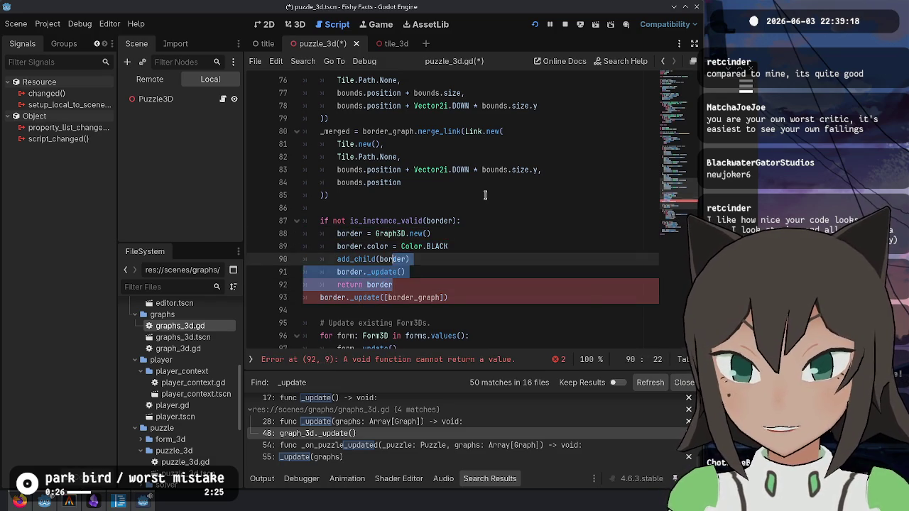
{"action": "key", "text": "ctrl+shift+k"}
{"action": "key", "text": "Up"}
{"action": "key", "text": "ctrl+shift+Return"}
{"action": "key", "text": "ctrl+v"}
{"action": "key", "text": "BackSpace"}
{"action": "key", "text": "Home"}
{"action": "key", "text": "ctrl+shift+Right"}
{"action": "type", "text": "border"}
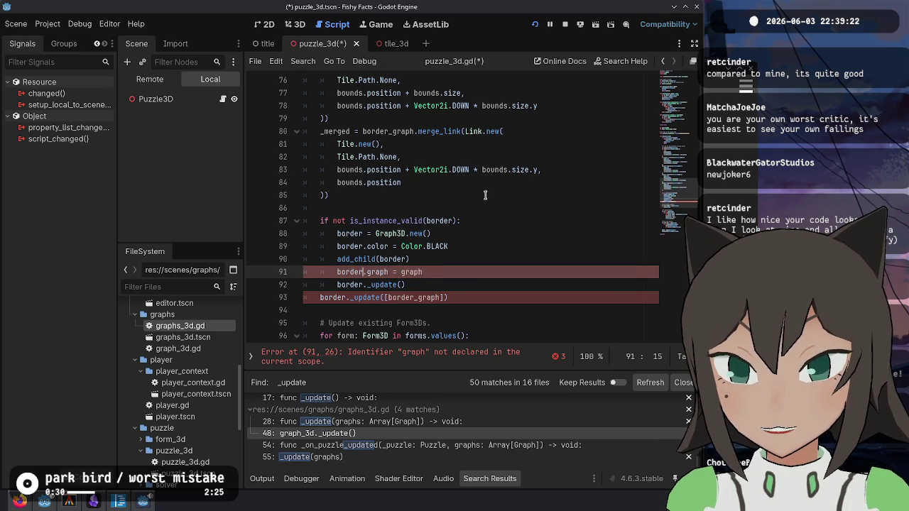
- Move the graph assignment out of the if block, drop the old update arguments, and save
{"action": "key", "text": "Down"}
{"action": "key", "text": "End"}
{"action": "key", "text": "shift+Up"}
{"action": "key", "text": "shift+Up"}
{"action": "key", "text": "shift+End"}
{"action": "key", "text": "BackSpace"}
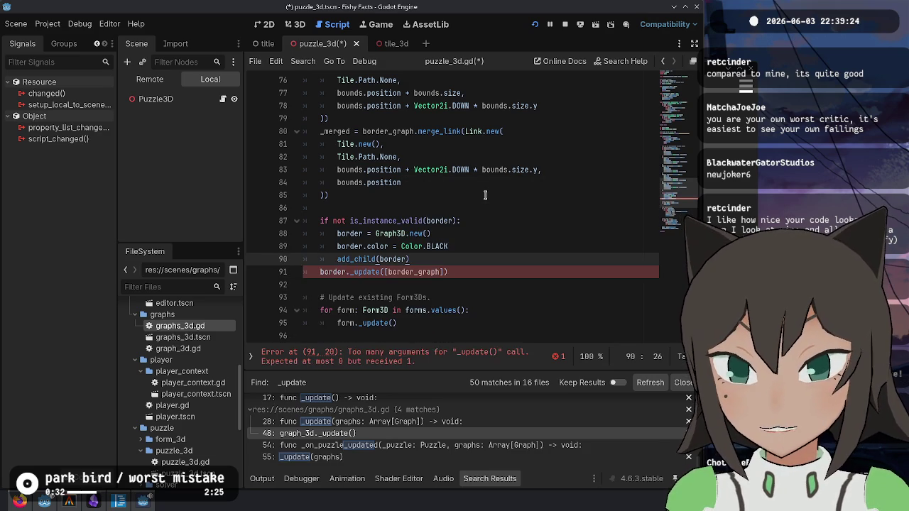
{"action": "key", "text": "ctrl+z"}
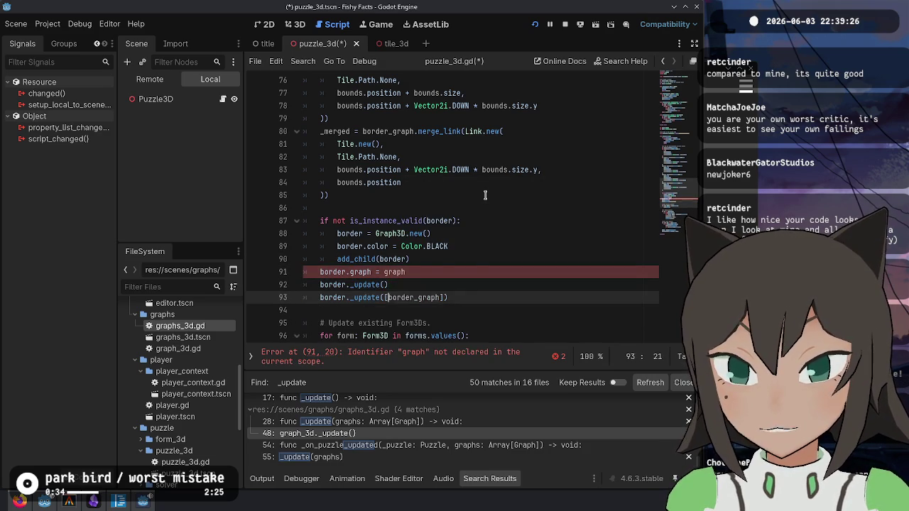
{"action": "key", "text": "ctrl+z"}
{"action": "key", "text": "ctrl+s"}
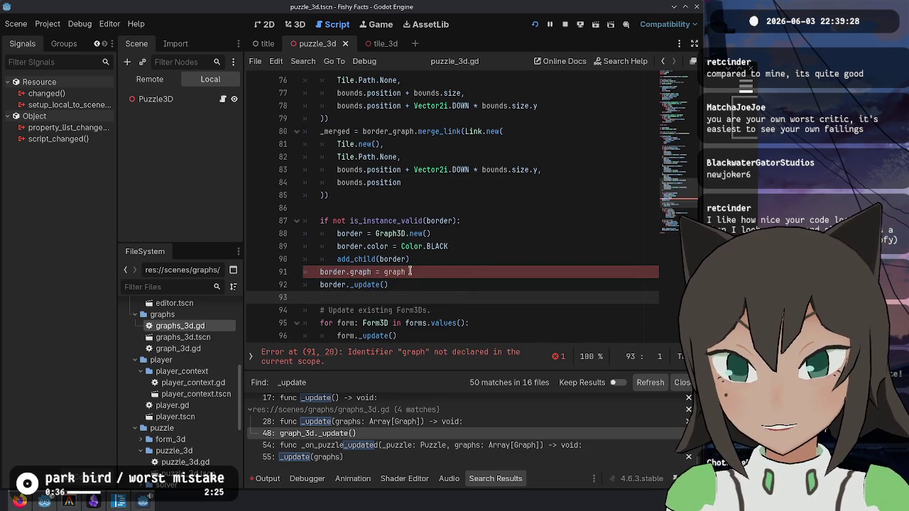
- Assign border_graph as the border's graph and launch the game to test it
{"action": "left_click", "coordinate": [409, 271]}
{"action": "scroll", "coordinate": [330, 170], "scroll_direction": "up", "scroll_amount": 9}
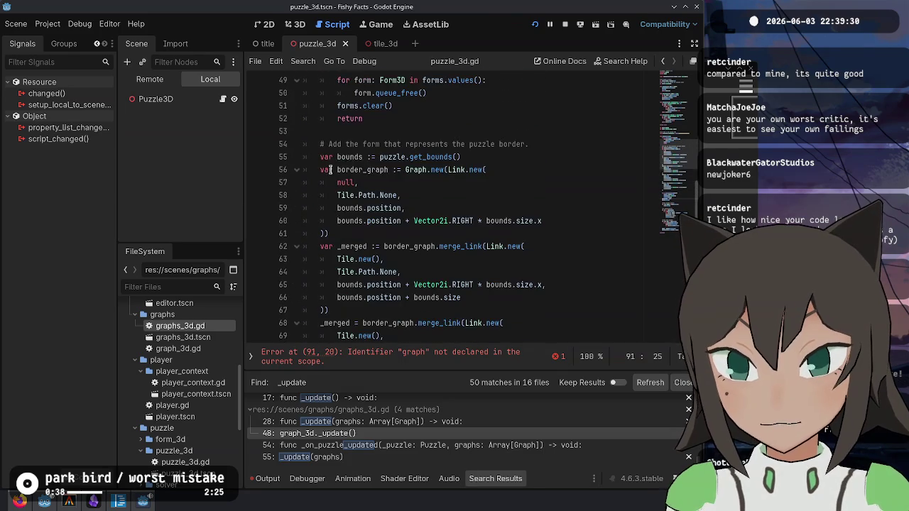
{"action": "double_click", "coordinate": [357, 170]}
{"action": "scroll", "coordinate": [392, 237], "scroll_direction": "down", "scroll_amount": 10}
{"action": "double_click", "coordinate": [392, 234]}
{"action": "key", "text": "ctrl+v"}
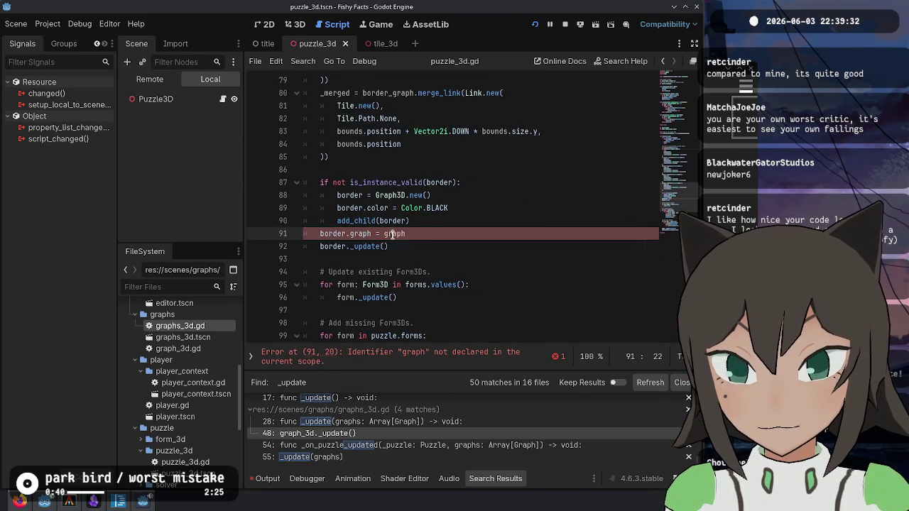
{"action": "scroll", "coordinate": [425, 245], "scroll_direction": "up", "scroll_amount": 5}
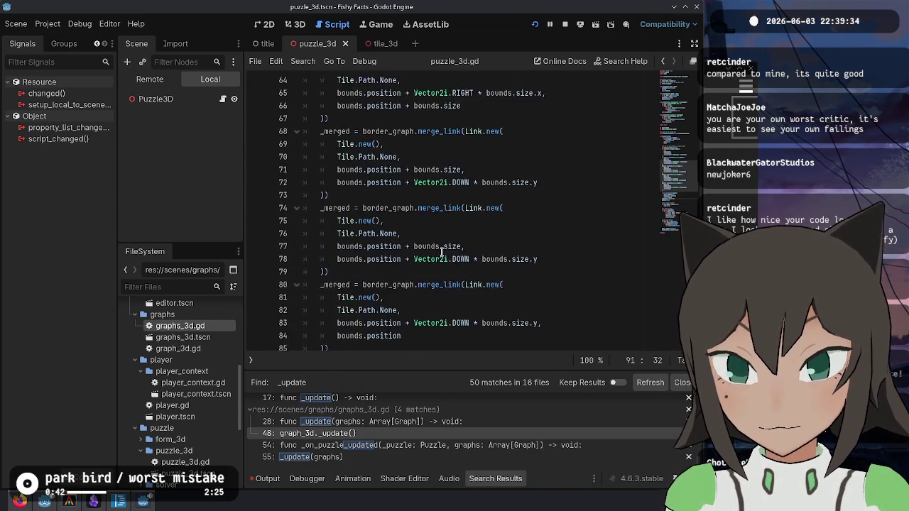
{"action": "scroll", "coordinate": [437, 234], "scroll_direction": "up", "scroll_amount": 4}
{"action": "scroll", "coordinate": [401, 118], "scroll_direction": "down", "scroll_amount": 11}
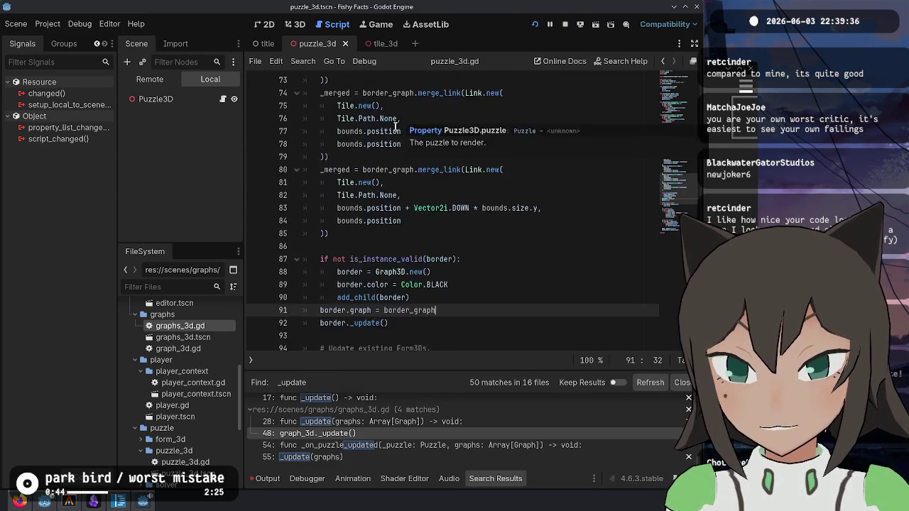
{"action": "left_click", "coordinate": [402, 172]}
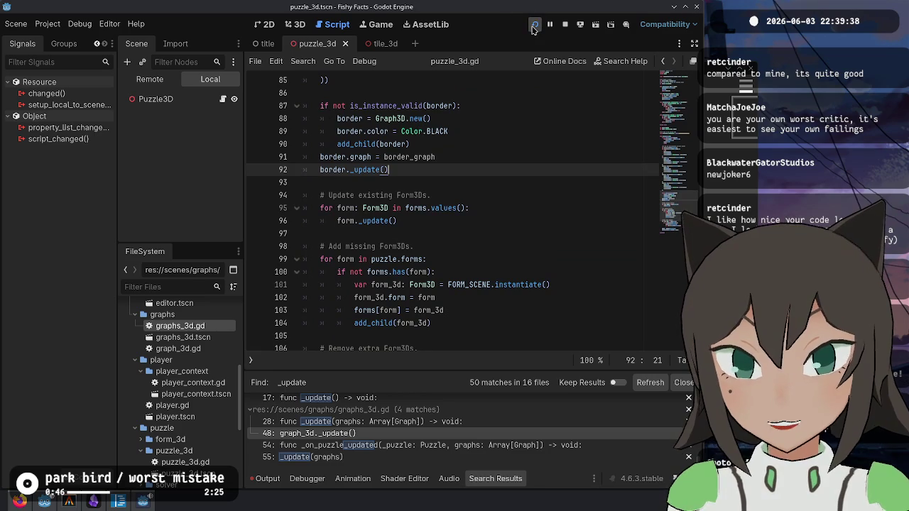
{"action": "left_click", "coordinate": [534, 24]}
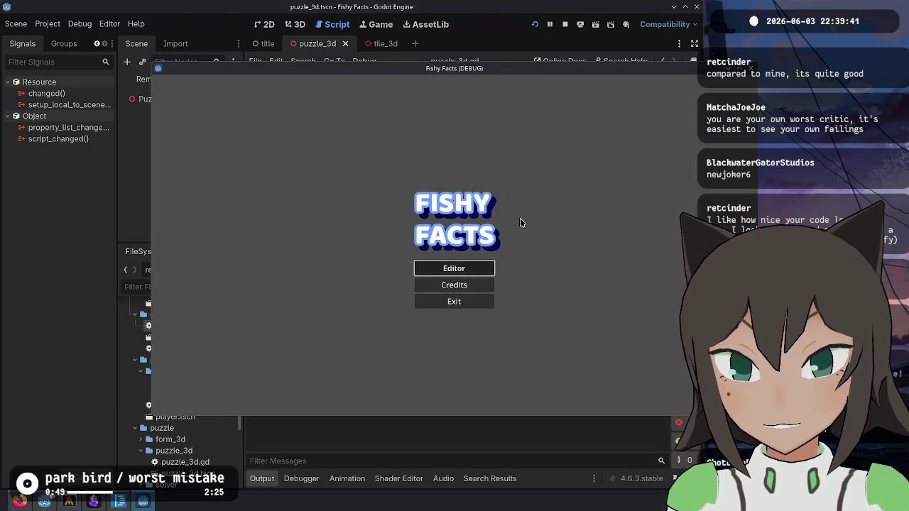
- Open the puzzle editor and increase the empty puzzle's width and height in the pause menu
{"action": "left_click", "coordinate": [479, 266]}
{"action": "key", "text": "Escape"}
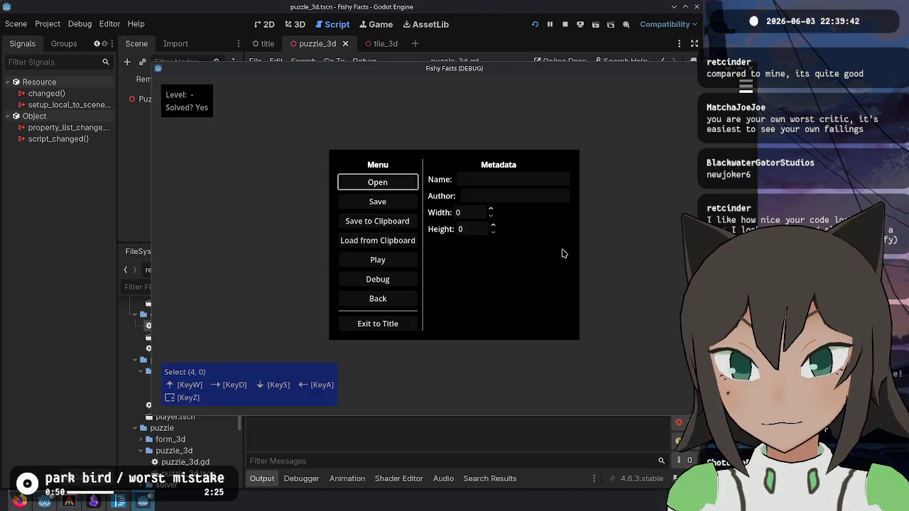
{"action": "left_click", "coordinate": [492, 212]}
{"action": "left_click", "coordinate": [493, 226]}
{"action": "left_click", "coordinate": [489, 211]}
{"action": "key", "text": "Escape"}
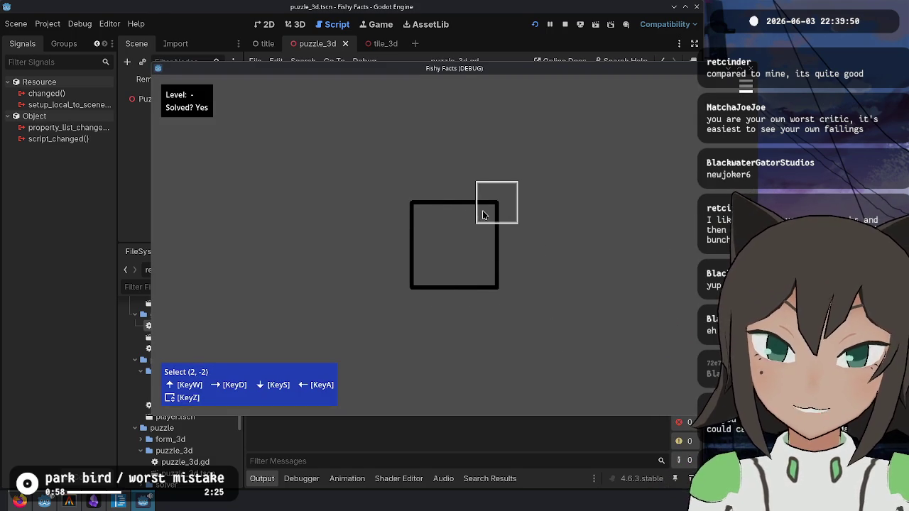
- Stop the game, relaunch it to check the black border, then stop it again
{"action": "key", "text": "Escape"}
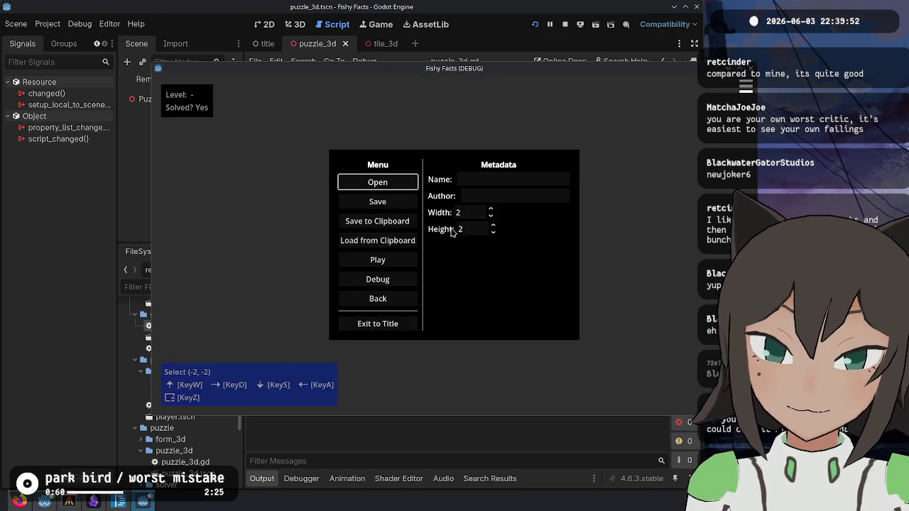
{"action": "key", "text": "F8"}
{"action": "key", "text": "F6"}
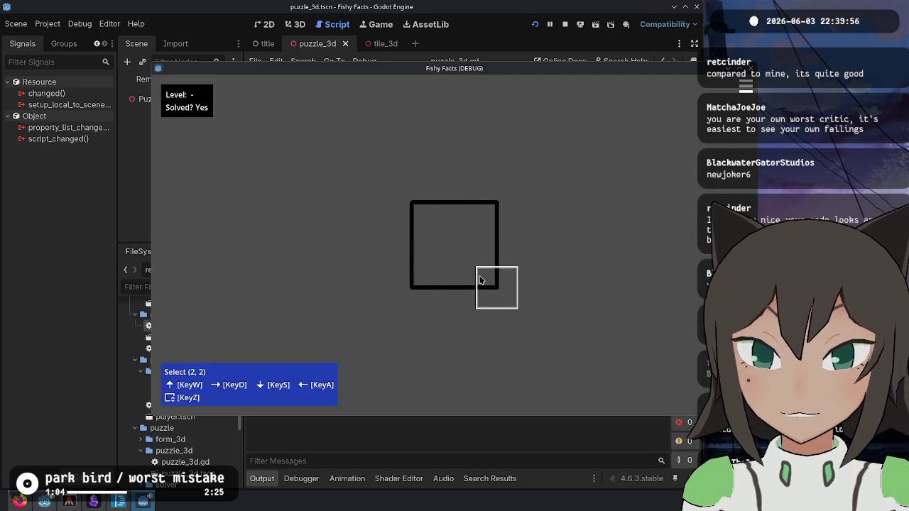
{"action": "key", "text": "Escape"}
{"action": "key", "text": "Escape"}
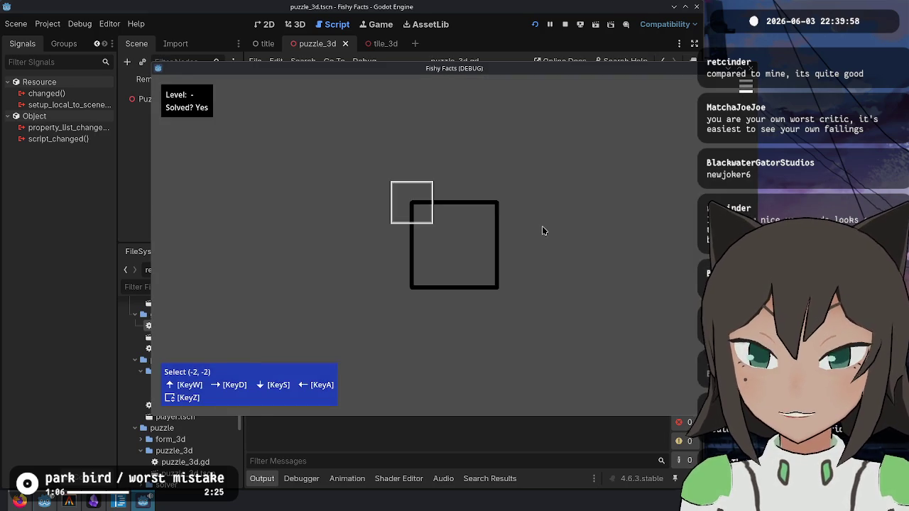
{"action": "key", "text": "F8"}
{"action": "scroll", "coordinate": [460, 247], "scroll_direction": "down", "scroll_amount": 4}
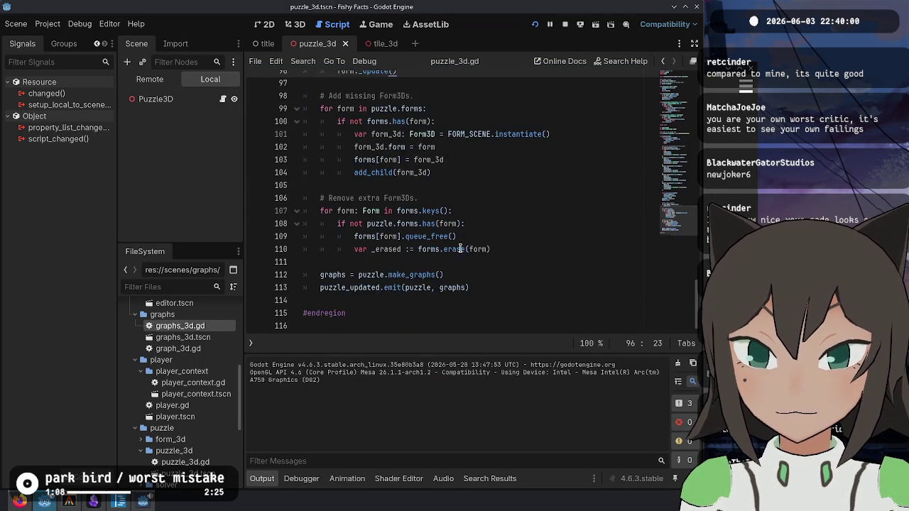
- Jump from the border graph line to the get_bounds definition in puzzle.gd
{"action": "scroll", "coordinate": [460, 247], "scroll_direction": "up", "scroll_amount": 9}
{"action": "scroll", "coordinate": [460, 248], "scroll_direction": "up", "scroll_amount": 8}
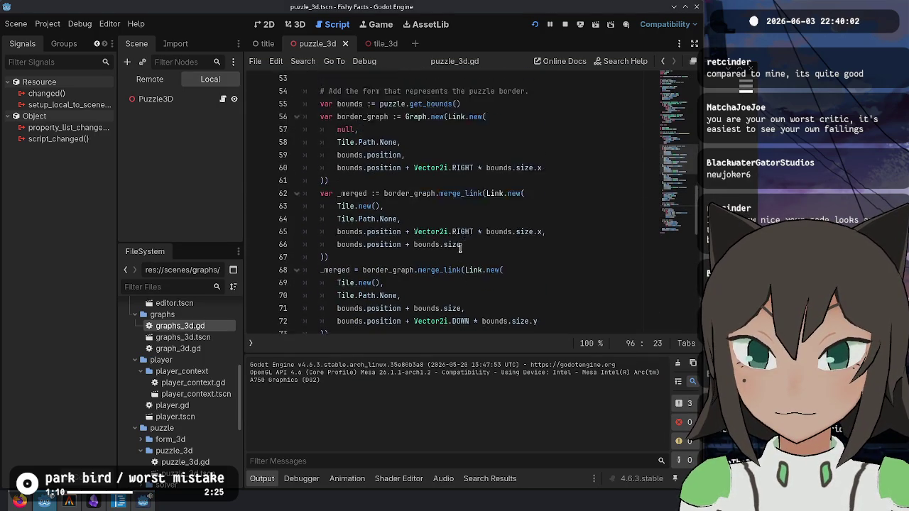
{"action": "scroll", "coordinate": [443, 211], "scroll_direction": "down", "scroll_amount": 2}
{"action": "left_click", "coordinate": [445, 172]}
{"action": "left_click", "coordinate": [426, 161], "text": "ctrl"}
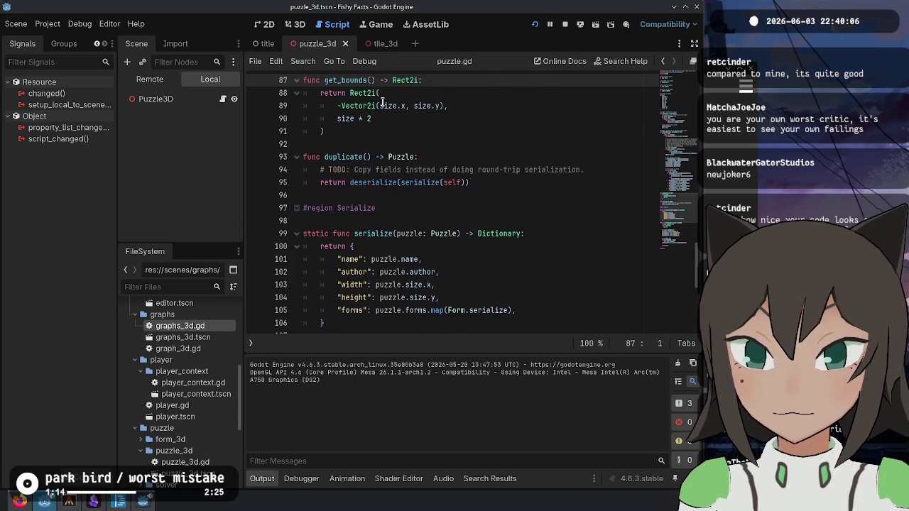
{"action": "scroll", "coordinate": [382, 102], "scroll_direction": "up", "scroll_amount": 1}
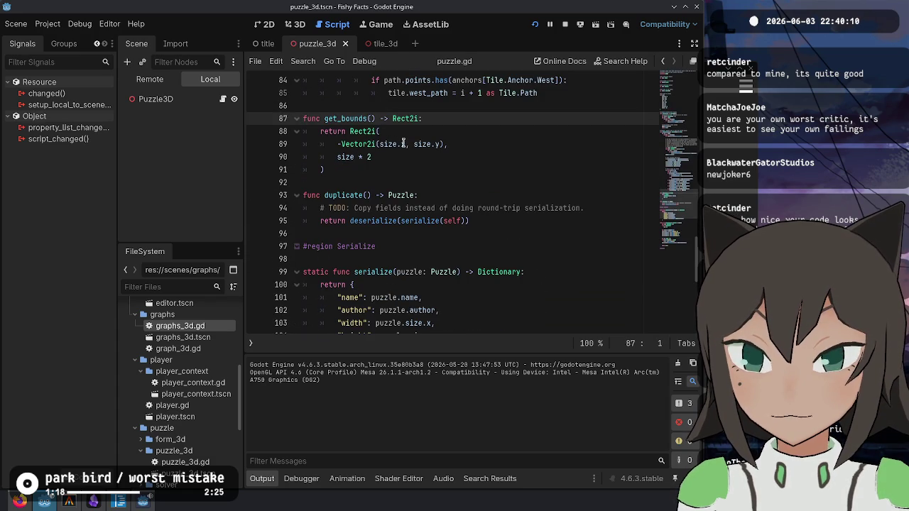
{"action": "mouse_move", "coordinate": [403, 143]}
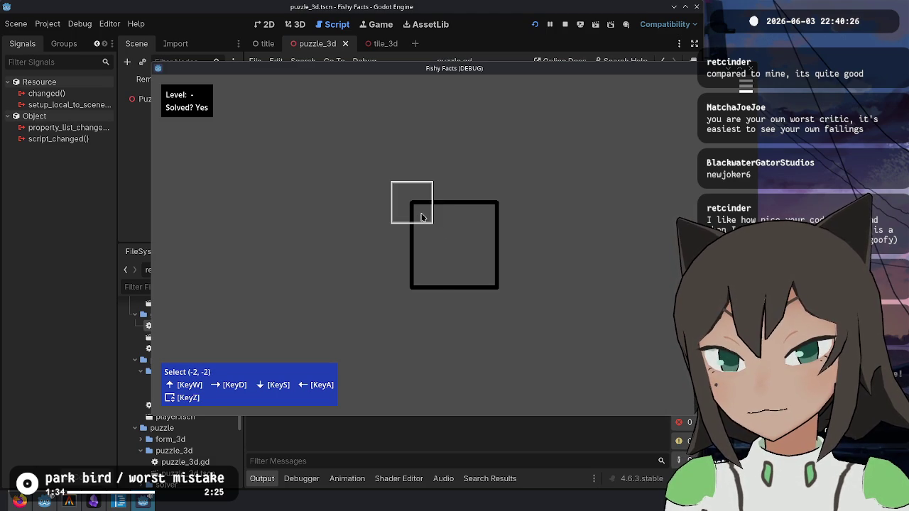
- Stop the debug game and open the graphs_3d scene from the FileSystem dock
{"action": "key", "text": "F8"}
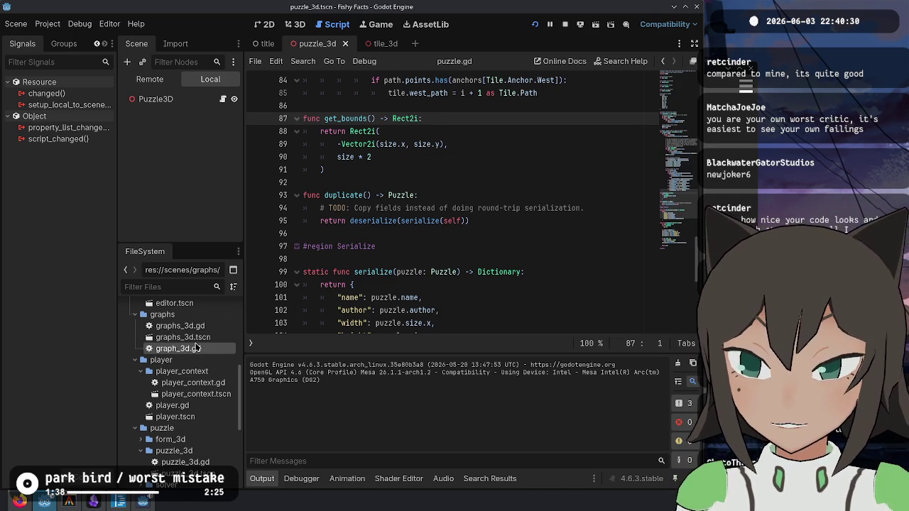
{"action": "double_click", "coordinate": [182, 336]}
{"action": "scroll", "coordinate": [558, 227], "scroll_direction": "up", "scroll_amount": 10}
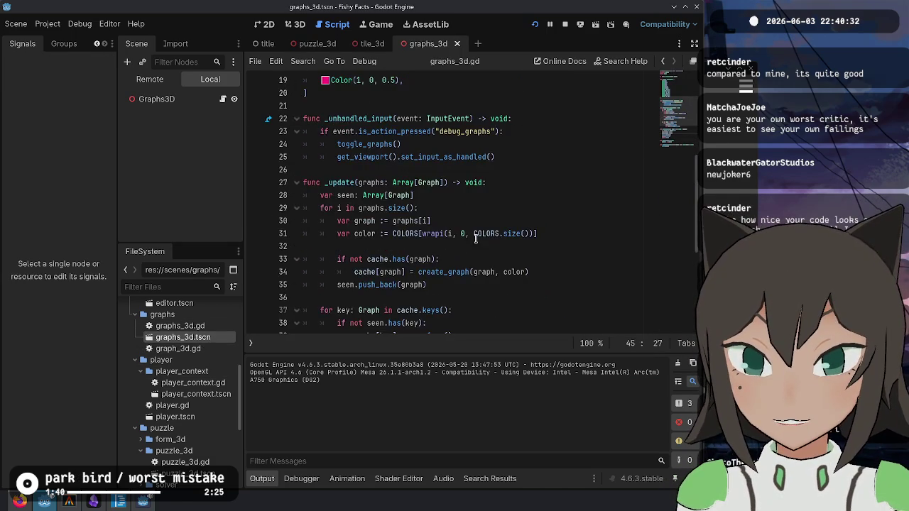
{"action": "scroll", "coordinate": [487, 244], "scroll_direction": "down", "scroll_amount": 10}
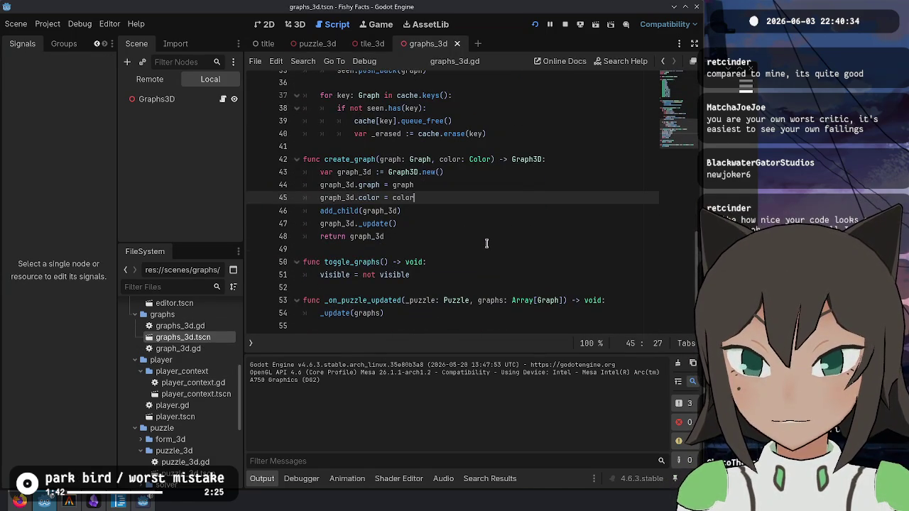
{"action": "scroll", "coordinate": [487, 243], "scroll_direction": "up", "scroll_amount": 7}
{"action": "scroll", "coordinate": [486, 244], "scroll_direction": "up", "scroll_amount": 5}
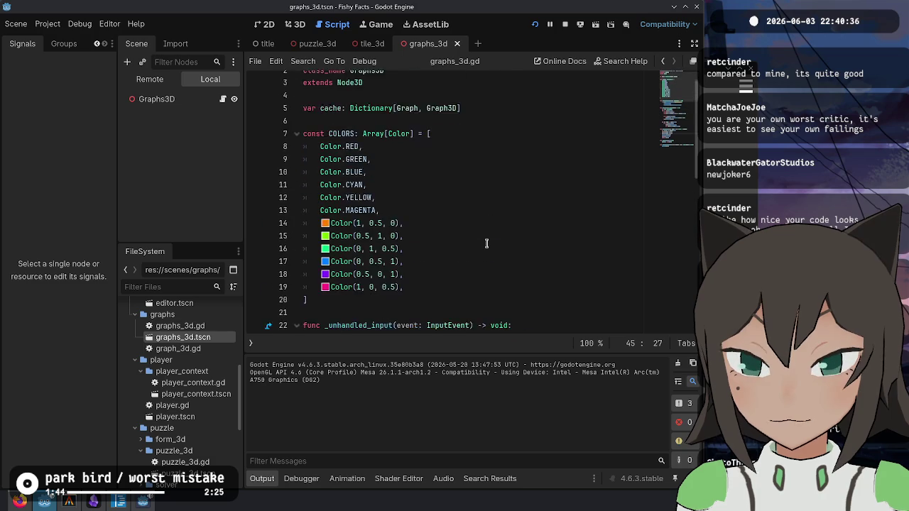
- Return to puzzle.gd with the caret on get_bounds' return line, line 89
{"action": "key", "text": "alt+Left"}
{"action": "left_click", "coordinate": [516, 169]}
{"action": "scroll", "coordinate": [516, 169], "scroll_direction": "up", "scroll_amount": 2}
{"action": "left_click", "coordinate": [410, 234]}
{"action": "left_click", "coordinate": [415, 221]}
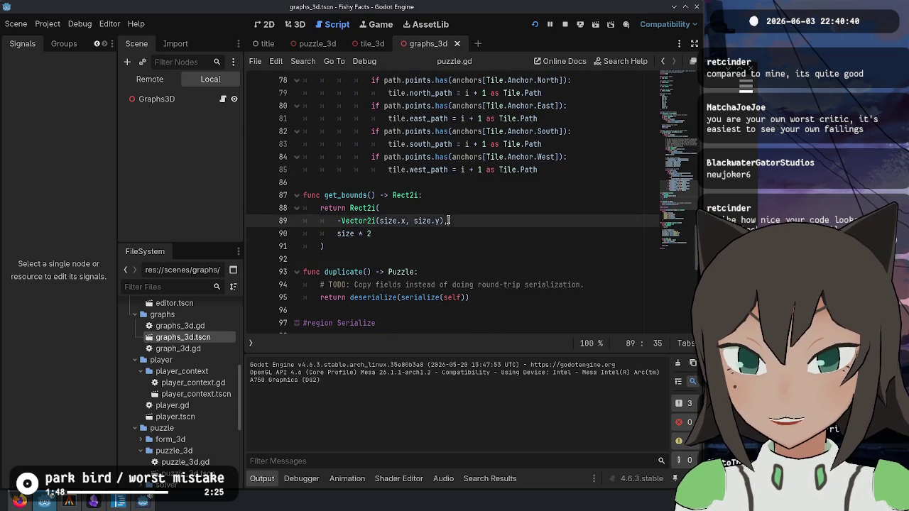
- Launch the game and load the heart - exodrifter level from the levels folder
{"action": "key", "text": "F6"}
{"action": "key", "text": "Escape"}
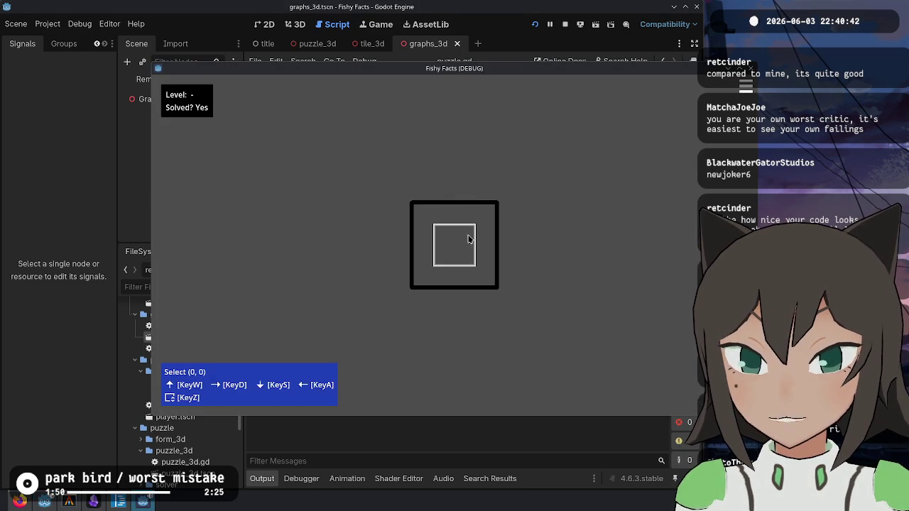
{"action": "key", "text": "Escape"}
{"action": "left_click", "coordinate": [396, 183]}
{"action": "double_click", "coordinate": [505, 214]}
{"action": "scroll", "coordinate": [515, 241], "scroll_direction": "down", "scroll_amount": 1}
{"action": "double_click", "coordinate": [515, 240]}
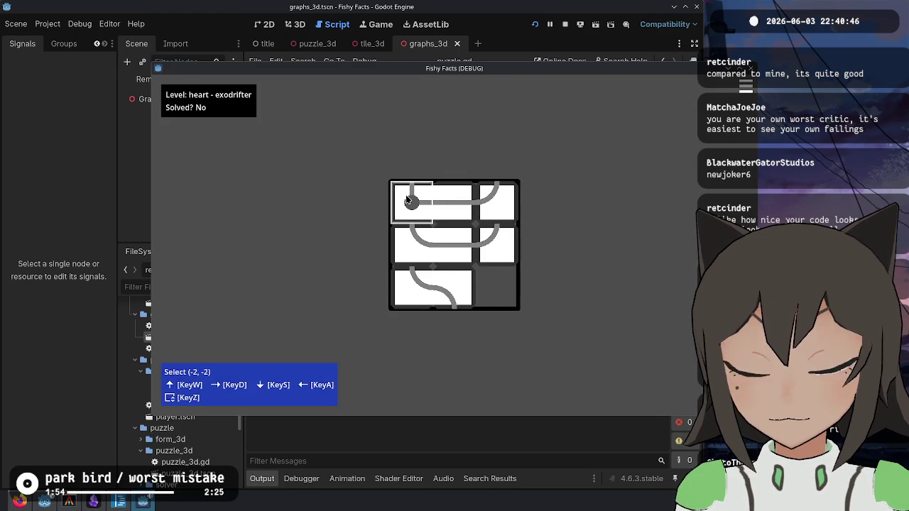
- Widen the puzzle from 3 to 4, stop the game, and select size.x on line 89
{"action": "key", "text": "Escape"}
{"action": "left_click", "coordinate": [491, 211]}
{"action": "key", "text": "Escape"}
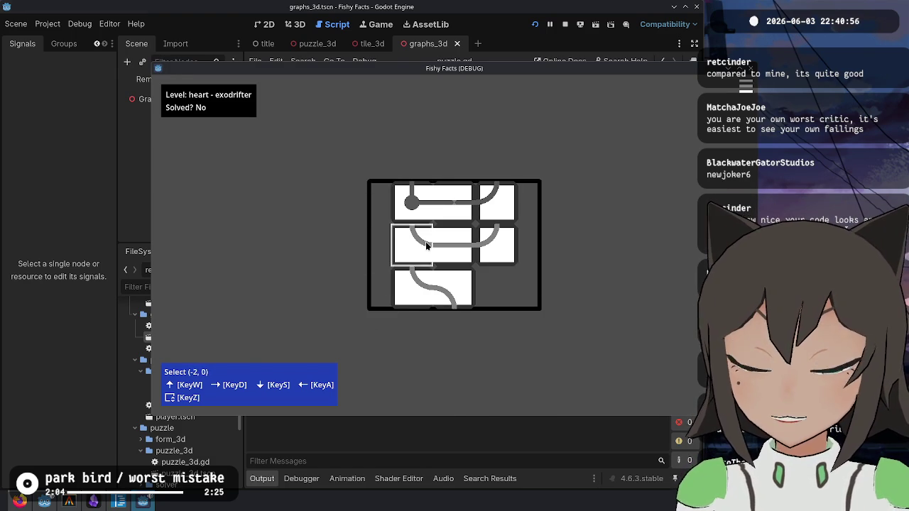
{"action": "key", "text": "F8"}
{"action": "double_click", "coordinate": [403, 221]}
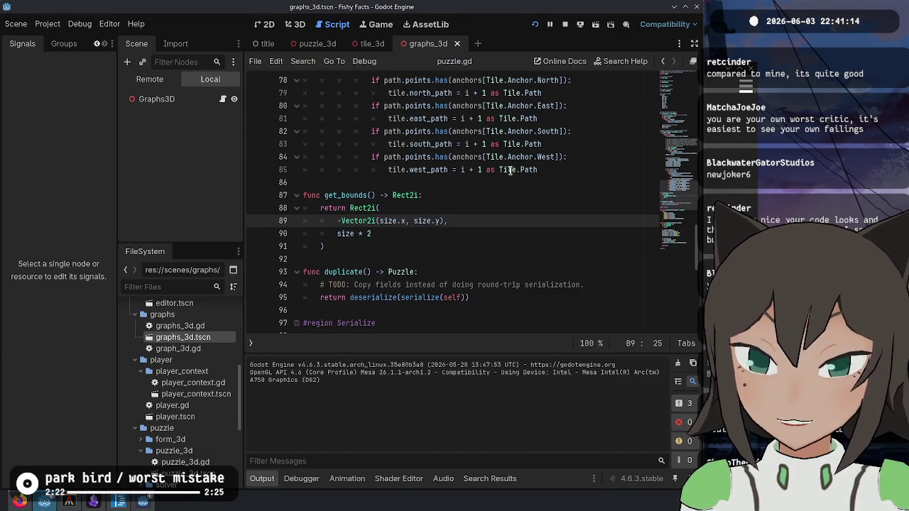
- Make get_bounds on line 89 subtract size.x % 2 and size.y % 2, then save puzzle.gd
{"action": "mouse_move", "coordinate": [522, 169]}
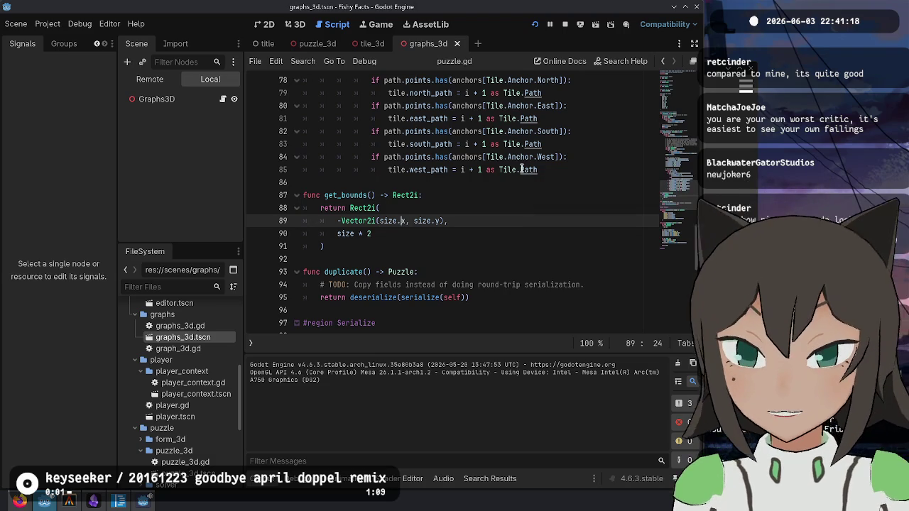
{"action": "type", "text": "st ep"}
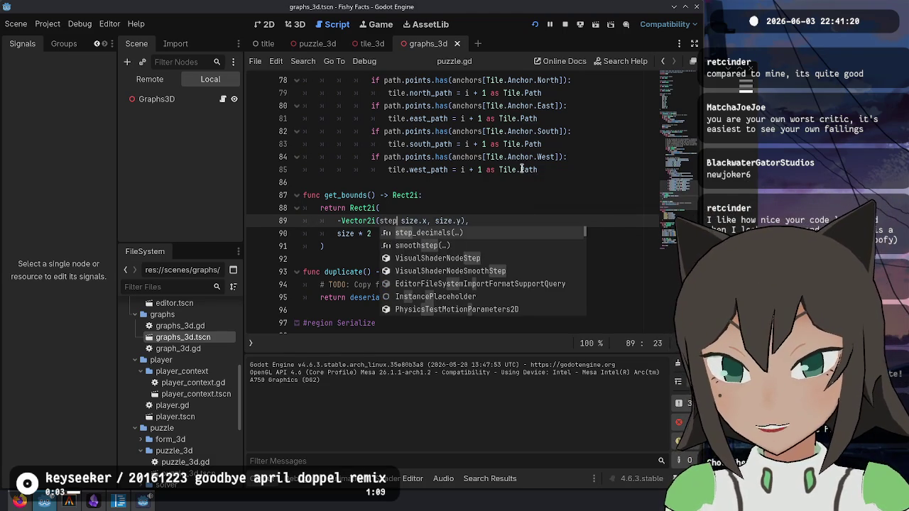
{"action": "key", "text": "Down"}
{"action": "key", "text": "Return"}
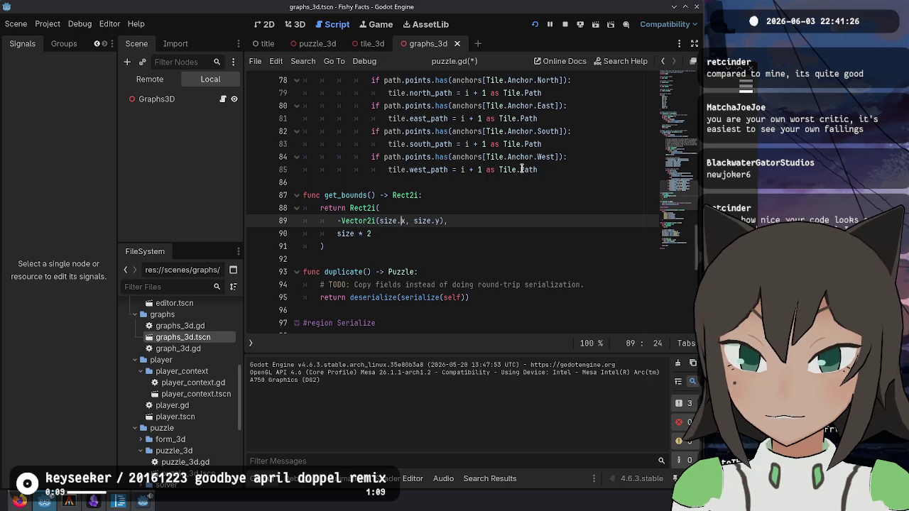
{"action": "type", "text": ".x % 2"}
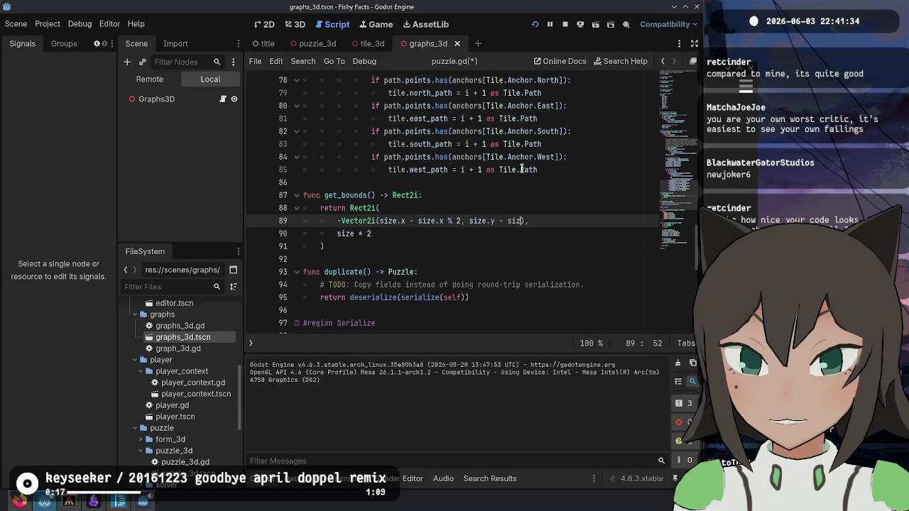
{"action": "type", "text": "e.y % 2"}
{"action": "key", "text": "ctrl+s"}
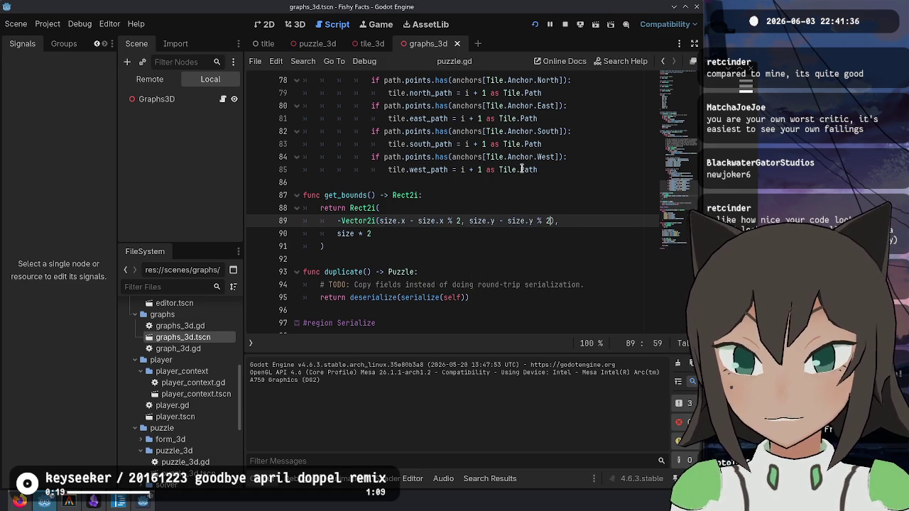
- Run the game twice, editing the top-left piece's shape to test the new bounds
{"action": "key", "text": "F5"}
{"action": "right_click", "coordinate": [436, 182]}
{"action": "left_click", "coordinate": [454, 190]}
{"action": "key", "text": "s"}
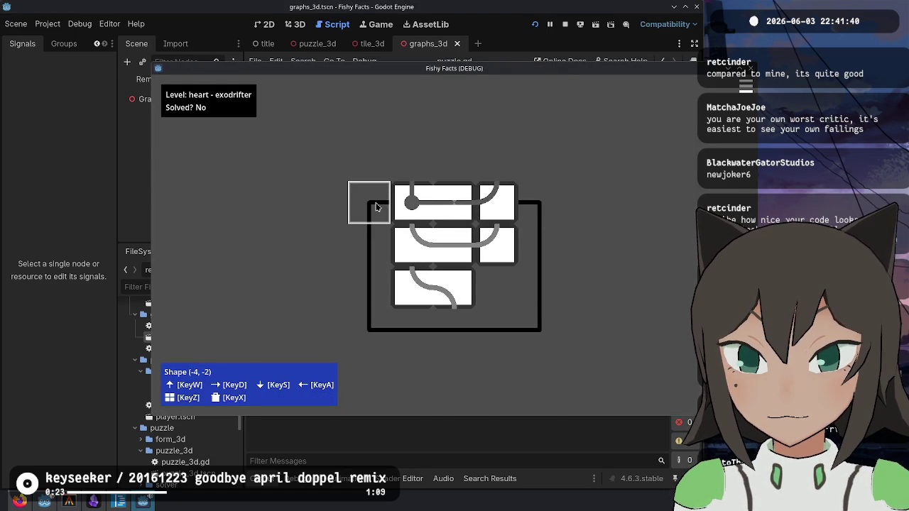
{"action": "key", "text": "F8"}
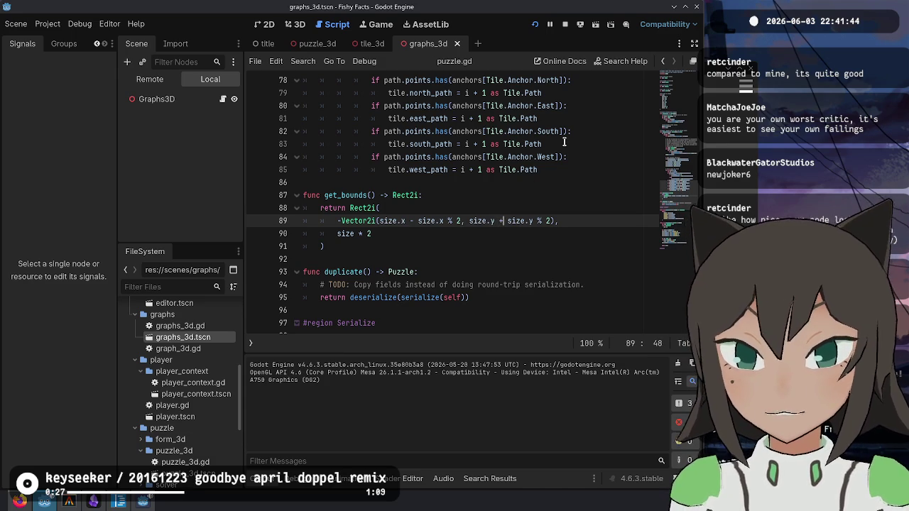
{"action": "key", "text": "F5"}
{"action": "right_click", "coordinate": [435, 184]}
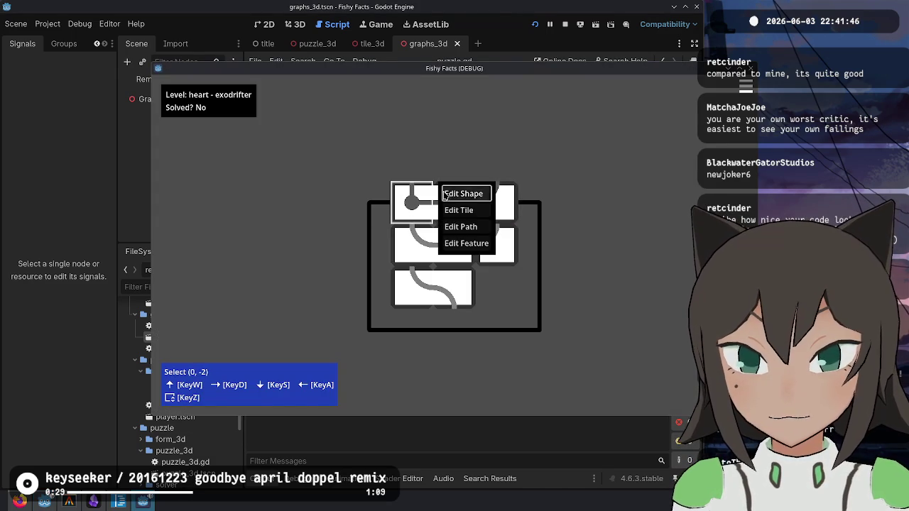
{"action": "left_click", "coordinate": [458, 193]}
{"action": "key", "text": "w"}
{"action": "key", "text": "F8"}
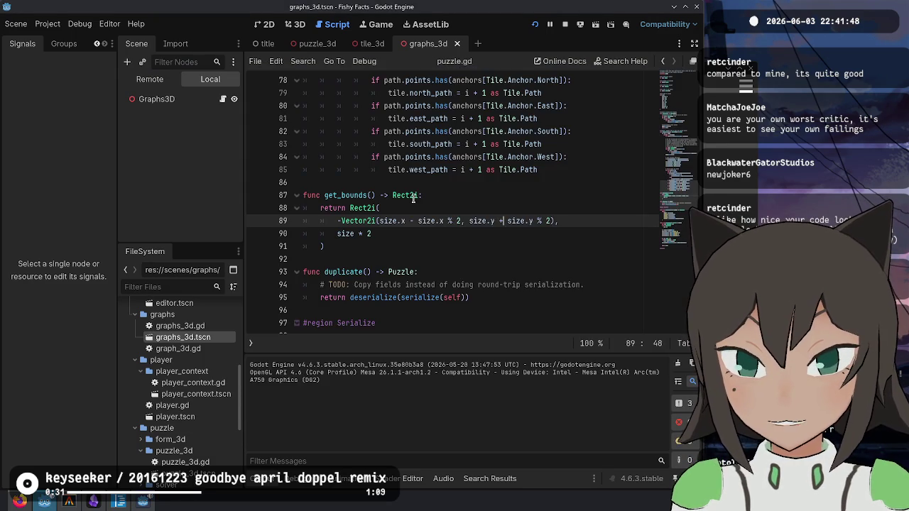
- Relaunch the game a few times to check the puzzle border
{"action": "left_click", "coordinate": [582, 221]}
{"action": "key", "text": "F5"}
{"action": "key", "text": "F8"}
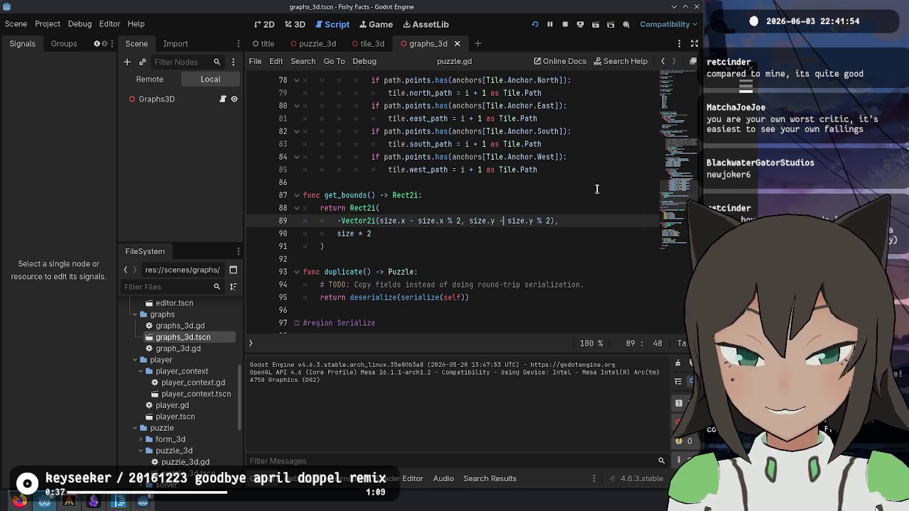
{"action": "key", "text": "F5"}
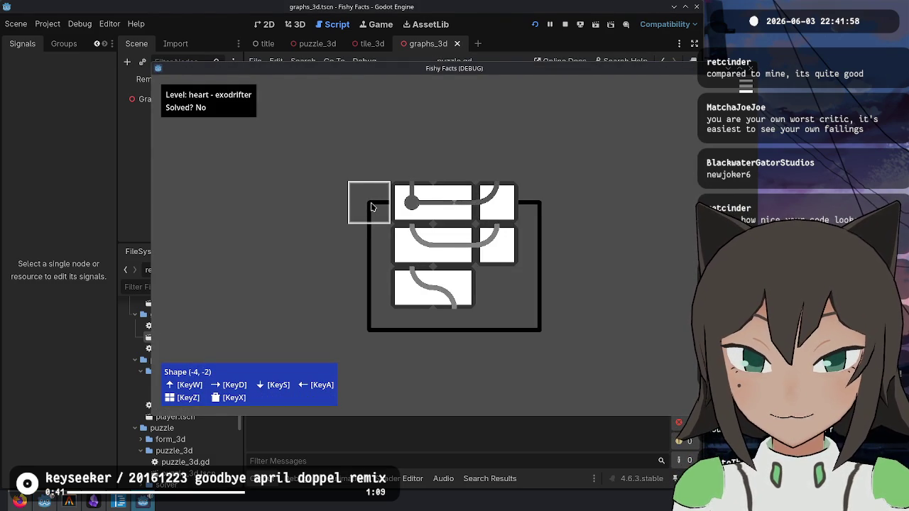
{"action": "key", "text": "alt+Tab"}
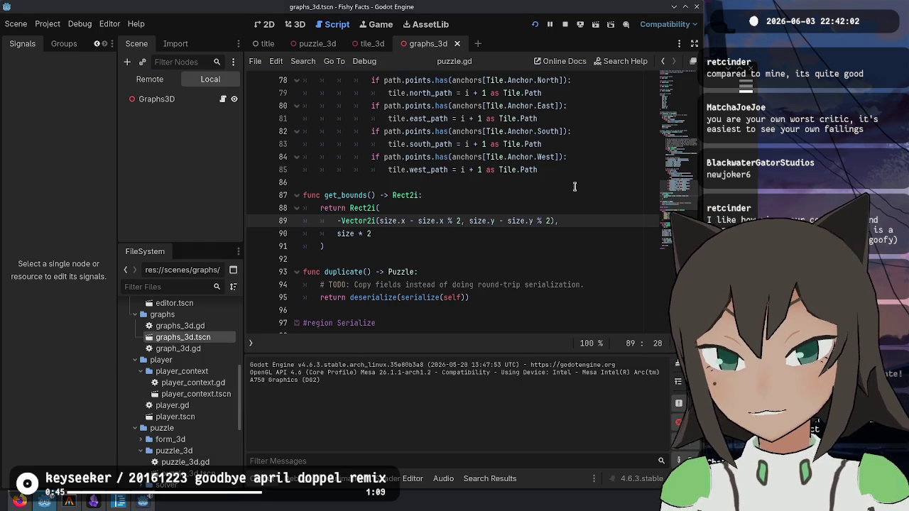
- Add the missing parentheses around the size.x % 2 term and retest the top-left shape
{"action": "type", "text": "("}
{"action": "key", "text": "Right"}
{"action": "key", "text": "Right"}
{"action": "key", "text": "Right"}
{"action": "type", "text": ")"}
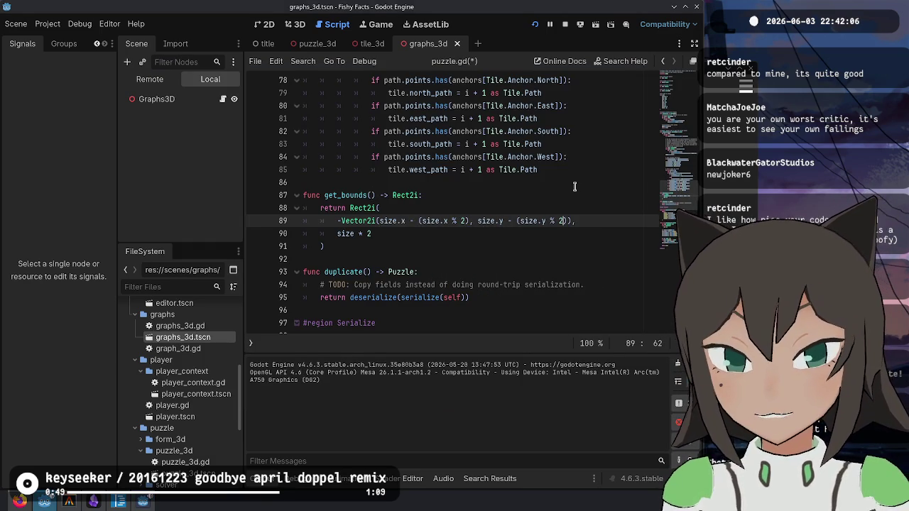
{"action": "key", "text": "alt+Tab"}
{"action": "left_click", "coordinate": [403, 204]}
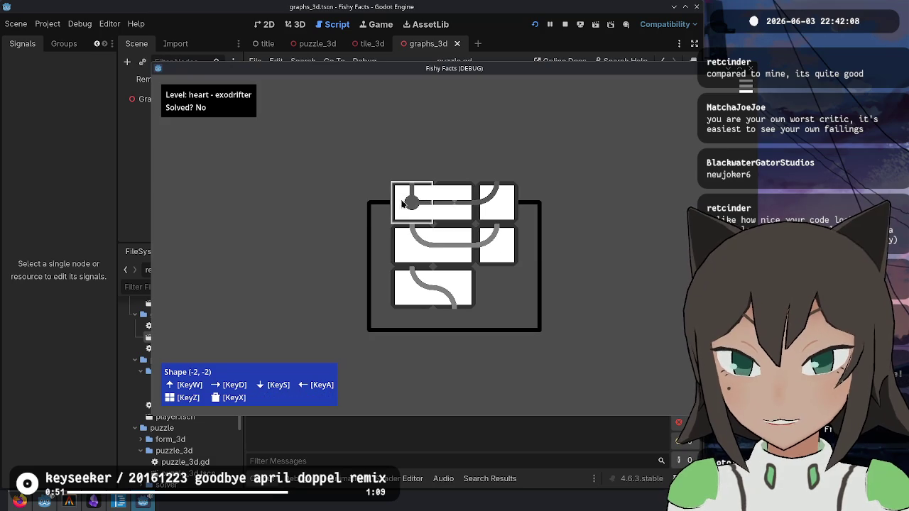
{"action": "key", "text": "alt+Tab"}
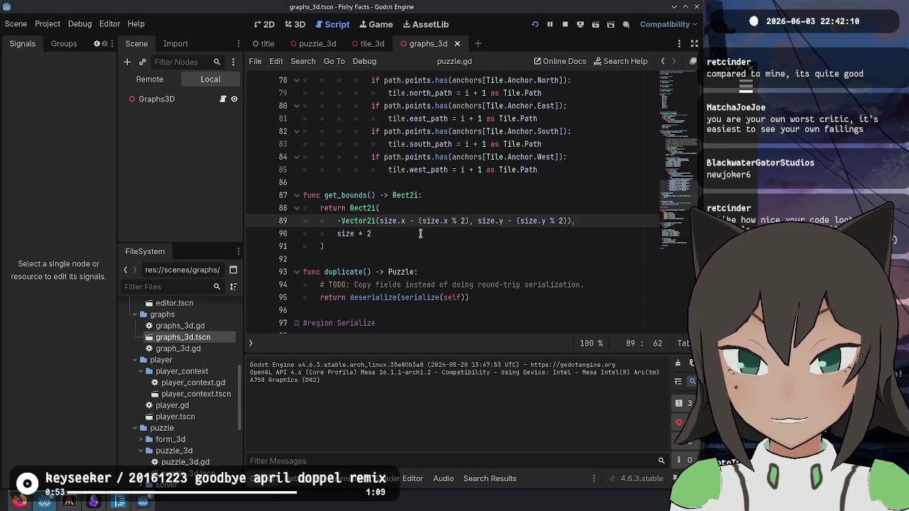
- Change line 89's parity terms to (1 - size.x % 2) and (1 - size.y % 2), then run the game
{"action": "left_click", "coordinate": [420, 220]}
{"action": "key", "text": "Left"}
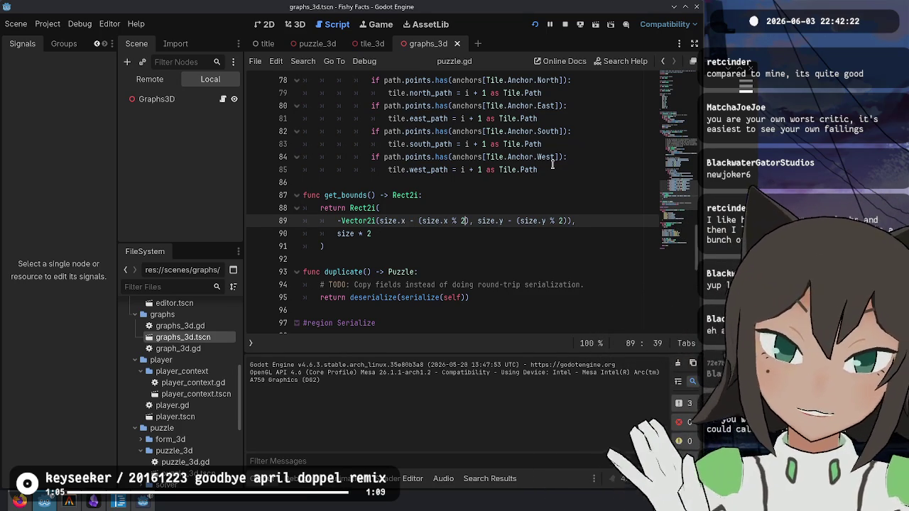
{"action": "key", "text": "Left"}
{"action": "key", "text": "Left"}
{"action": "key", "text": "Left"}
{"action": "type", "text": "1"}
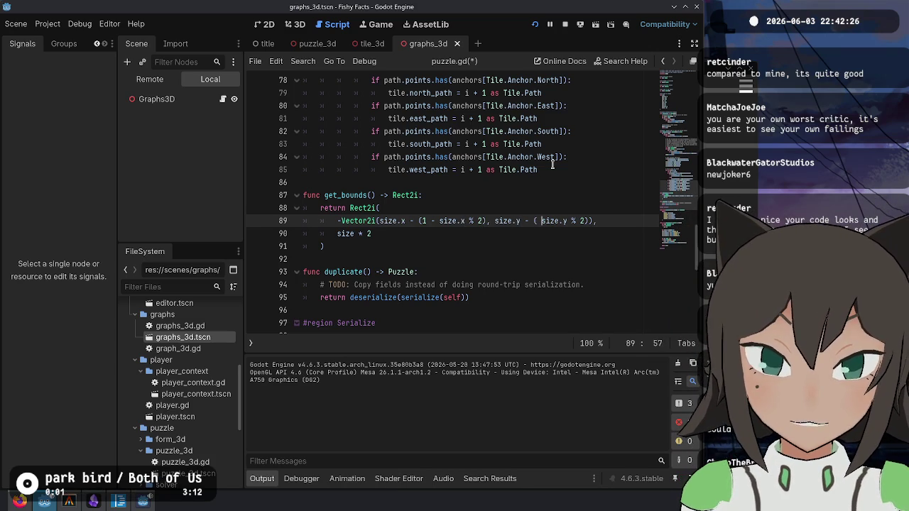
{"action": "key", "text": "F5"}
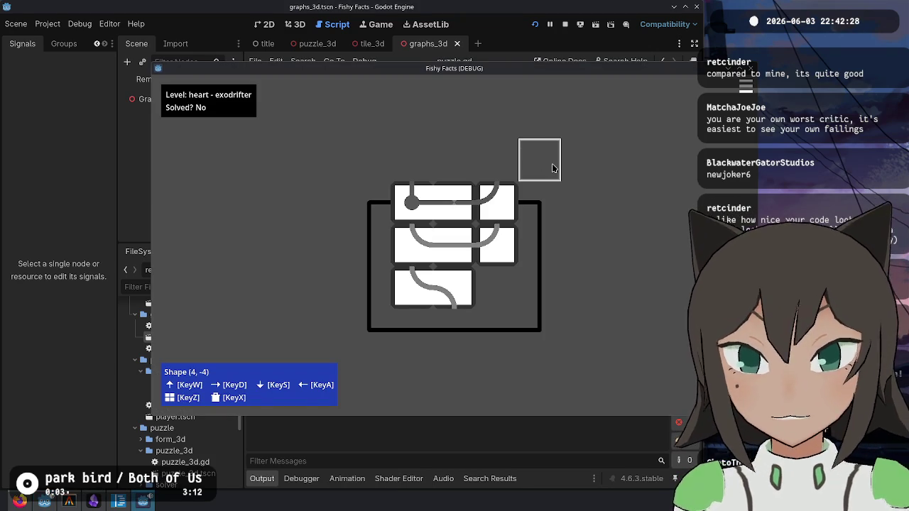
- Shift pieces in and out of the heart board to check its border, then start playing
{"action": "left_click", "coordinate": [409, 214]}
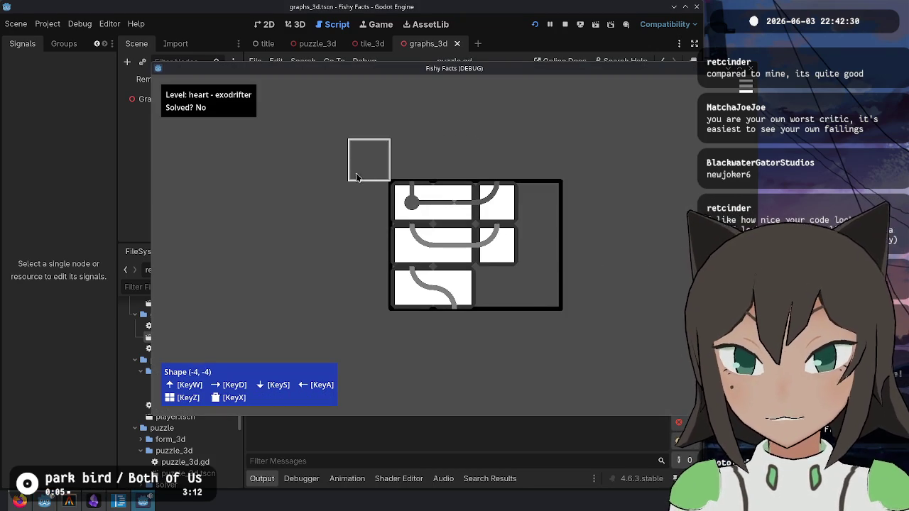
{"action": "key", "text": "a"}
{"action": "key", "text": "s"}
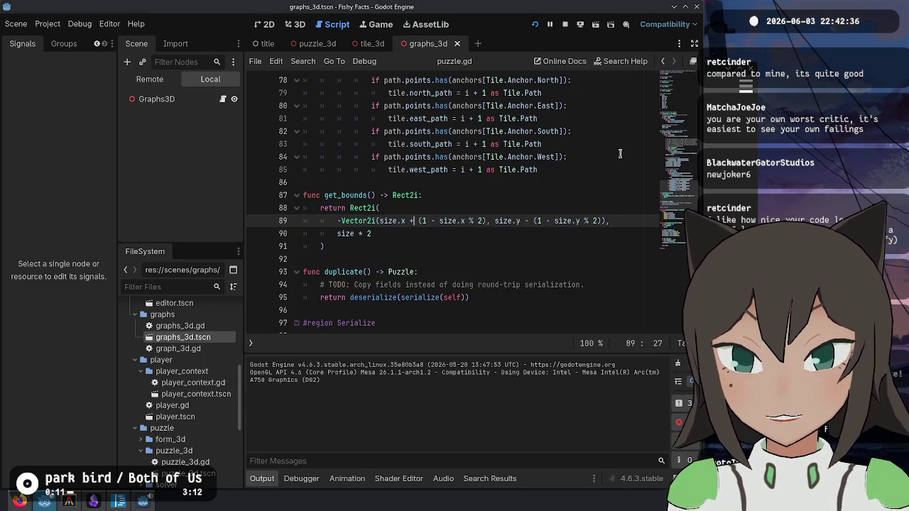
{"action": "key", "text": "F5"}
{"action": "key", "text": "d"}
{"action": "key", "text": "a"}
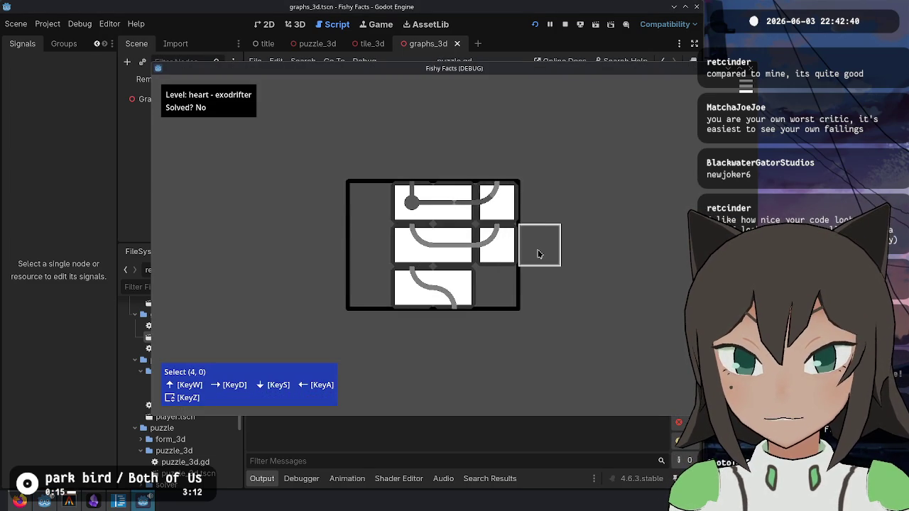
{"action": "key", "text": "Escape"}
{"action": "key", "text": "Escape"}
{"action": "key", "text": "Escape"}
{"action": "left_click", "coordinate": [365, 259]}
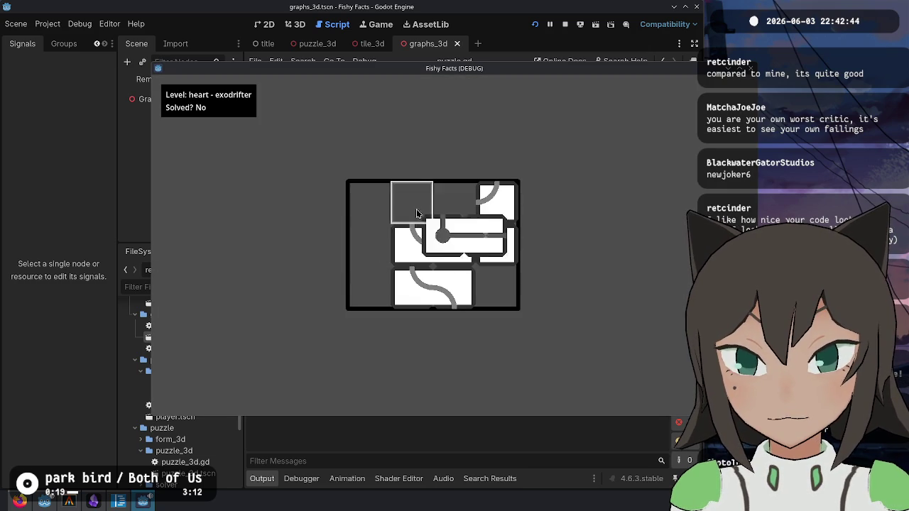
{"action": "left_click", "coordinate": [495, 195]}
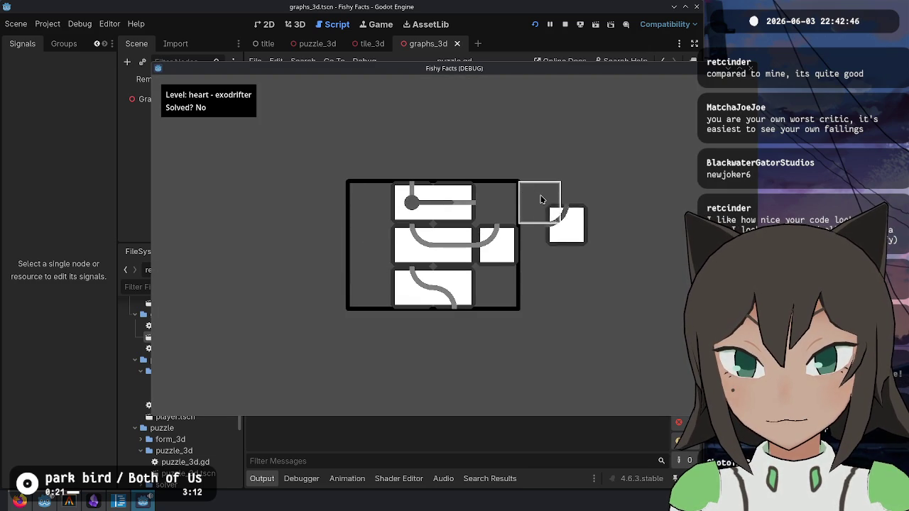
{"action": "mouse_move", "coordinate": [496, 195]}
{"action": "left_mouse_down"}
{"action": "mouse_move", "coordinate": [424, 162]}
{"action": "mouse_move", "coordinate": [357, 162]}
{"action": "mouse_move", "coordinate": [320, 211]}
{"action": "mouse_move", "coordinate": [317, 296]}
{"action": "mouse_move", "coordinate": [454, 340]}
{"action": "mouse_move", "coordinate": [544, 330]}
{"action": "mouse_move", "coordinate": [541, 173]}
{"action": "mouse_move", "coordinate": [485, 219]}
{"action": "mouse_move", "coordinate": [359, 213]}
{"action": "mouse_move", "coordinate": [490, 209]}
{"action": "left_mouse_up"}
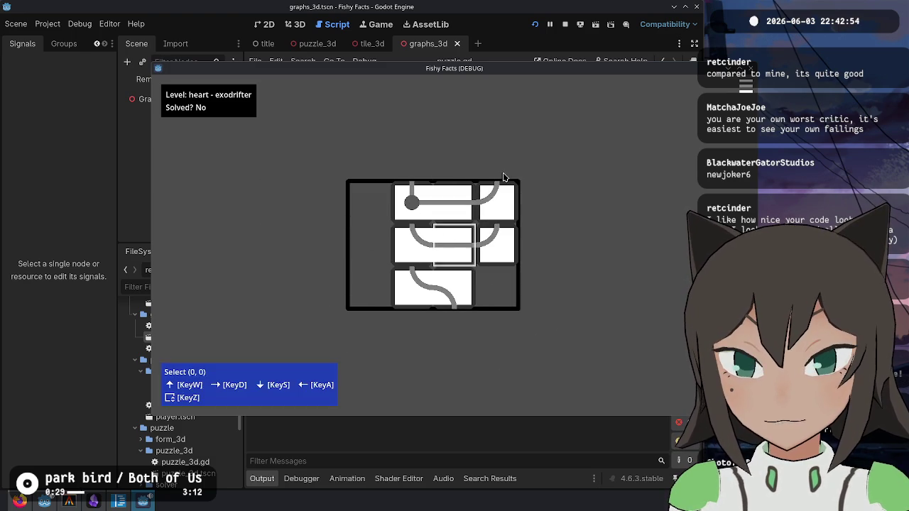
- Edit tile (2, 0)'s shape and place the corner tile in the bottom-right cell
{"action": "key", "text": "Escape"}
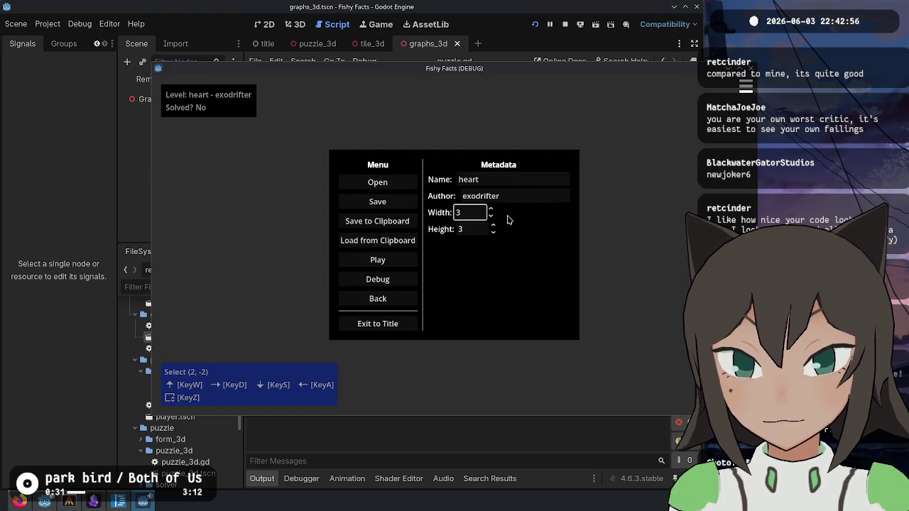
{"action": "key", "text": "Escape"}
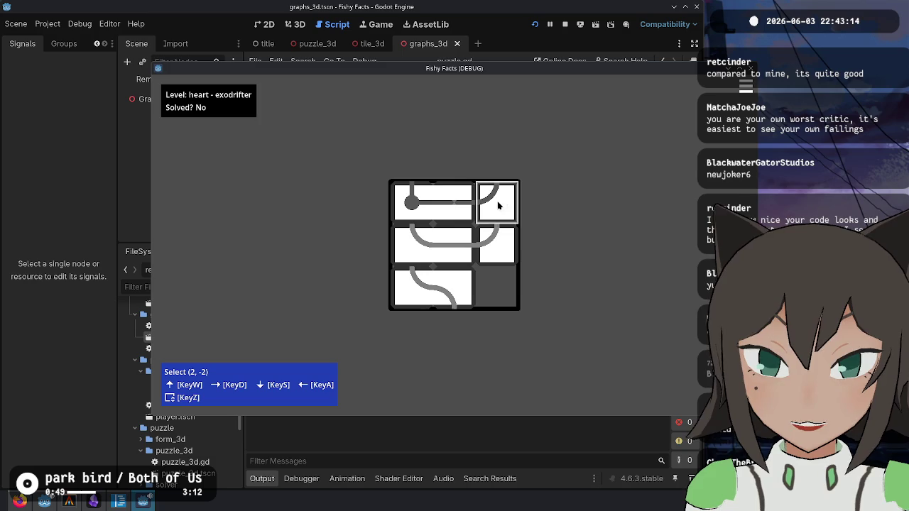
{"action": "left_click", "coordinate": [510, 245]}
{"action": "left_click", "coordinate": [495, 243]}
{"action": "left_click", "coordinate": [502, 239]}
{"action": "key", "text": "z"}
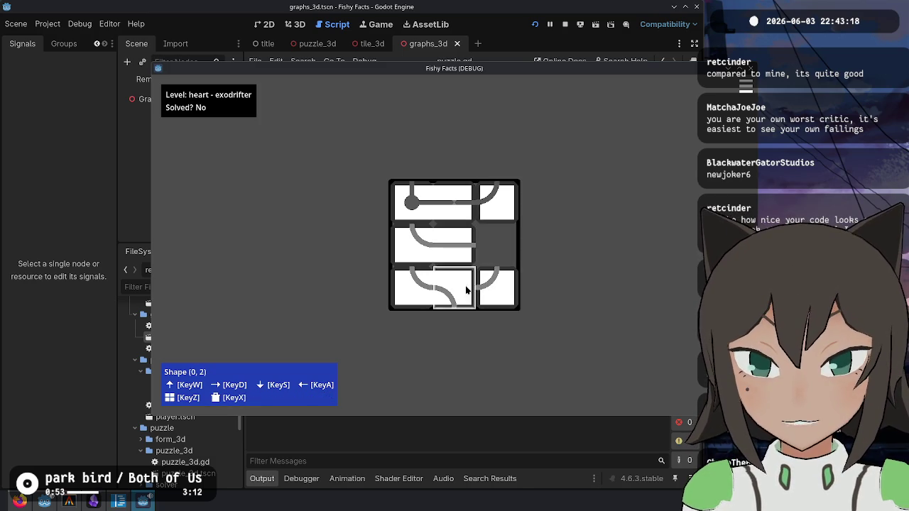
{"action": "left_click", "coordinate": [488, 268]}
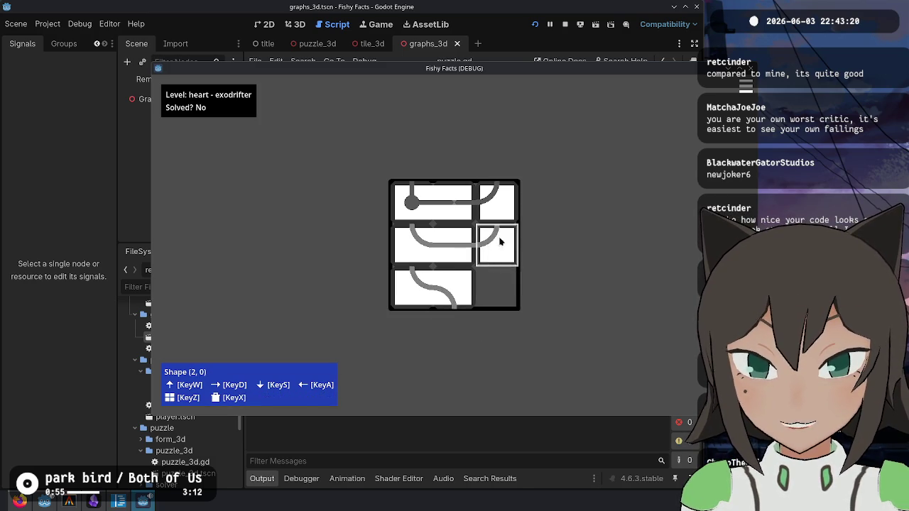
- Move the circle-end tile to the left column and rotate the curved tile into top-middle
{"action": "left_click", "coordinate": [462, 244]}
{"action": "left_click", "coordinate": [413, 207]}
{"action": "left_click", "coordinate": [416, 210]}
{"action": "left_click", "coordinate": [496, 201]}
{"action": "key", "text": "q"}
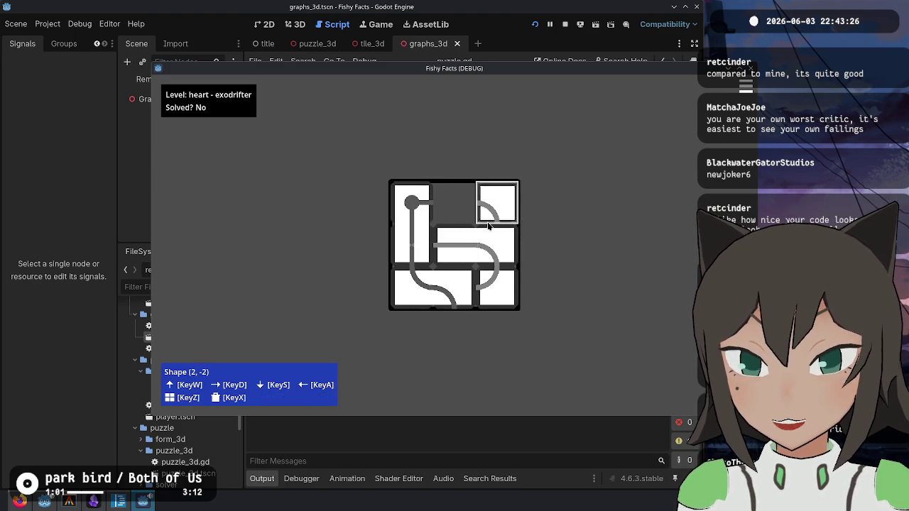
{"action": "key", "text": "e"}
{"action": "key", "text": "e"}
{"action": "left_click", "coordinate": [464, 211]}
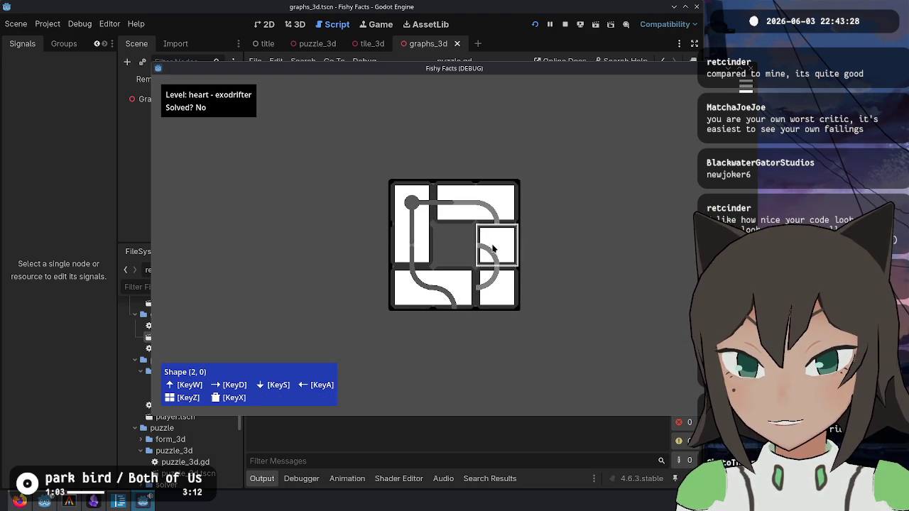
- Place the bottom-right and middle-right pieces to solve the heart, then bring up the menu
{"action": "left_click", "coordinate": [490, 283]}
{"action": "left_click", "coordinate": [413, 291]}
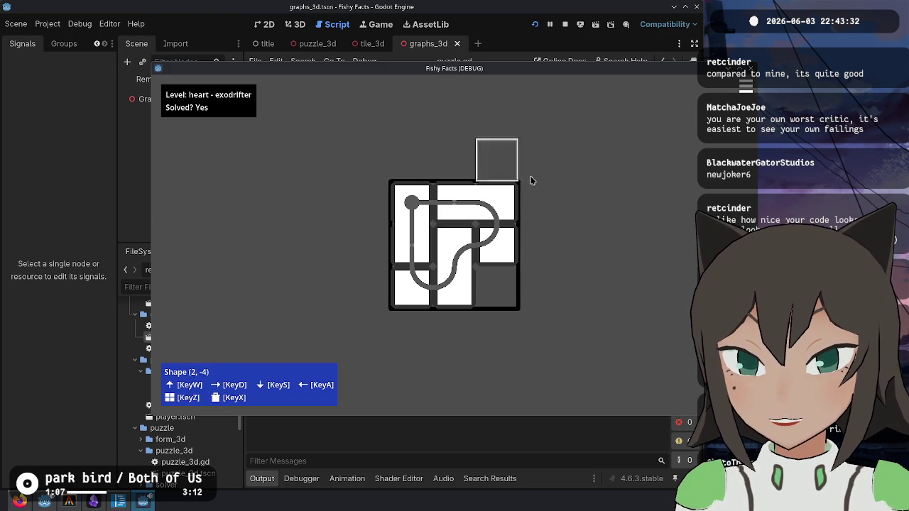
{"action": "left_click", "coordinate": [523, 254]}
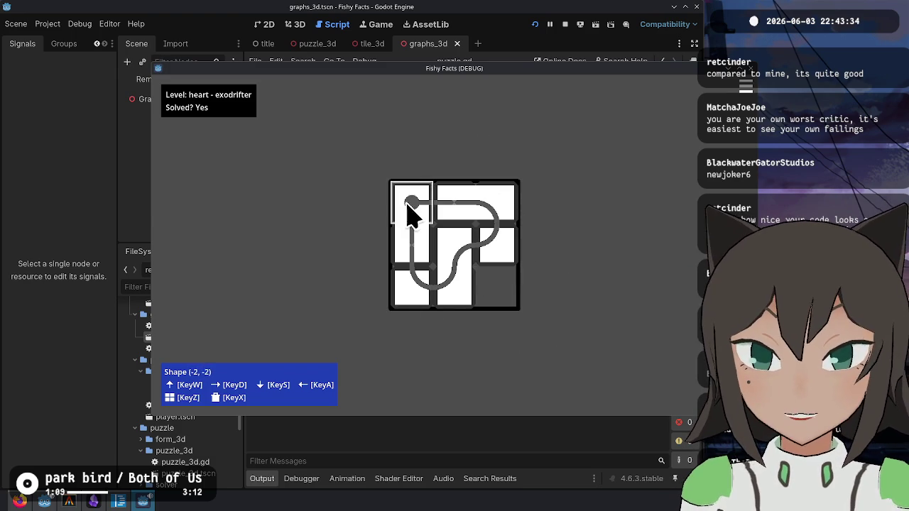
{"action": "left_click", "coordinate": [411, 206]}
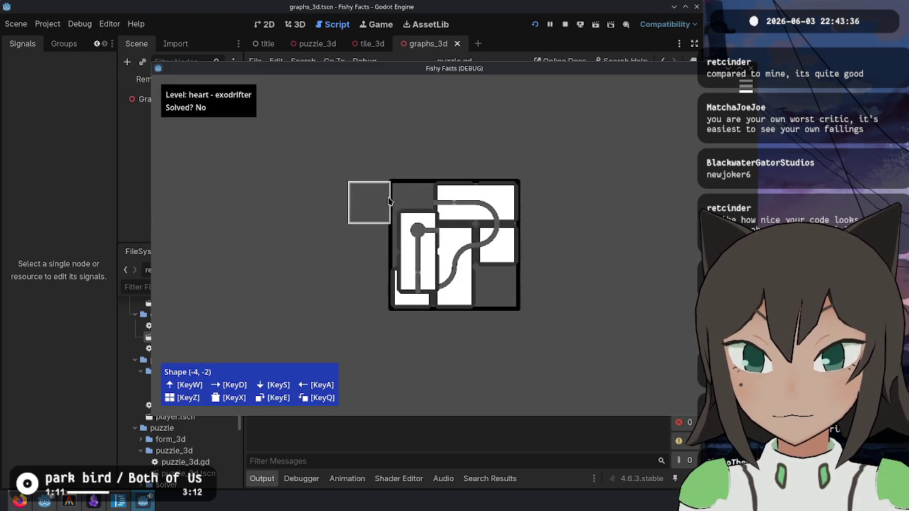
{"action": "left_click", "coordinate": [495, 247]}
{"action": "key", "text": "Escape"}
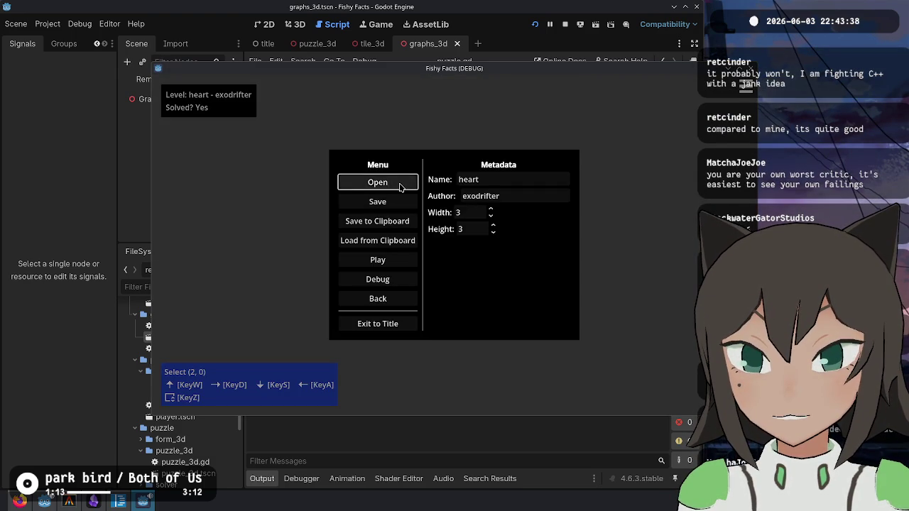
- Load the unity level from the level folder, after briefly loading touchpool-3.json
{"action": "left_click", "coordinate": [377, 183]}
{"action": "double_click", "coordinate": [502, 213]}
{"action": "key", "text": "Escape"}
{"action": "left_click", "coordinate": [401, 189]}
{"action": "double_click", "coordinate": [504, 213]}
{"action": "double_click", "coordinate": [499, 265]}
- Edit the unity level's middle tile shape and start playing it
{"action": "left_click", "coordinate": [457, 252]}
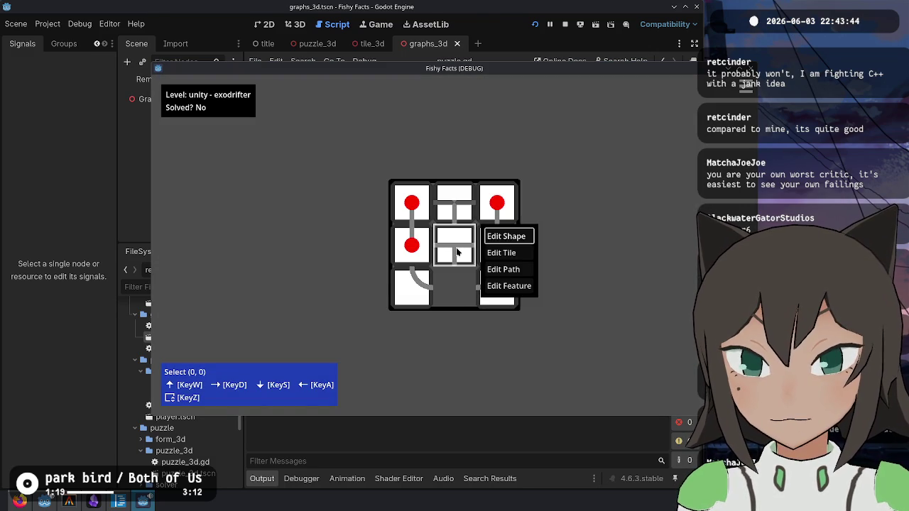
{"action": "left_click", "coordinate": [491, 238]}
{"action": "key", "text": "z"}
{"action": "key", "text": "Escape"}
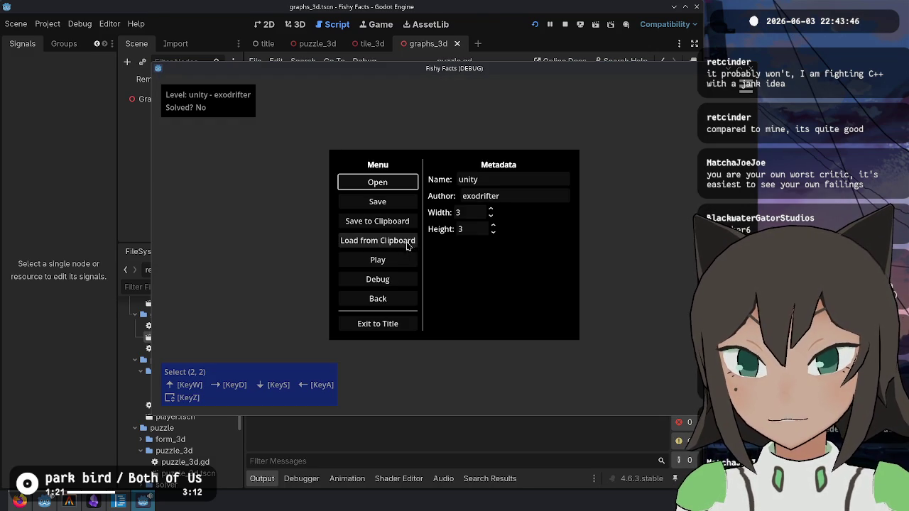
{"action": "left_click", "coordinate": [387, 266]}
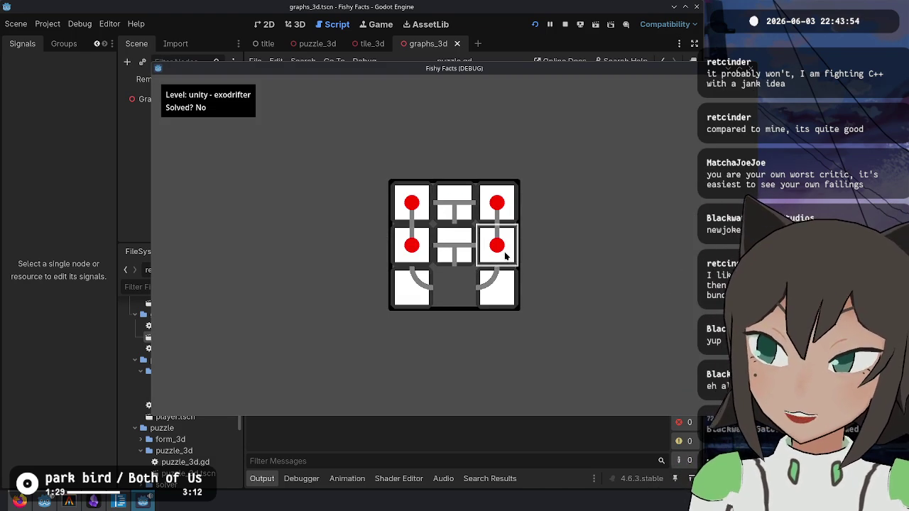
- Slide the centre, T and red tiles around and rotate the middle-right tile to point left
{"action": "left_click", "coordinate": [463, 246]}
{"action": "left_click", "coordinate": [456, 245]}
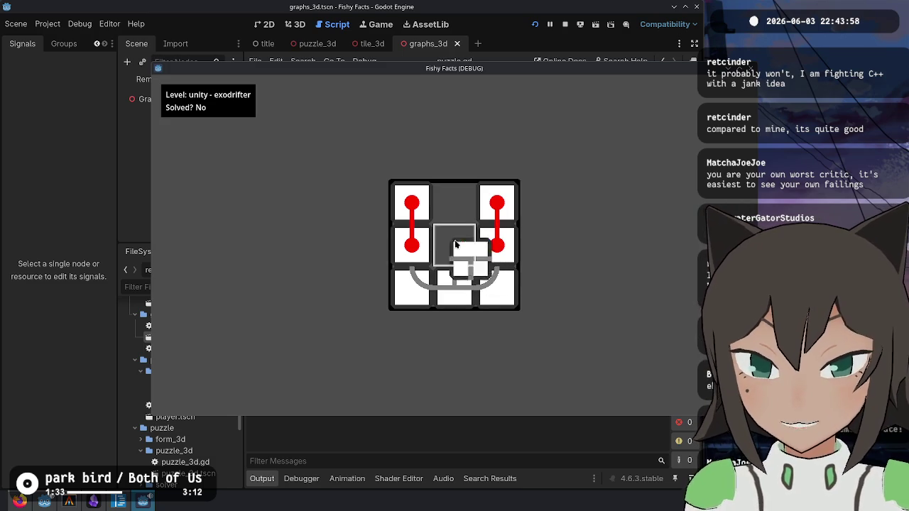
{"action": "left_click", "coordinate": [456, 245]}
{"action": "left_click", "coordinate": [420, 251]}
{"action": "left_click", "coordinate": [420, 251]}
{"action": "left_click", "coordinate": [420, 250]}
{"action": "left_click", "coordinate": [420, 251]}
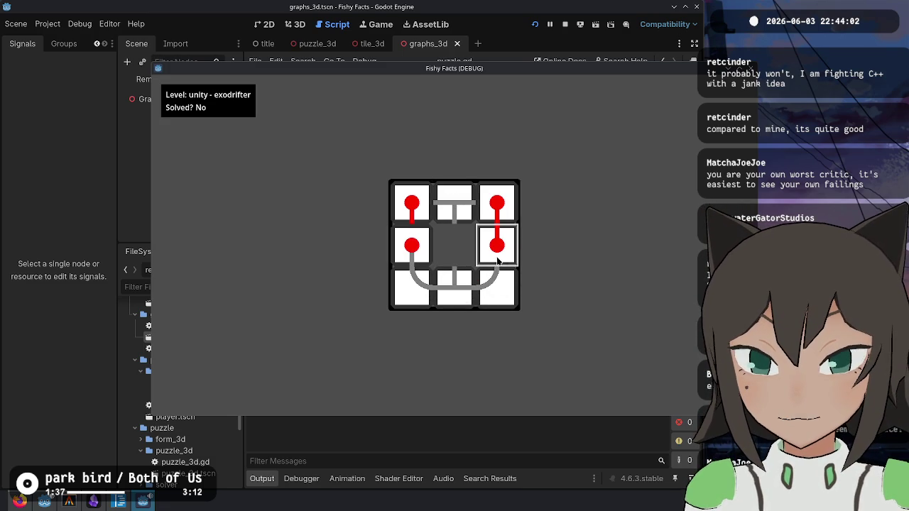
{"action": "left_click", "coordinate": [505, 258]}
{"action": "left_click", "coordinate": [506, 258]}
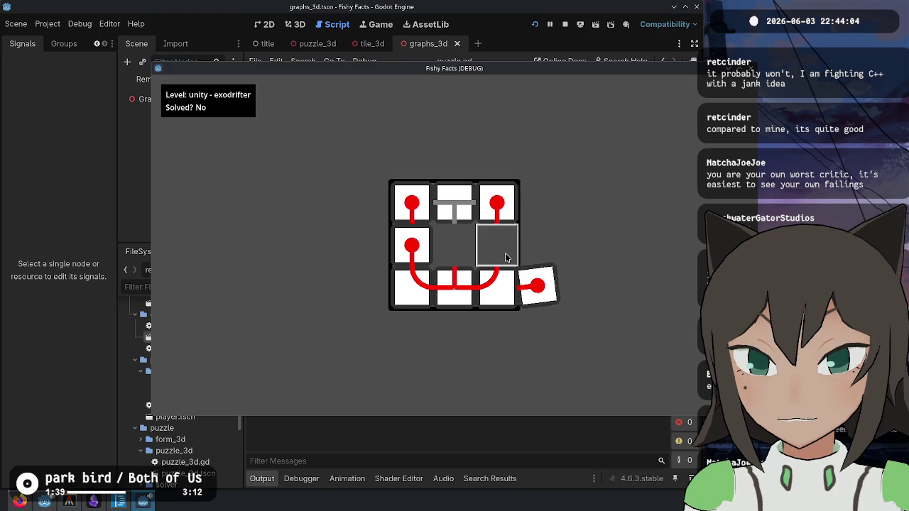
- Settle the T tile in the centre, slide the top-right tile down to solve, then reset and stop
{"action": "left_click", "coordinate": [465, 217]}
{"action": "left_click", "coordinate": [467, 216]}
{"action": "left_click", "coordinate": [467, 216]}
{"action": "left_click", "coordinate": [463, 249]}
{"action": "left_click", "coordinate": [463, 250]}
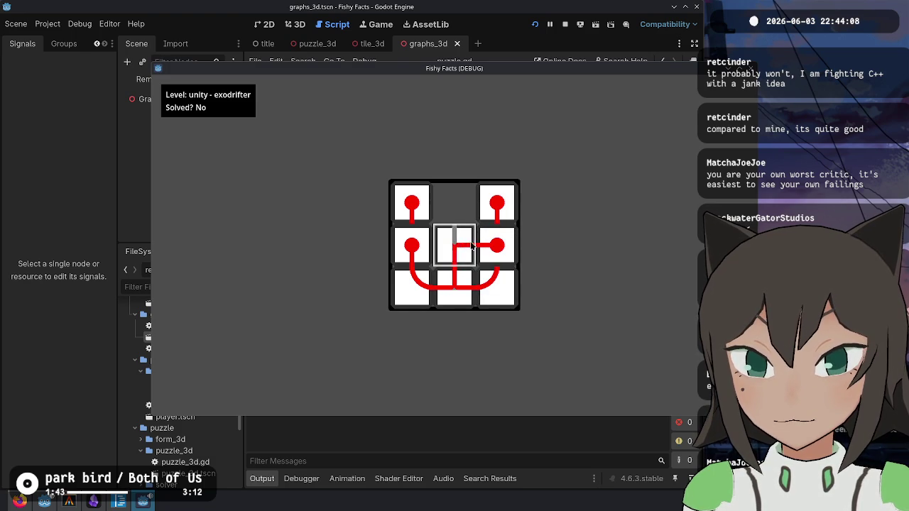
{"action": "left_click", "coordinate": [467, 254]}
{"action": "left_click", "coordinate": [470, 257]}
{"action": "left_click", "coordinate": [444, 245]}
{"action": "left_click", "coordinate": [497, 209]}
{"action": "left_click", "coordinate": [467, 214]}
{"action": "left_click", "coordinate": [412, 204]}
{"action": "left_click", "coordinate": [448, 206]}
{"action": "left_click", "coordinate": [446, 241]}
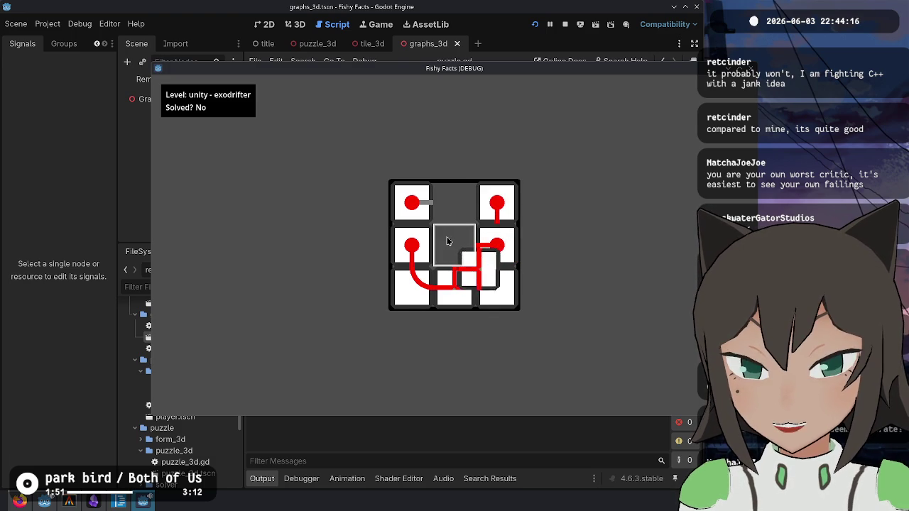
{"action": "left_click", "coordinate": [461, 248]}
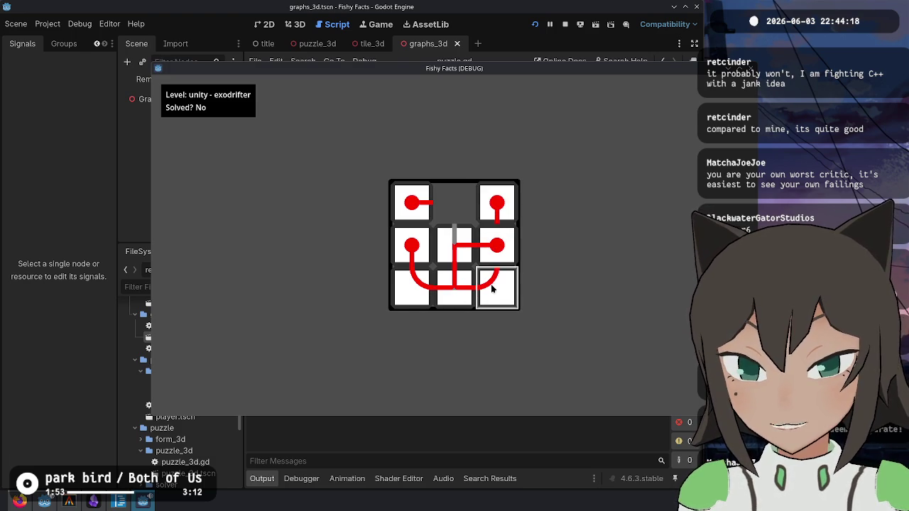
{"action": "left_click", "coordinate": [496, 286]}
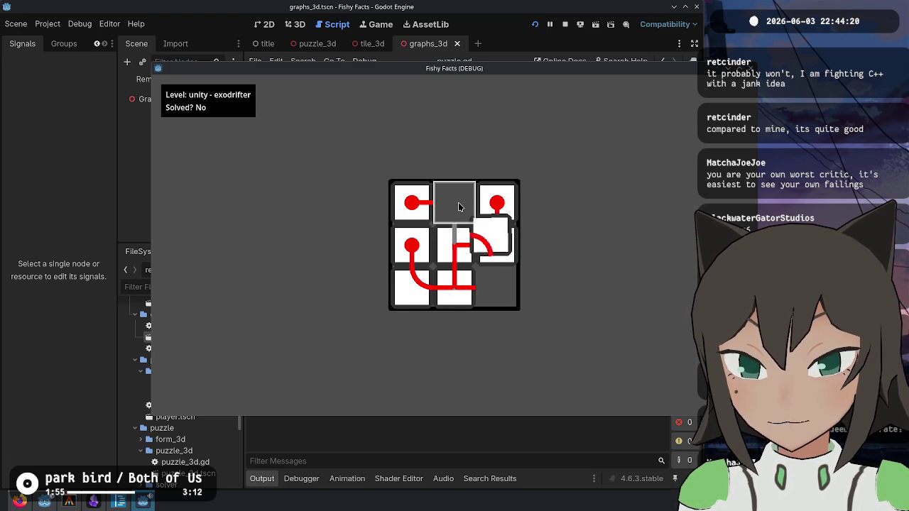
{"action": "left_click", "coordinate": [497, 206]}
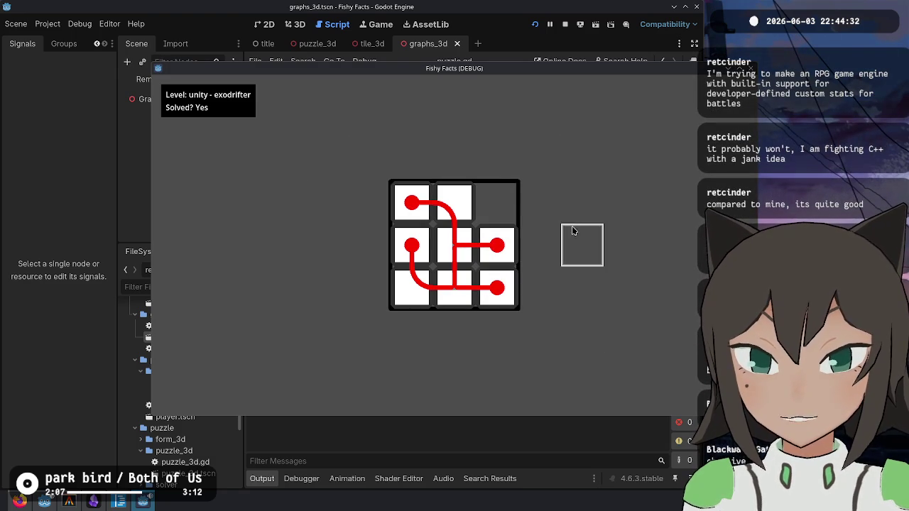
{"action": "left_click", "coordinate": [669, 117]}
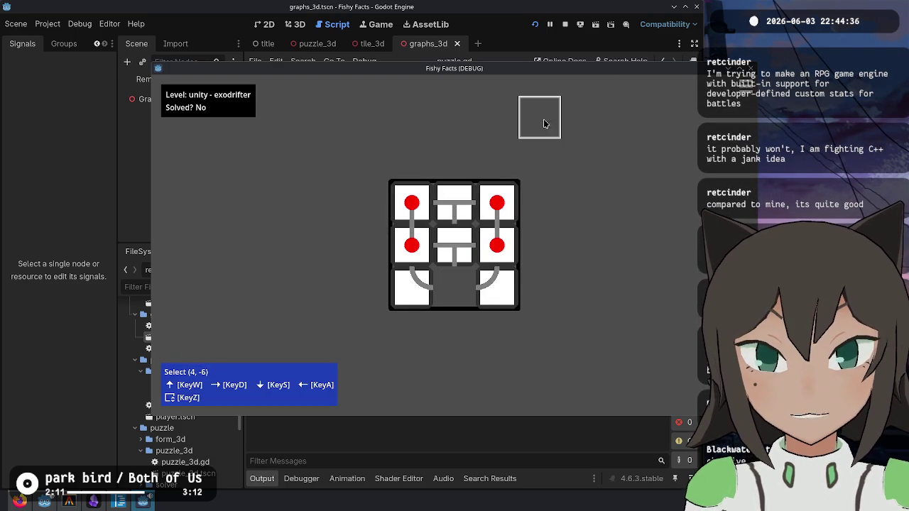
{"action": "left_click", "coordinate": [565, 24]}
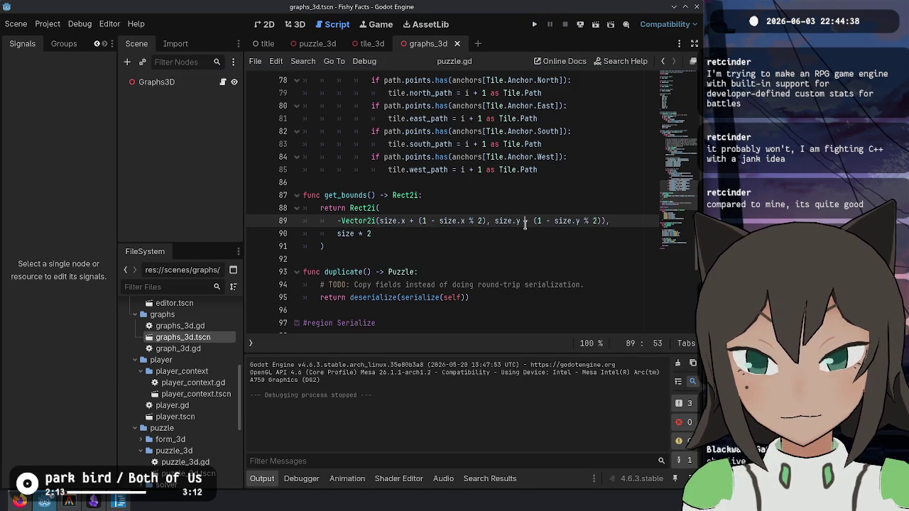
- Review the edited lines in puzzle.gd and puzzle_3d.gd, then run git status in the terminal
{"action": "left_click", "coordinate": [506, 248]}
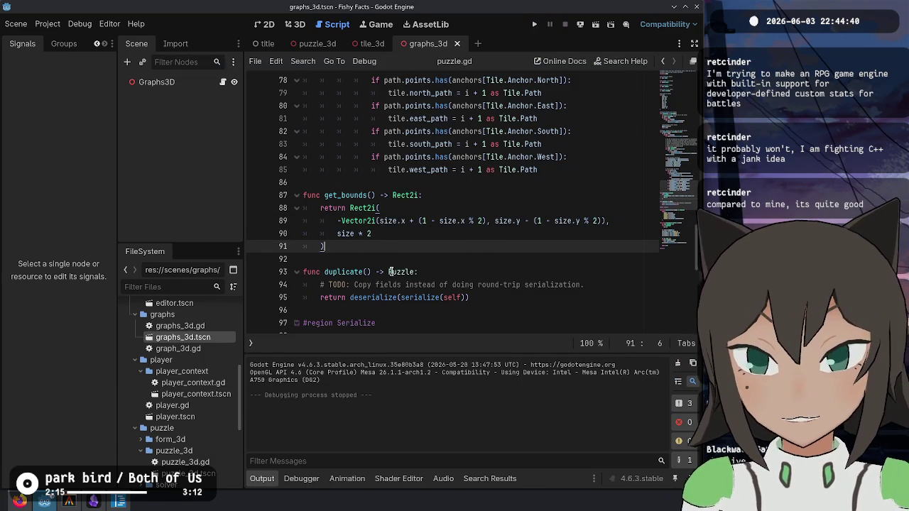
{"action": "left_click", "coordinate": [383, 232]}
{"action": "key", "text": "alt+Left"}
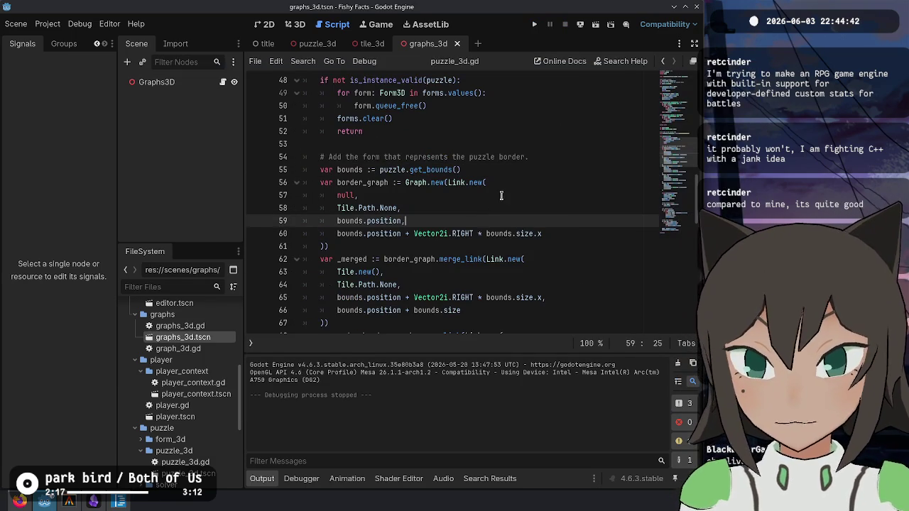
{"action": "left_click", "coordinate": [522, 260]}
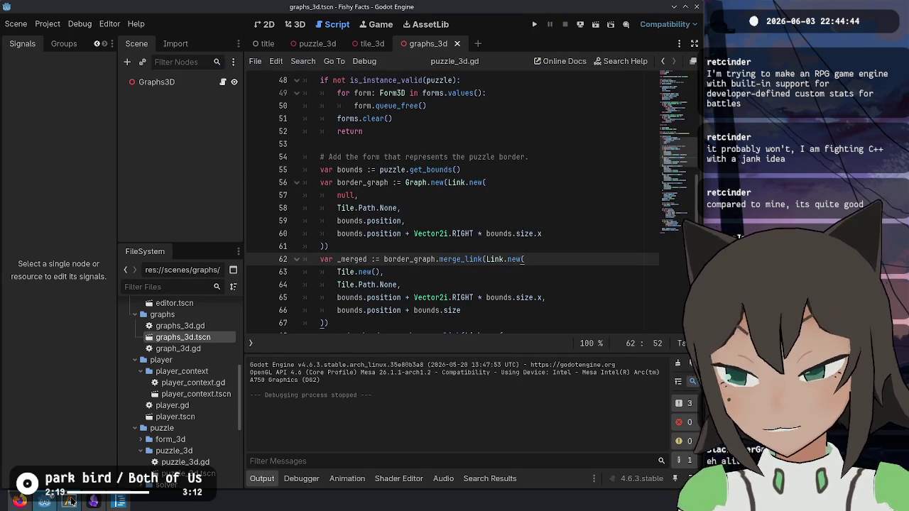
{"action": "left_click", "coordinate": [69, 502]}
{"action": "type", "text": "git status"}
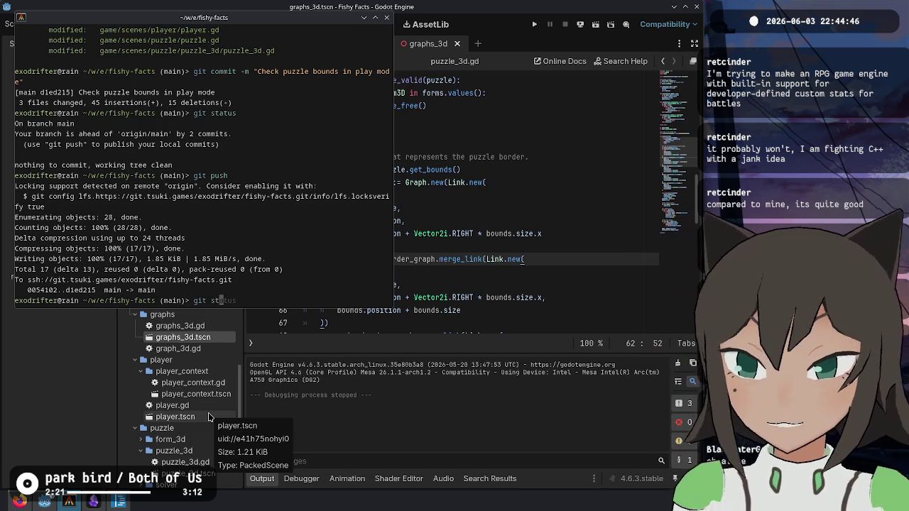
{"action": "key", "text": "Return"}
- Stage the three graphs_3d.gd hunks and commit them as 'Use precalculated graph in Graphs3D'
{"action": "type", "text": "git add -p"}
{"action": "key", "text": "Return"}
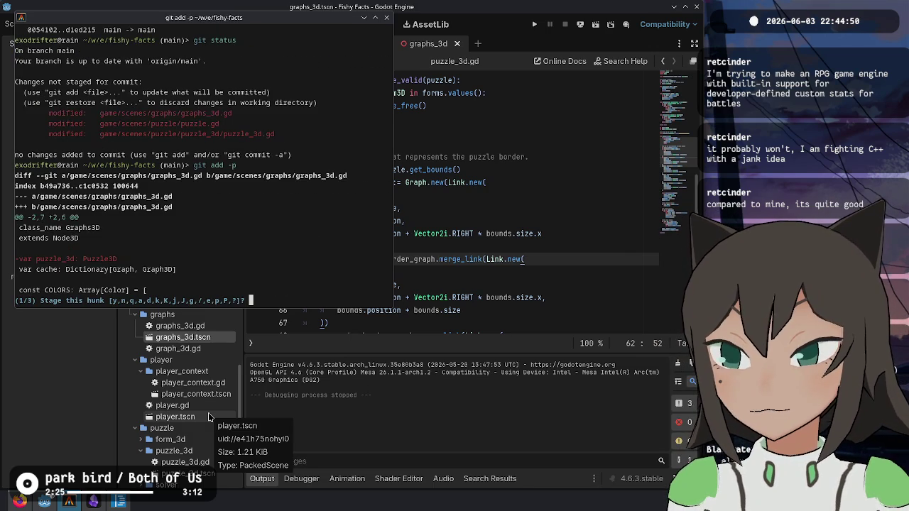
{"action": "type", "text": "y"}
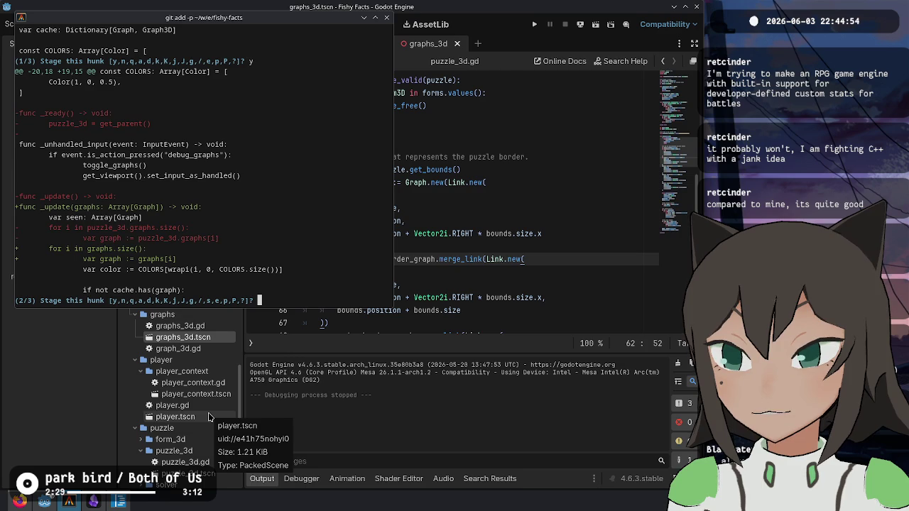
{"action": "type", "text": "y"}
{"action": "type", "text": "y"}
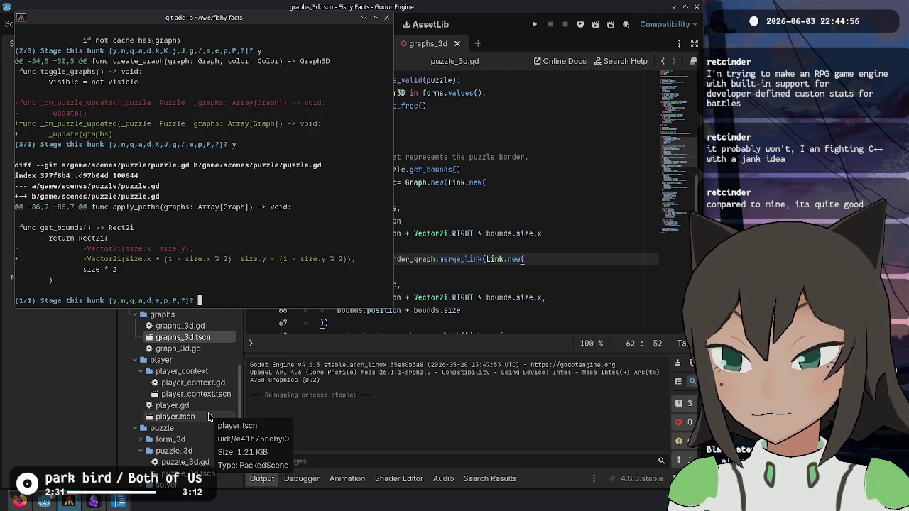
{"action": "type", "text": "q"}
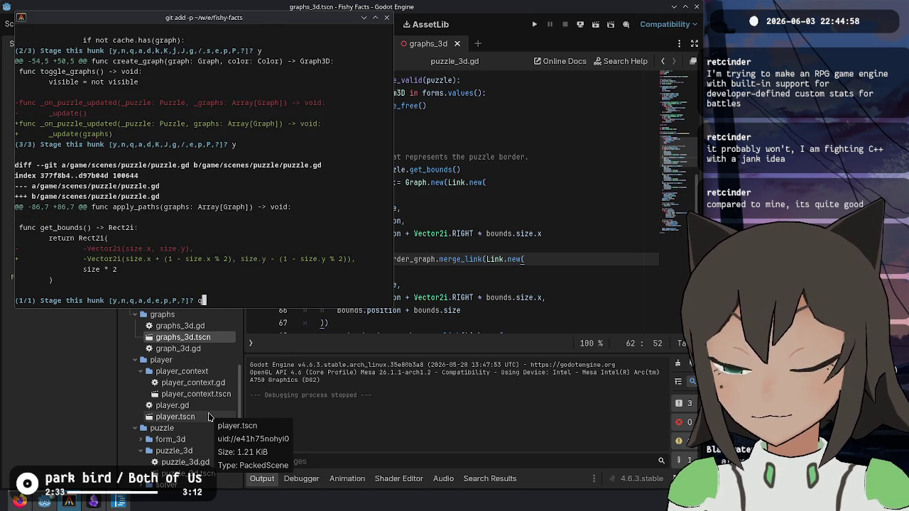
{"action": "key", "text": "Return"}
{"action": "type", "text": "g"}
{"action": "type", "text": "t co"}
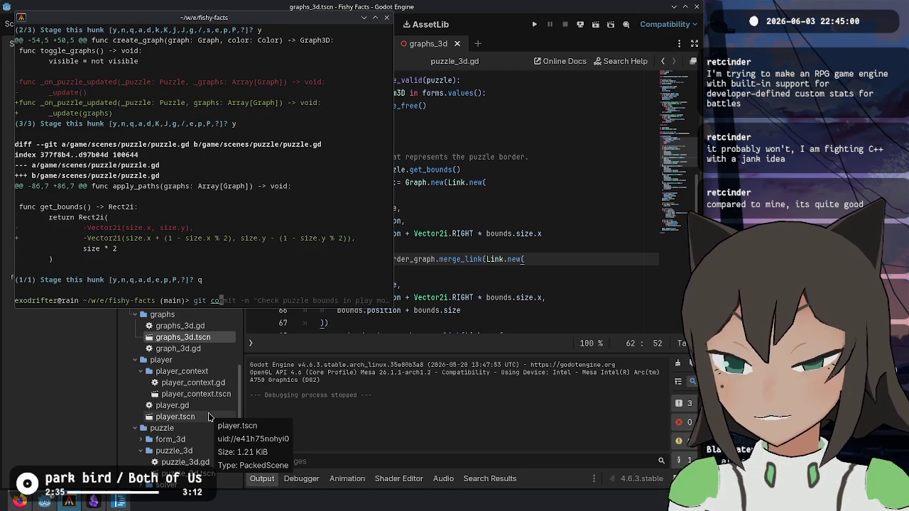
{"action": "type", "text": "mmit -m \""}
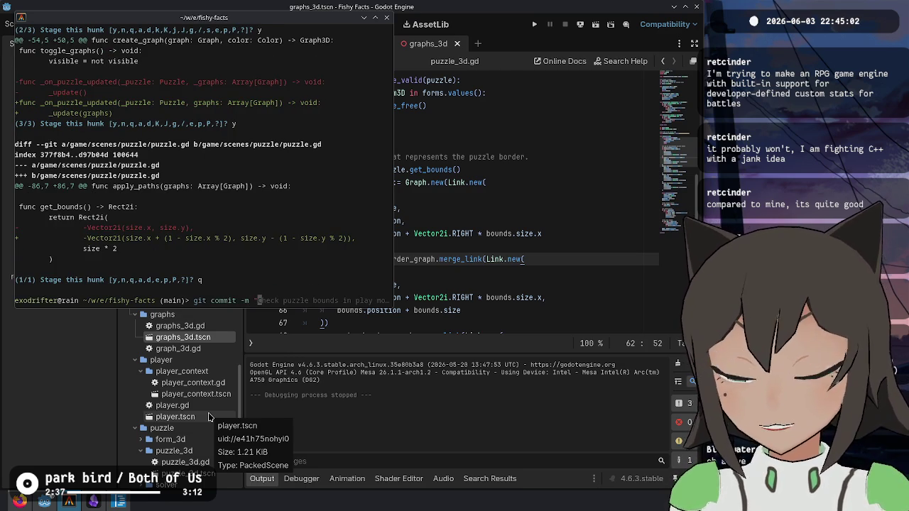
{"action": "type", "text": "U"}
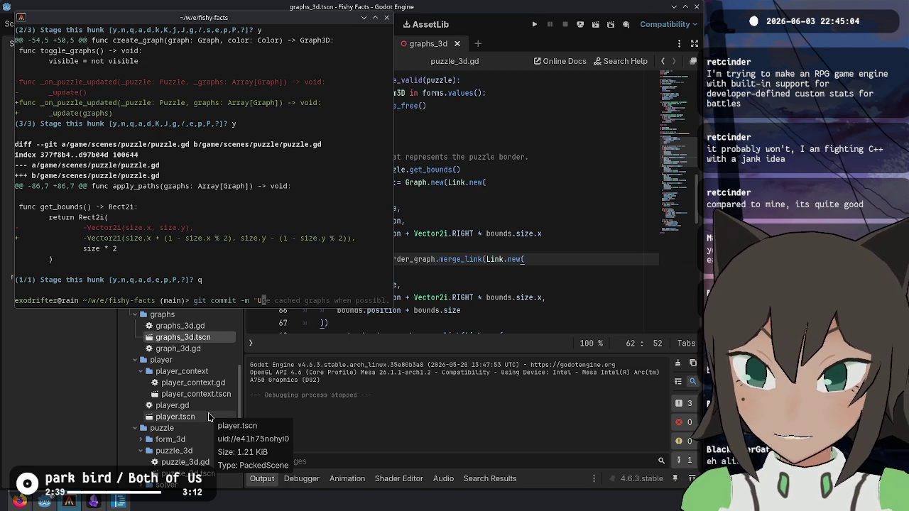
{"action": "type", "text": "se preca"}
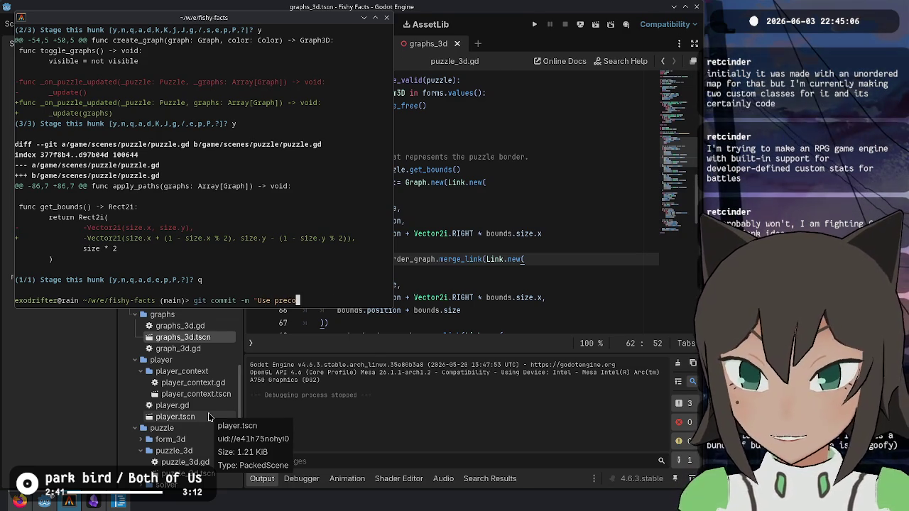
{"action": "type", "text": "lculated gra"}
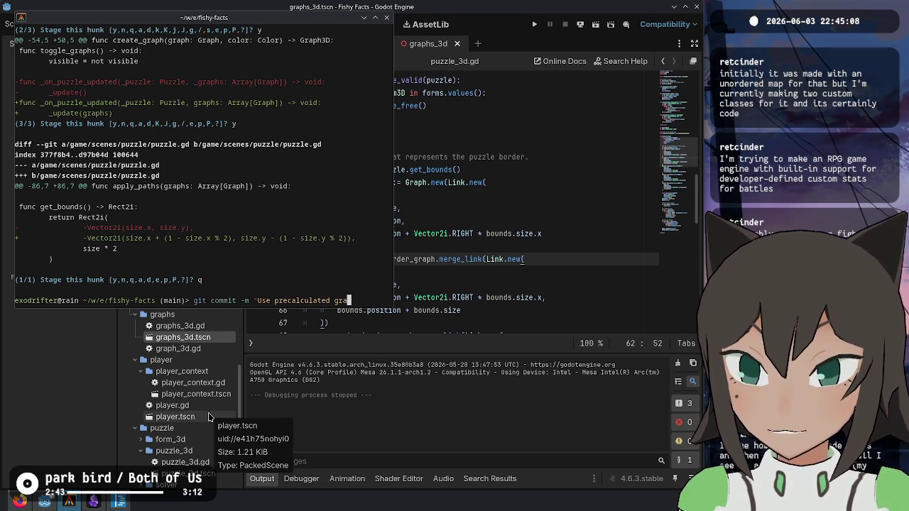
{"action": "type", "text": "ph in Graphs3"}
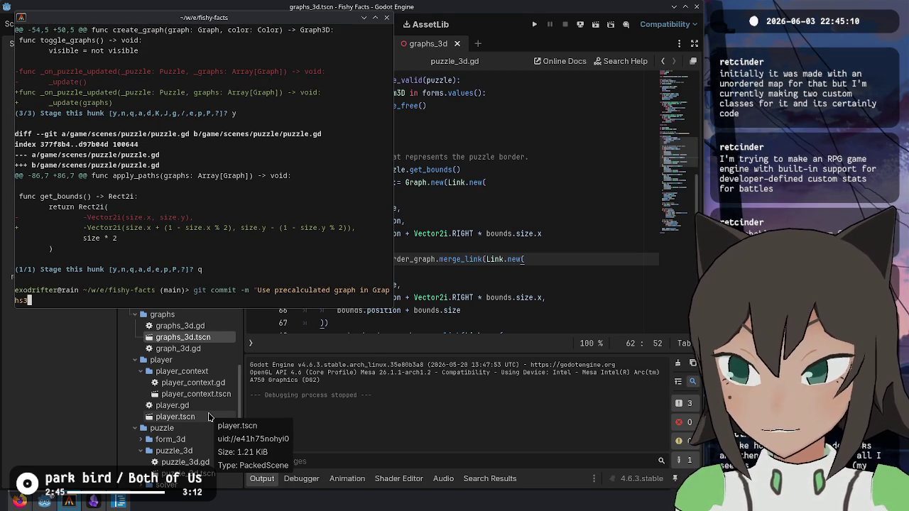
{"action": "key", "text": "Return"}
- Stage every puzzle.gd and puzzle_3d.gd hunk and commit as 'Draw border with graph instead of with tiles'
{"action": "type", "text": "git add -p"}
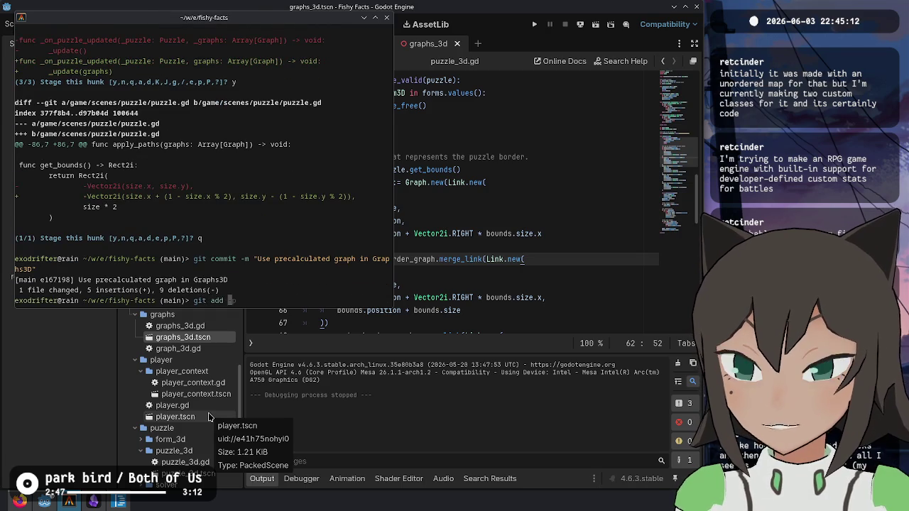
{"action": "key", "text": "Return"}
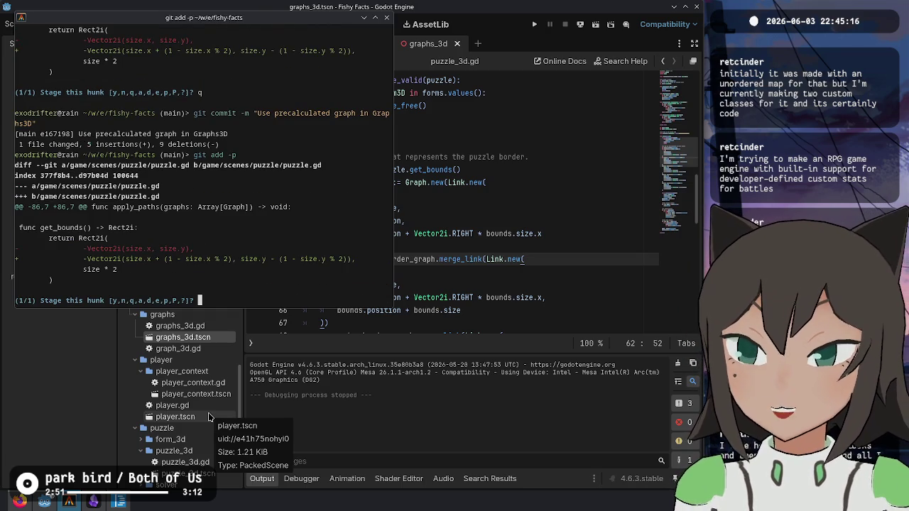
{"action": "type", "text": "y"}
{"action": "key", "text": "Return"}
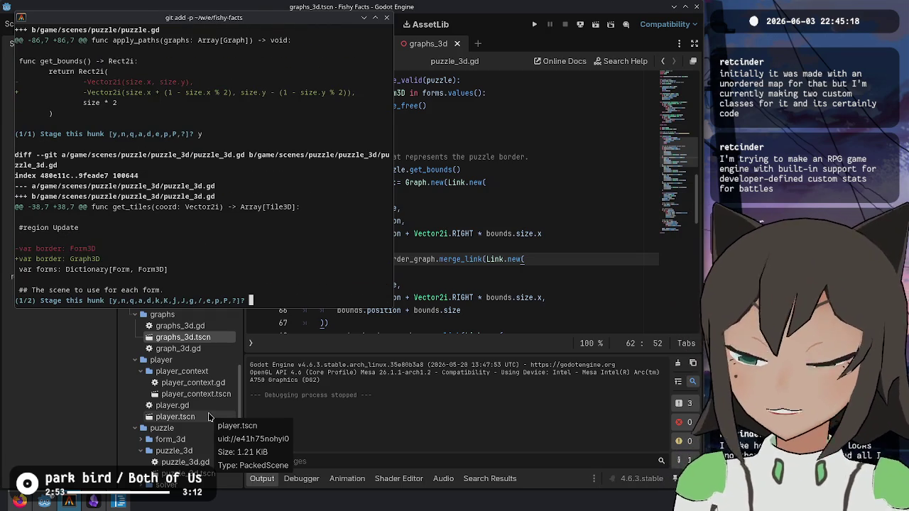
{"action": "type", "text": "y"}
{"action": "key", "text": "Return"}
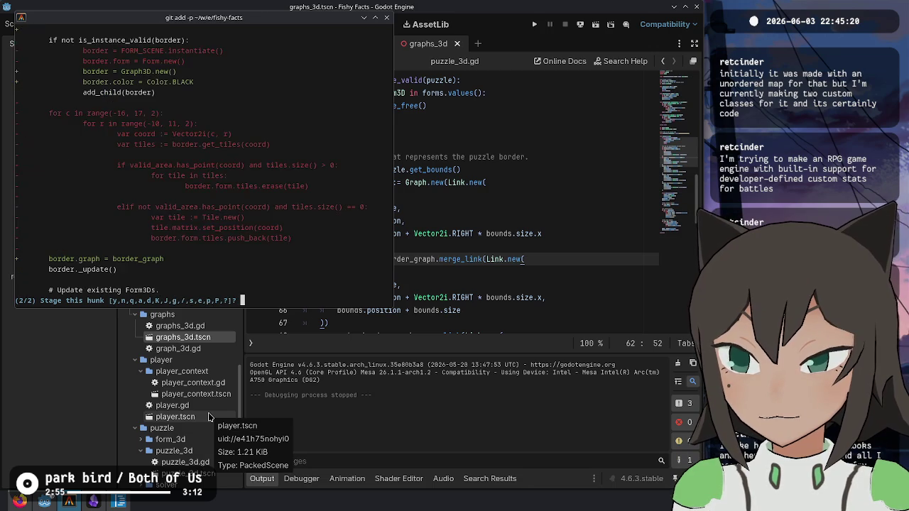
{"action": "type", "text": "y"}
{"action": "key", "text": "Return"}
{"action": "type", "text": "it commi"}
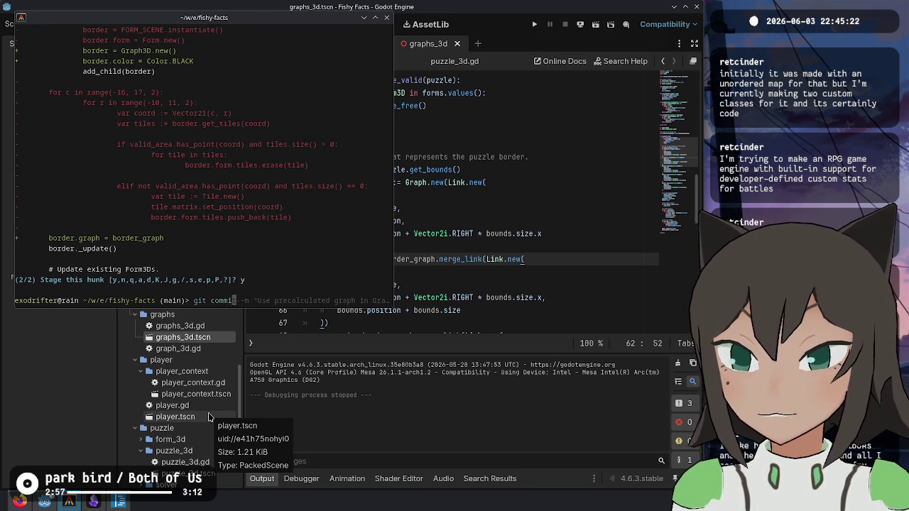
{"action": "type", "text": "t -m \"Draw graph w"}
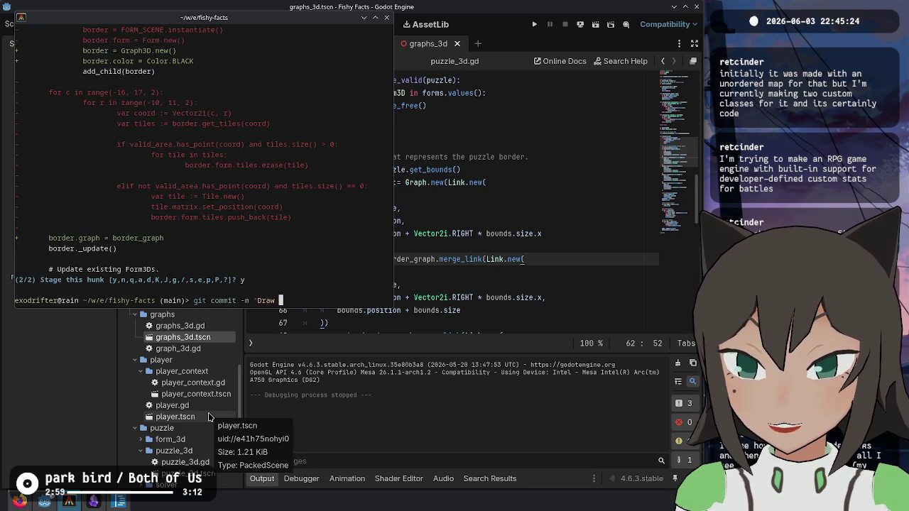
{"action": "key", "text": "BackSpace"}
{"action": "key", "text": "BackSpace"}
{"action": "key", "text": "BackSpace"}
{"action": "type", "text": "border with gra"}
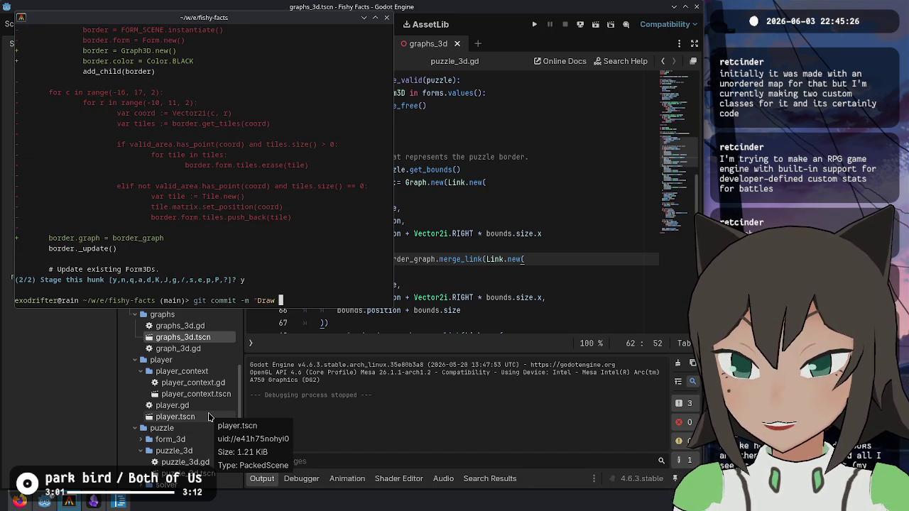
{"action": "type", "text": "ph in"}
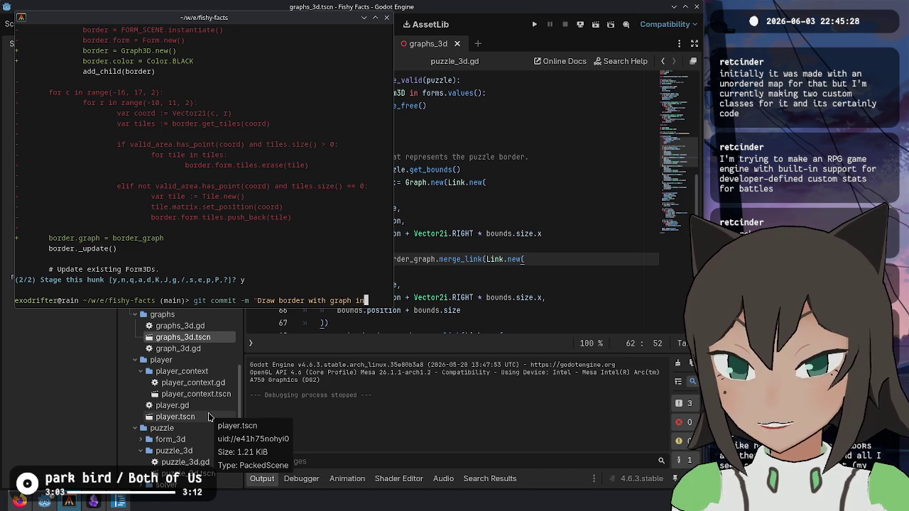
{"action": "type", "text": "stead of with tiles\""}
{"action": "key", "text": "Return"}
- Run git commit --amend and add a new line below the commit subject
{"action": "type", "text": "git commit --amend"}
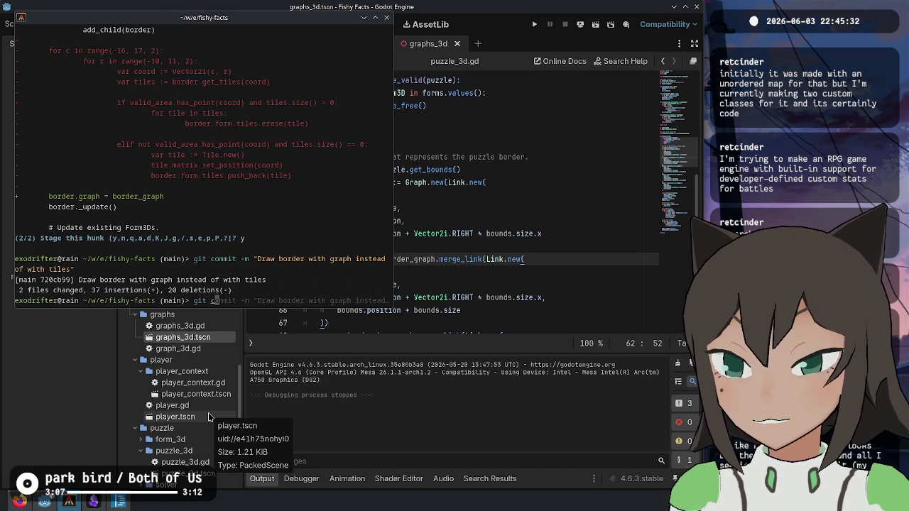
{"action": "key", "text": "Return"}
{"action": "key", "text": "Down"}
{"action": "key", "text": "Return"}
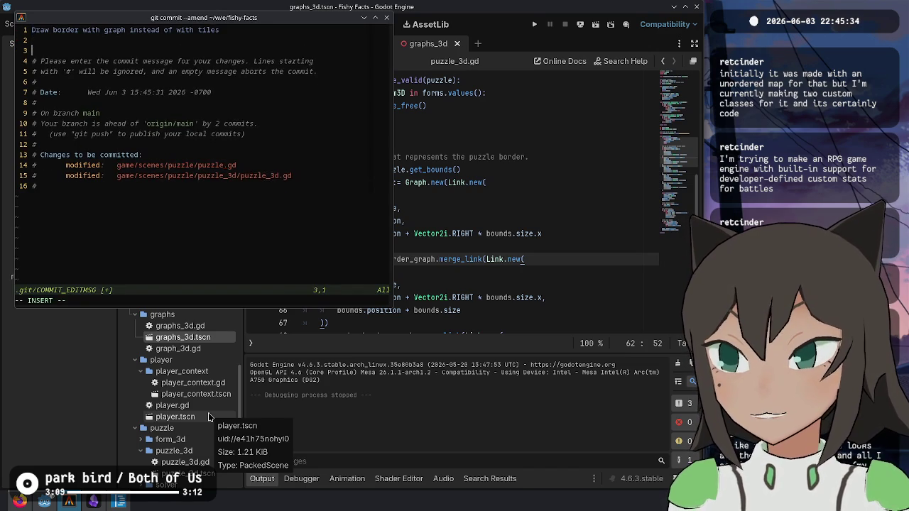
- Add a commit body: computationally cheaper, looks nicer, good enough for the playtest on Friday
{"action": "key", "text": "Return"}
{"action": "key", "text": "Up"}
{"action": "type", "text": "This is compationally cheaper and loo"}
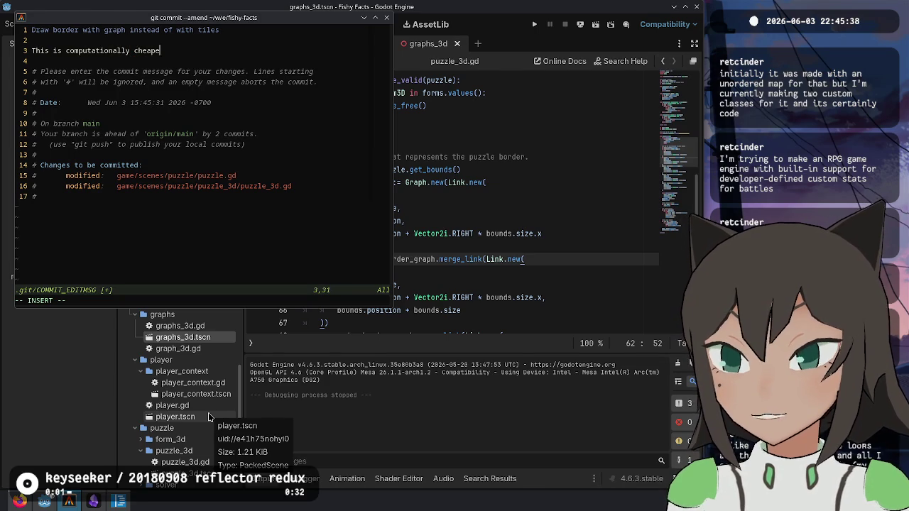
{"action": "type", "text": "ks nices"}
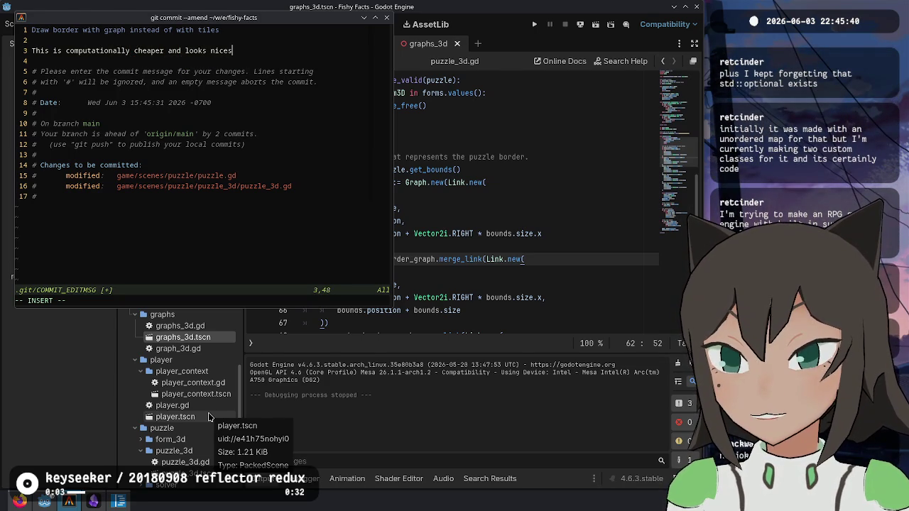
{"action": "type", "text": ". This will be "}
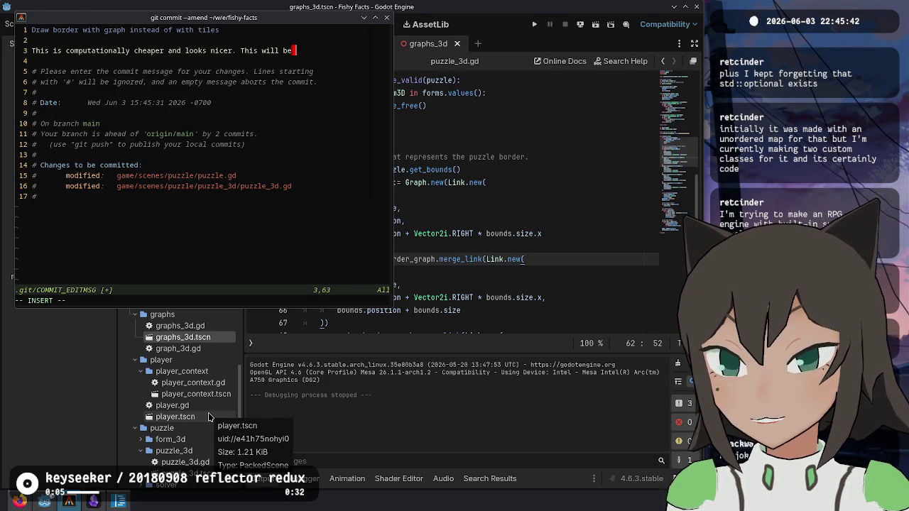
{"action": "type", "text": "good enough for the play"}
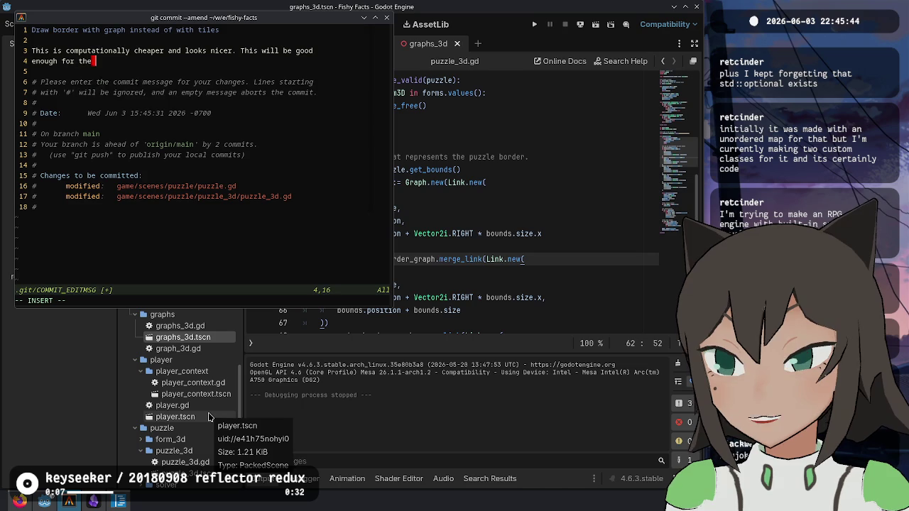
{"action": "type", "text": " on "}
{"action": "type", "text": "y"}
{"action": "key", "text": "Escape"}
{"action": "type", "text": ":wq"}
{"action": "key", "text": "Return"}
- Check git status, then amend the message again to read 'next playtest'
{"action": "type", "text": "git status"}
{"action": "key", "text": "Return"}
{"action": "type", "text": "git commit --amedn"}
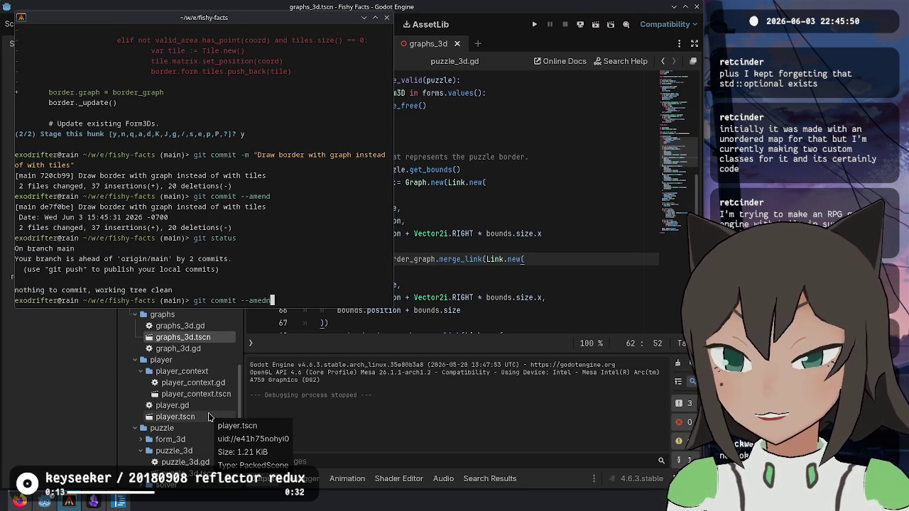
{"action": "key", "text": "Return"}
{"action": "key", "text": "j"}
{"action": "key", "text": "j"}
{"action": "key", "text": "j"}
{"action": "key", "text": "A"}
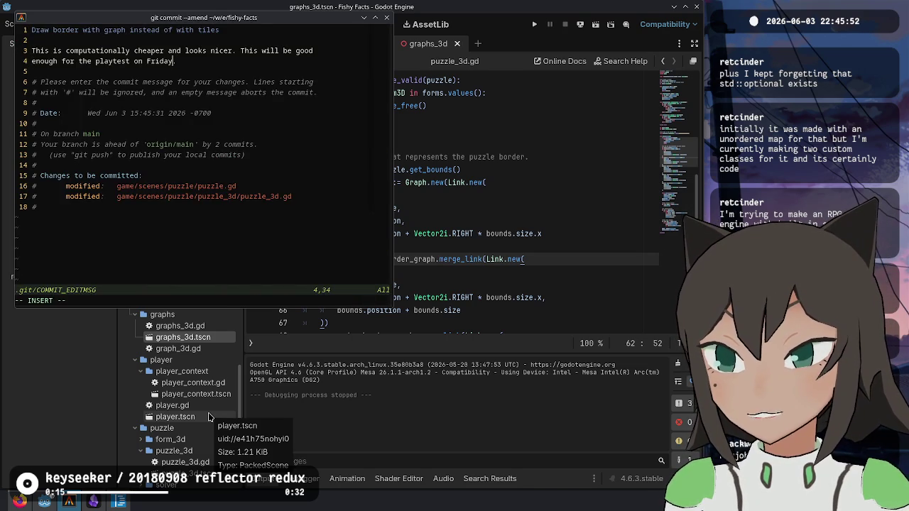
{"action": "type", "text": "next"}
{"action": "key", "text": "Escape"}
{"action": "type", "text": ":wq"}
{"action": "key", "text": "Return"}
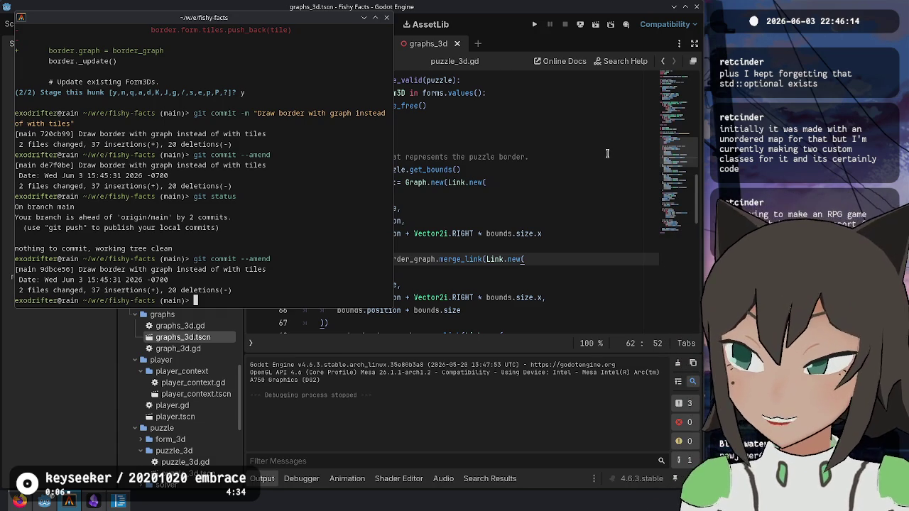
{"action": "left_click", "coordinate": [558, 260]}
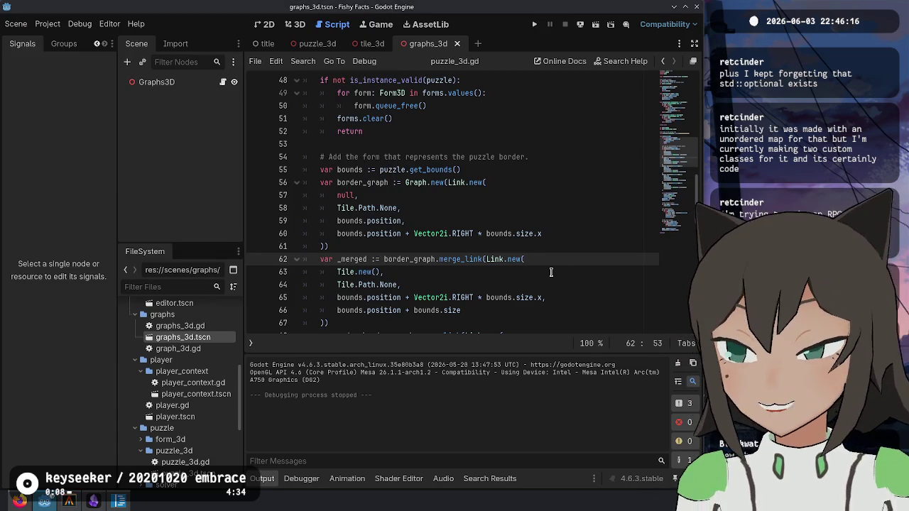
- Review the later merge_link calls in puzzle_3d.gd around lines 61-84
{"action": "left_click", "coordinate": [589, 244]}
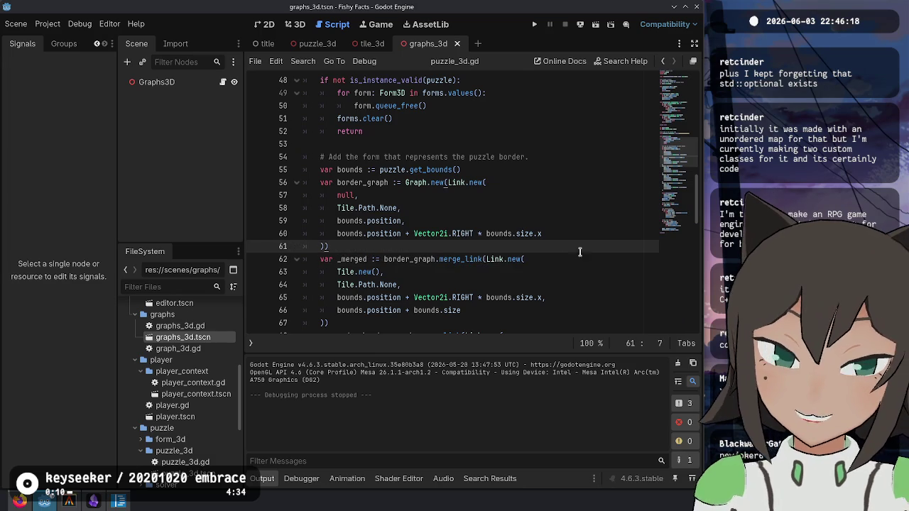
{"action": "left_click", "coordinate": [568, 260]}
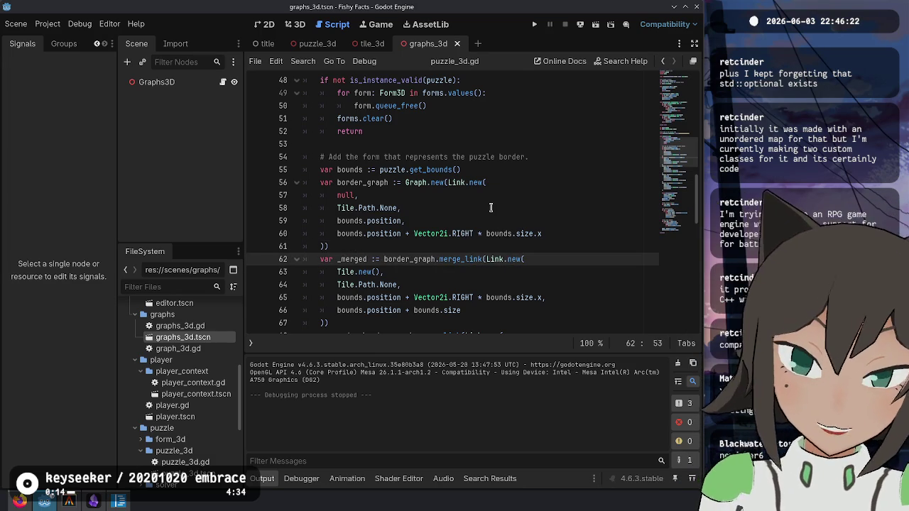
{"action": "left_click", "coordinate": [613, 296]}
{"action": "left_click", "coordinate": [586, 309]}
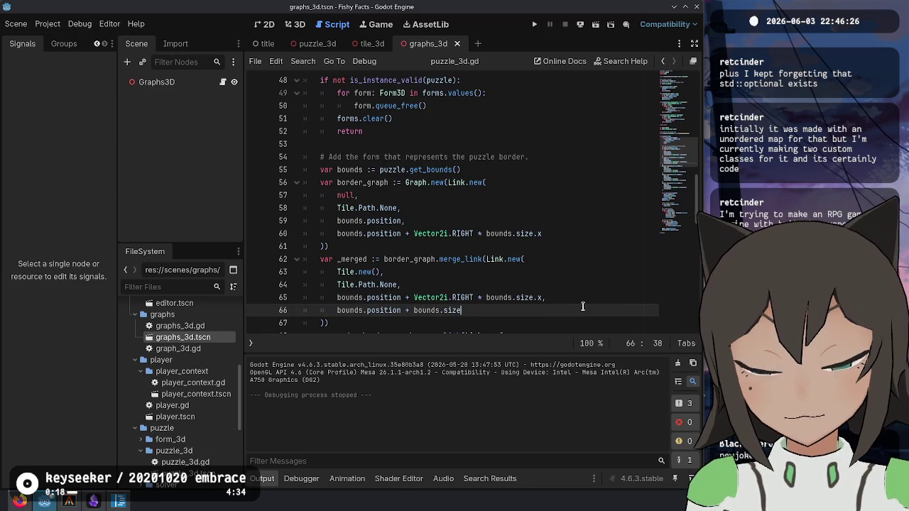
{"action": "scroll", "coordinate": [575, 291], "scroll_direction": "down", "scroll_amount": 4}
{"action": "left_click", "coordinate": [483, 221]}
{"action": "left_click", "coordinate": [536, 313]}
{"action": "left_click", "coordinate": [538, 281]}
{"action": "scroll", "coordinate": [538, 278], "scroll_direction": "down", "scroll_amount": 3}
{"action": "left_click", "coordinate": [539, 270]}
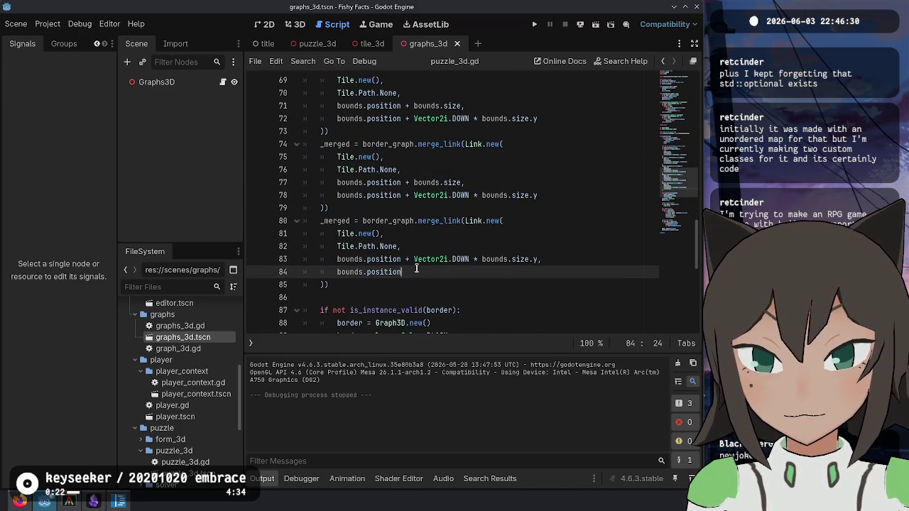
{"action": "left_click_drag", "start_coordinate": [462, 285], "coordinate": [345, 80]}
{"action": "scroll", "coordinate": [417, 247], "scroll_direction": "up", "scroll_amount": 6}
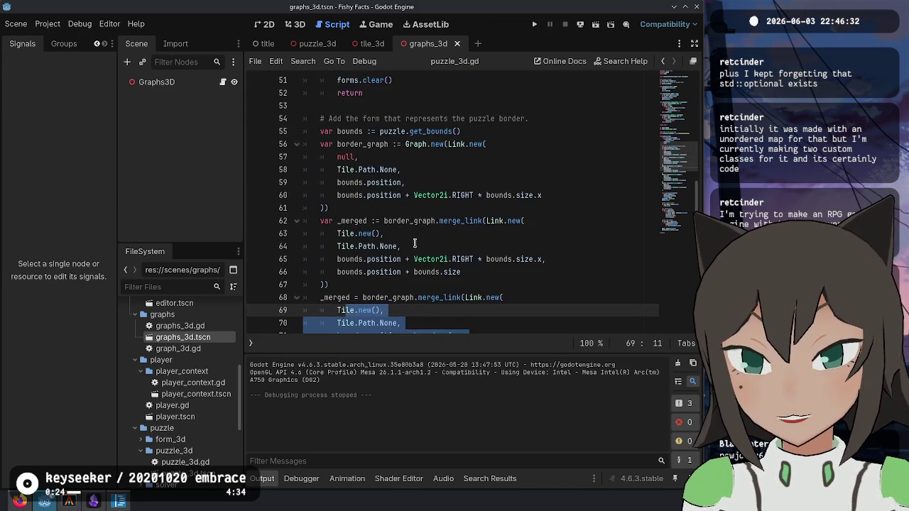
{"action": "left_click", "coordinate": [408, 170]}
- Replace null on line 57 with Tile.new() copied from line 63
{"action": "left_click", "coordinate": [392, 118]}
{"action": "left_click", "coordinate": [402, 157]}
{"action": "left_click", "coordinate": [380, 234]}
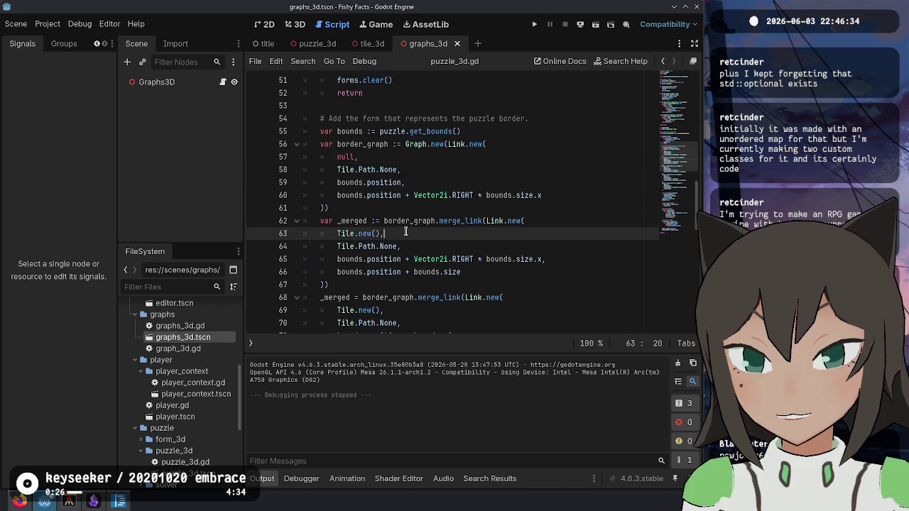
{"action": "left_click_drag", "start_coordinate": [380, 234], "coordinate": [338, 234]}
{"action": "key", "text": "ctrl+c"}
{"action": "double_click", "coordinate": [346, 156]}
{"action": "key", "text": "ctrl+v"}
{"action": "left_click", "coordinate": [358, 170]}
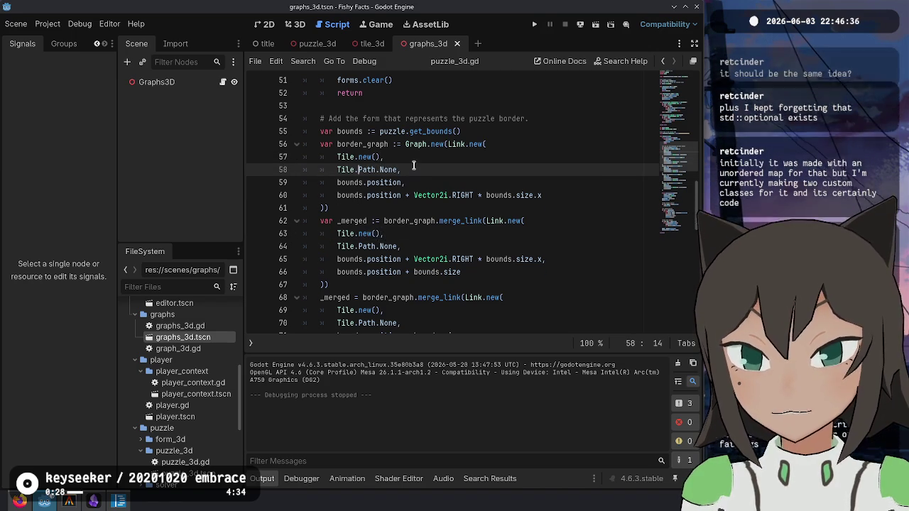
{"action": "left_click", "coordinate": [71, 502]}
- Stage the Tile.new() hunk with git add -p and amend it into the border commit
{"action": "type", "text": "git "}
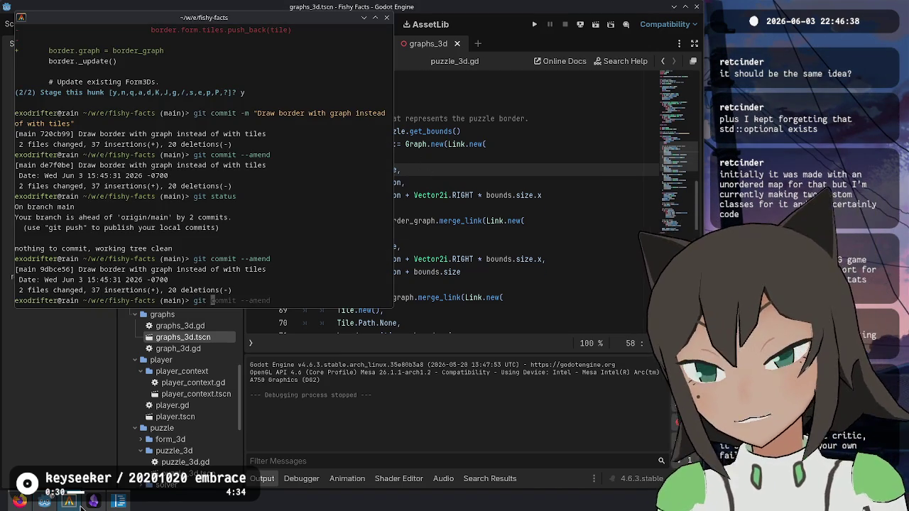
{"action": "type", "text": "add -p"}
{"action": "key", "text": "Return"}
{"action": "type", "text": "y"}
{"action": "key", "text": "Return"}
{"action": "type", "text": "gi"}
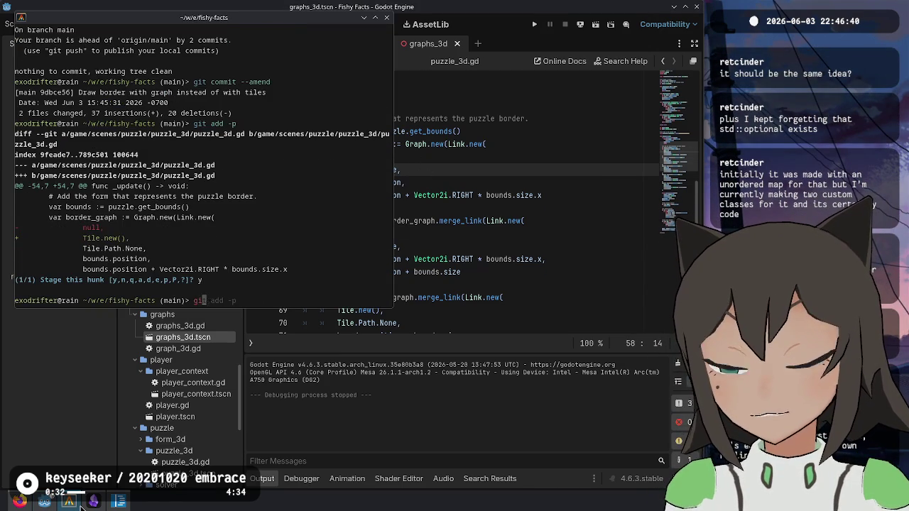
{"action": "type", "text": "t commit --amend"}
{"action": "key", "text": "Return"}
{"action": "type", "text": ":wq"}
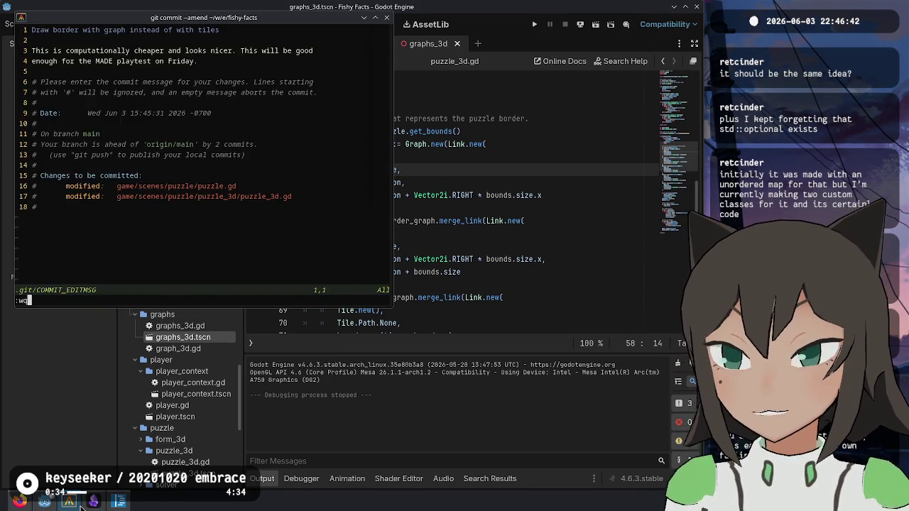
{"action": "key", "text": "Return"}
- Glance back at puzzle_3d.gd in Godot, dismissing the output panel menu, before switching to the browser
{"action": "left_click", "coordinate": [500, 272]}
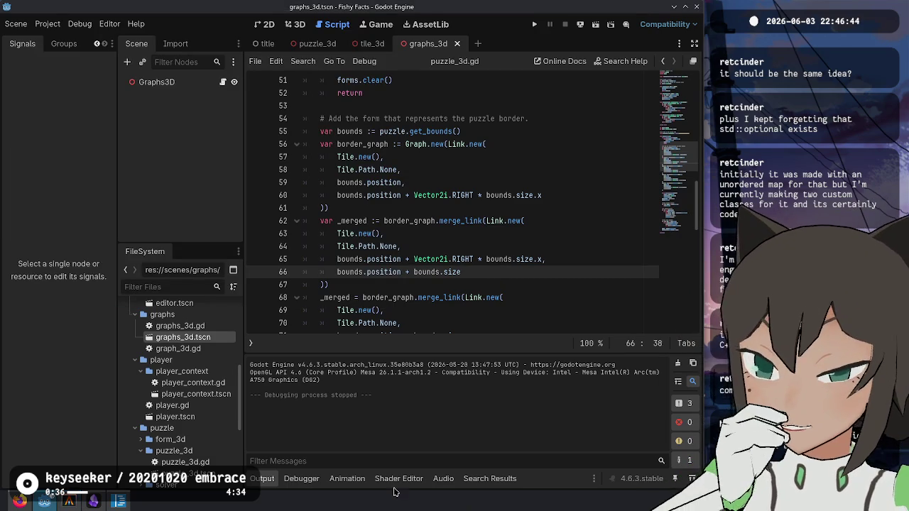
{"action": "right_click", "coordinate": [376, 442]}
{"action": "left_click", "coordinate": [335, 416]}
{"action": "left_click", "coordinate": [466, 259]}
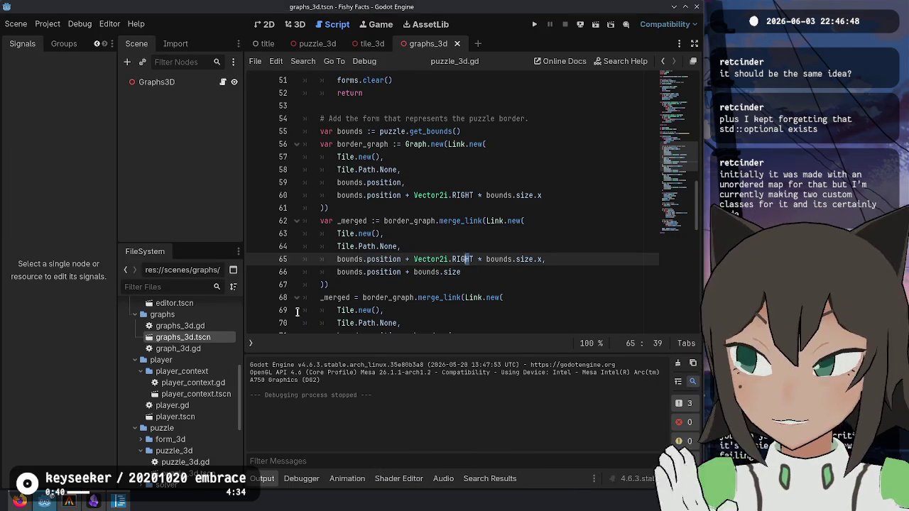
{"action": "key", "text": "alt+Tab"}
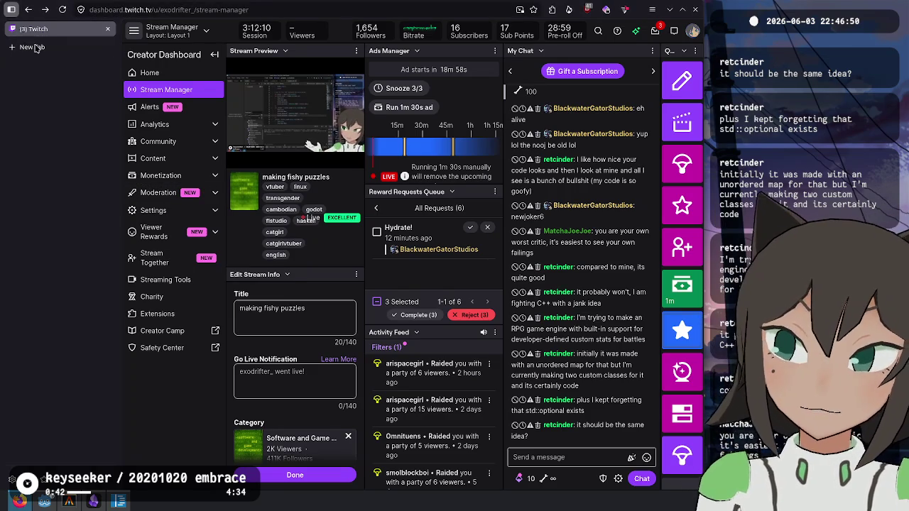
- Search the web for std::optional and open its cppreference page
{"action": "left_click", "coordinate": [42, 50]}
{"action": "type", "text": "st"}
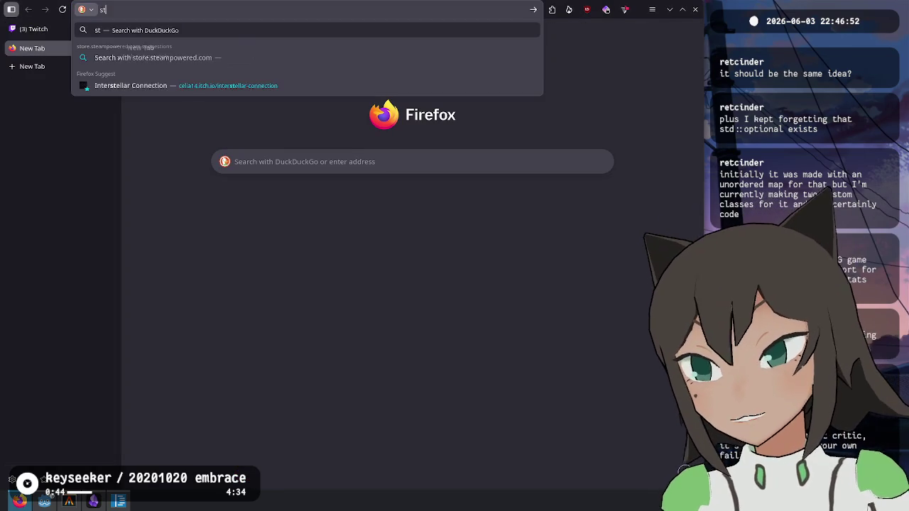
{"action": "type", "text": "d::op"}
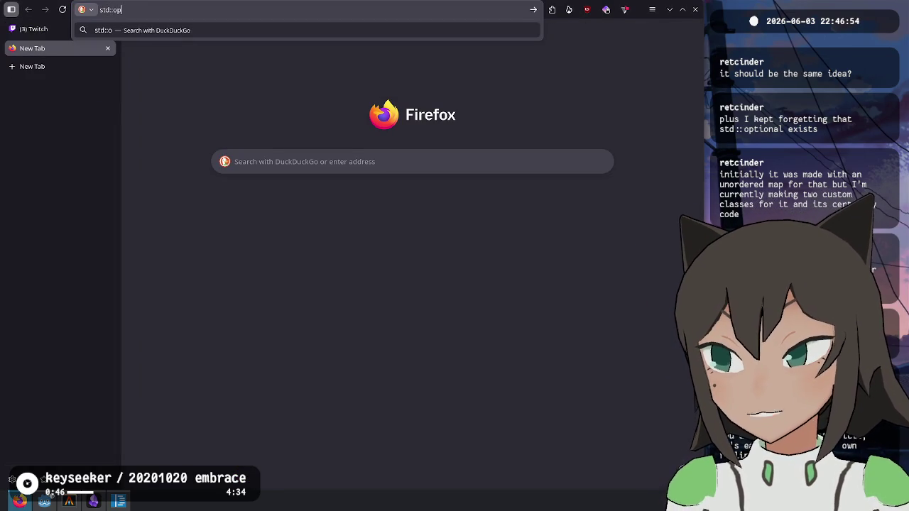
{"action": "type", "text": "tional"}
{"action": "key", "text": "Return"}
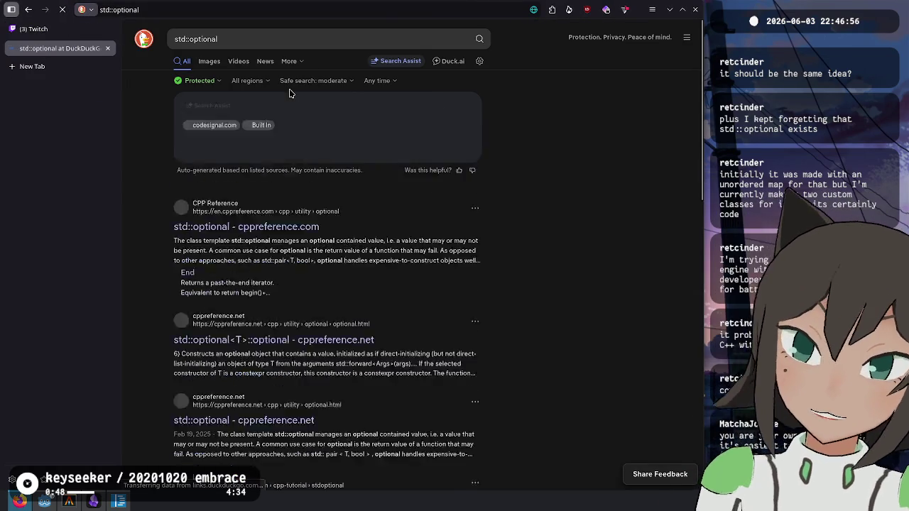
{"action": "left_click", "coordinate": [241, 284]}
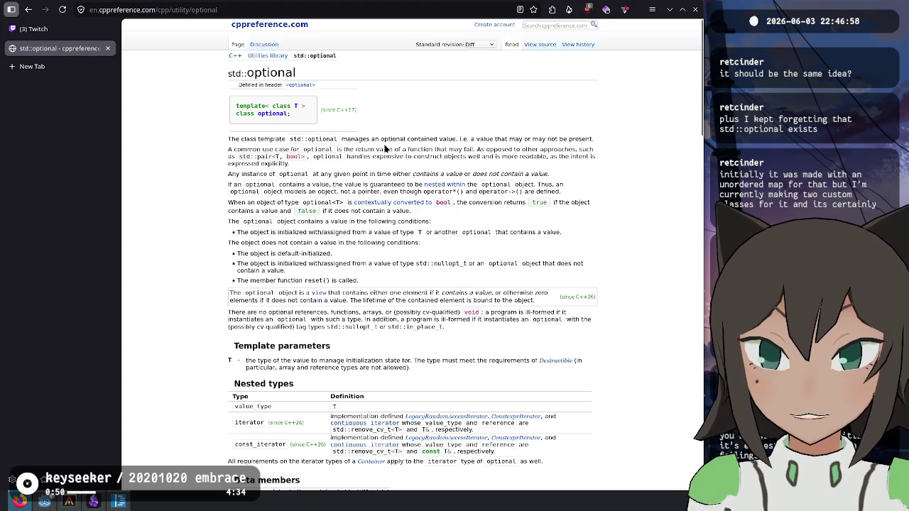
- Read the std::optional intro and its default-initialized no-value conditions
{"action": "mouse_move", "coordinate": [355, 139]}
{"action": "left_mouse_down"}
{"action": "mouse_move", "coordinate": [570, 140]}
{"action": "mouse_move", "coordinate": [462, 142]}
{"action": "left_mouse_up"}
{"action": "left_click", "coordinate": [461, 141]}
{"action": "left_click_drag", "start_coordinate": [401, 139], "coordinate": [596, 140]}
{"action": "left_click", "coordinate": [337, 135]}
{"action": "left_click_drag", "start_coordinate": [337, 135], "coordinate": [361, 162]}
{"action": "left_click", "coordinate": [361, 160]}
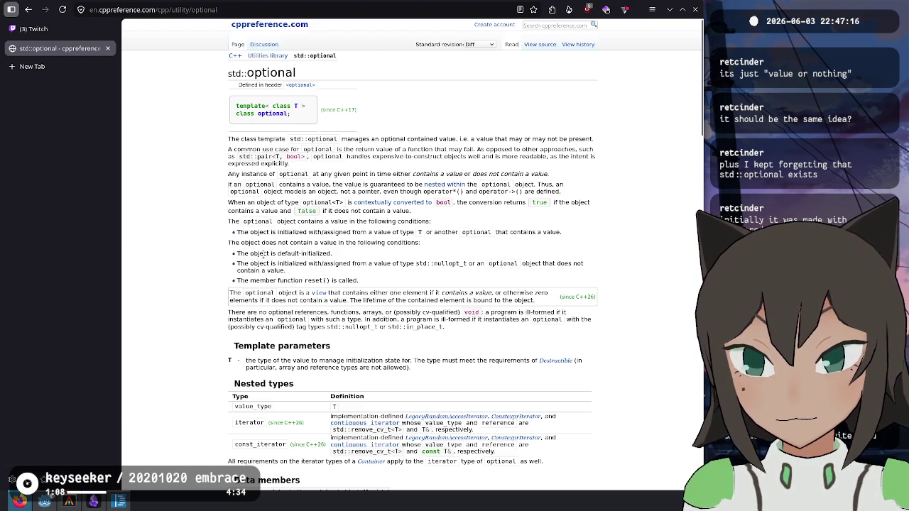
{"action": "mouse_move", "coordinate": [294, 232]}
{"action": "left_mouse_down"}
{"action": "mouse_move", "coordinate": [416, 232]}
{"action": "mouse_move", "coordinate": [234, 243]}
{"action": "left_mouse_up"}
{"action": "left_click", "coordinate": [381, 257]}
{"action": "mouse_move", "coordinate": [290, 254]}
{"action": "left_mouse_down"}
{"action": "mouse_move", "coordinate": [585, 265]}
{"action": "mouse_move", "coordinate": [304, 263]}
{"action": "mouse_move", "coordinate": [387, 273]}
{"action": "mouse_move", "coordinate": [449, 264]}
{"action": "mouse_move", "coordinate": [440, 247]}
{"action": "mouse_move", "coordinate": [442, 262]}
{"action": "mouse_move", "coordinate": [238, 264]}
{"action": "mouse_move", "coordinate": [286, 274]}
{"action": "left_mouse_up"}
{"action": "left_click", "coordinate": [289, 274]}
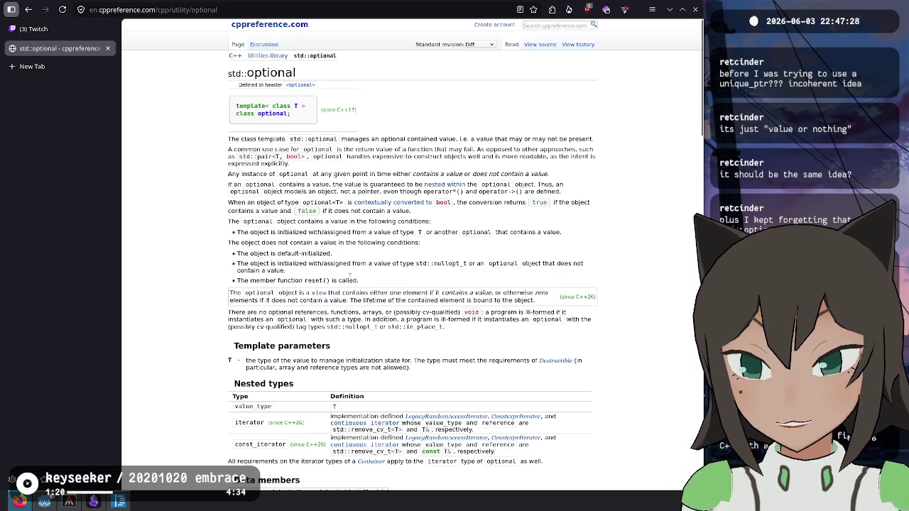
{"action": "double_click", "coordinate": [314, 263]}
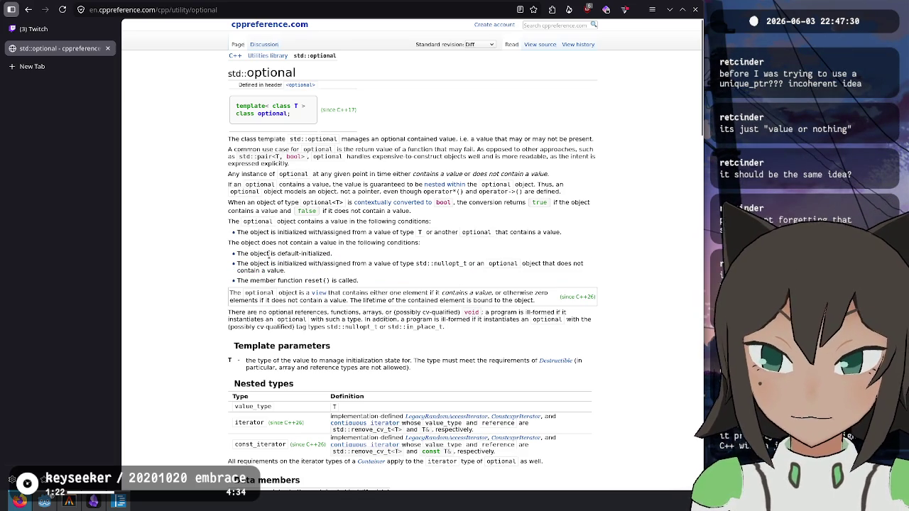
{"action": "left_click_drag", "start_coordinate": [276, 253], "coordinate": [353, 259]}
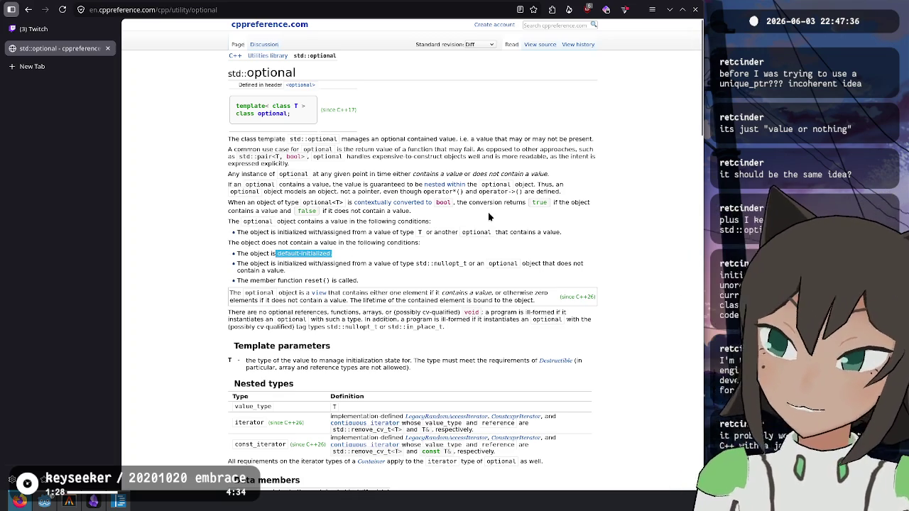
- Keep reading through the std::optional reference page
{"action": "scroll", "coordinate": [488, 211], "scroll_direction": "up", "scroll_amount": 3, "text": "ctrl"}
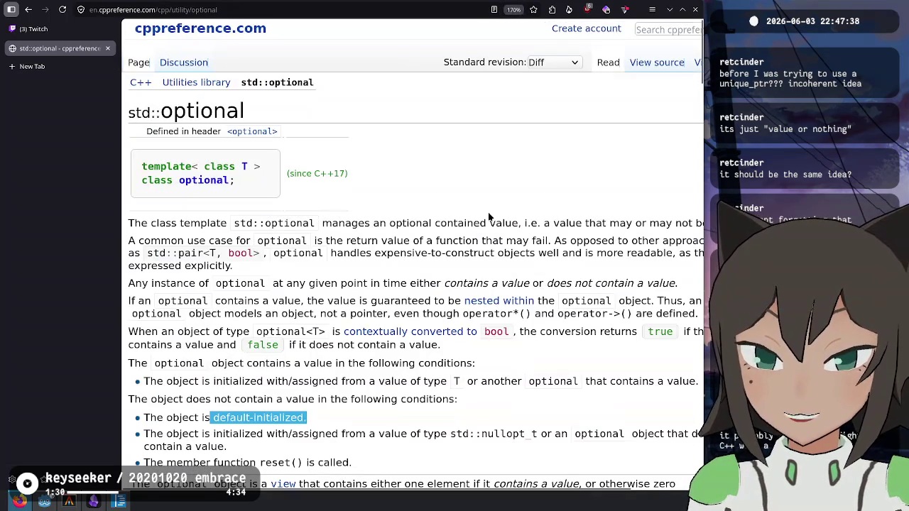
{"action": "scroll", "coordinate": [487, 212], "scroll_direction": "up", "scroll_amount": 1, "text": "ctrl"}
{"action": "scroll", "coordinate": [290, 190], "scroll_direction": "down", "scroll_amount": 3}
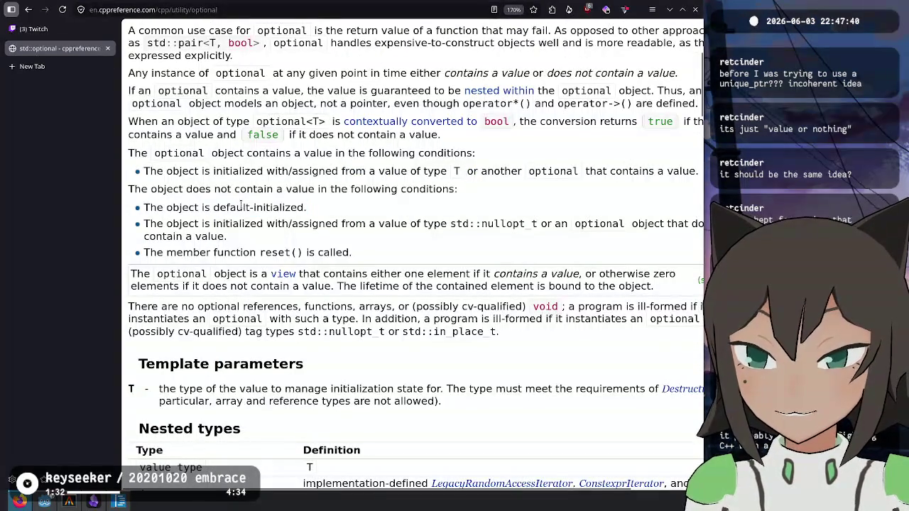
{"action": "mouse_move", "coordinate": [312, 207]}
{"action": "left_mouse_down"}
{"action": "mouse_move", "coordinate": [127, 189]}
{"action": "mouse_move", "coordinate": [151, 208]}
{"action": "mouse_move", "coordinate": [321, 223]}
{"action": "mouse_move", "coordinate": [327, 210]}
{"action": "mouse_move", "coordinate": [143, 207]}
{"action": "left_mouse_up"}
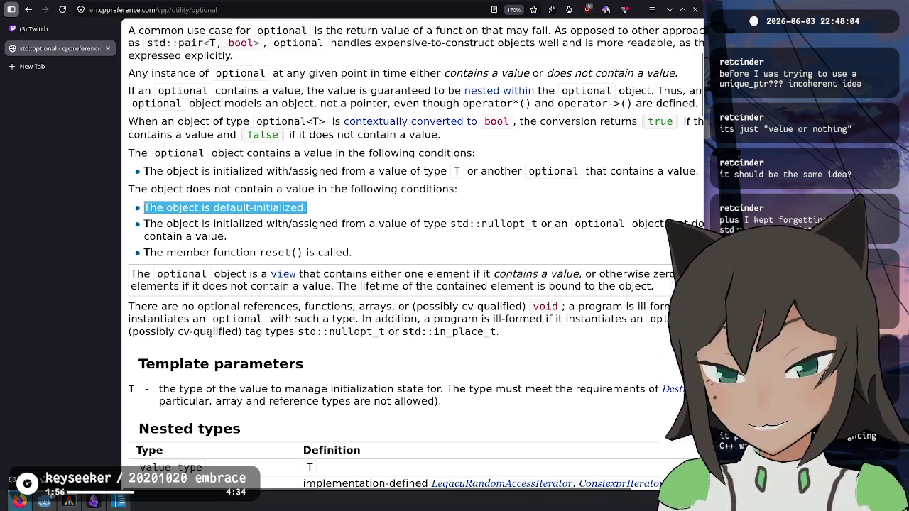
{"action": "scroll", "coordinate": [291, 281], "scroll_direction": "down", "scroll_amount": 5}
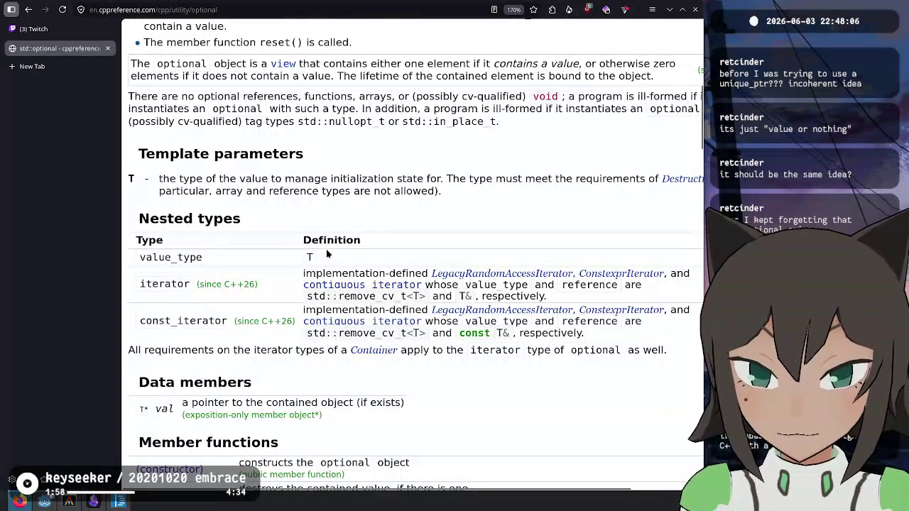
{"action": "scroll", "coordinate": [328, 249], "scroll_direction": "up", "scroll_amount": 5}
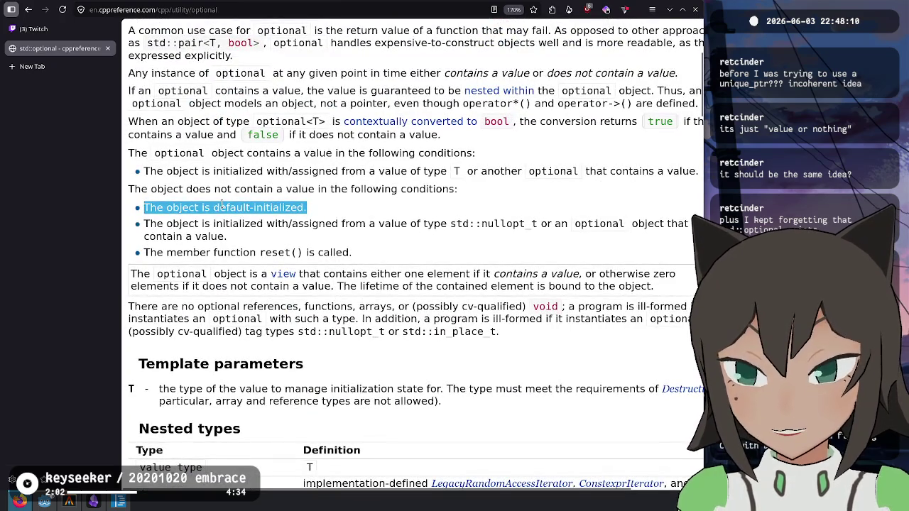
{"action": "scroll", "coordinate": [223, 209], "scroll_direction": "down", "scroll_amount": 10}
{"action": "scroll", "coordinate": [227, 216], "scroll_direction": "down", "scroll_amount": 5}
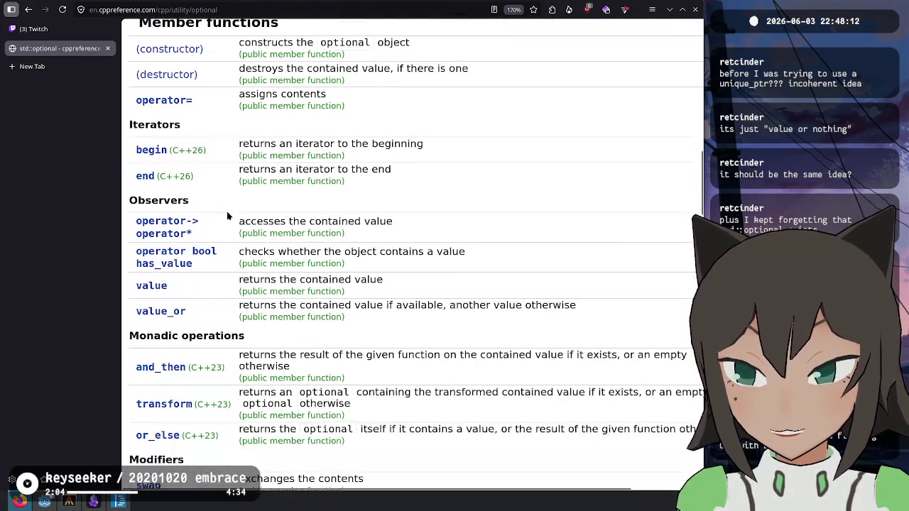
{"action": "scroll", "coordinate": [227, 213], "scroll_direction": "down", "scroll_amount": 10}
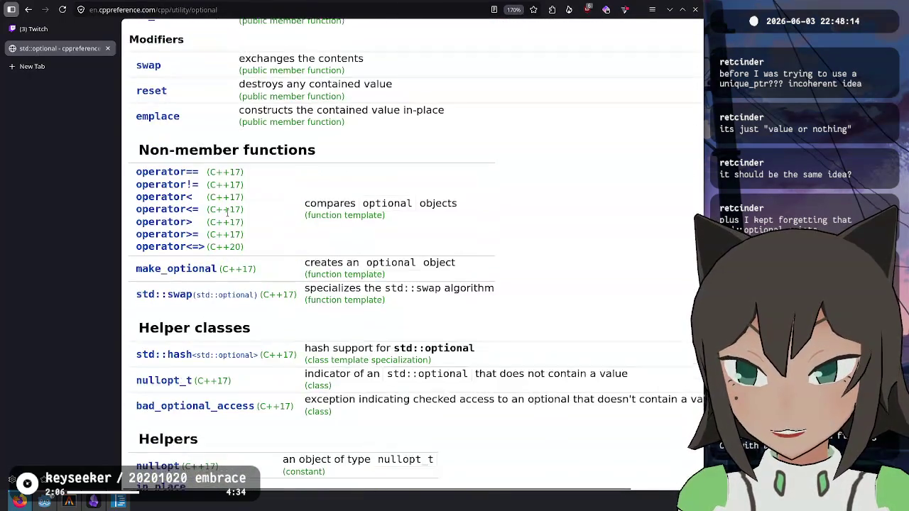
{"action": "scroll", "coordinate": [227, 213], "scroll_direction": "down", "scroll_amount": 5}
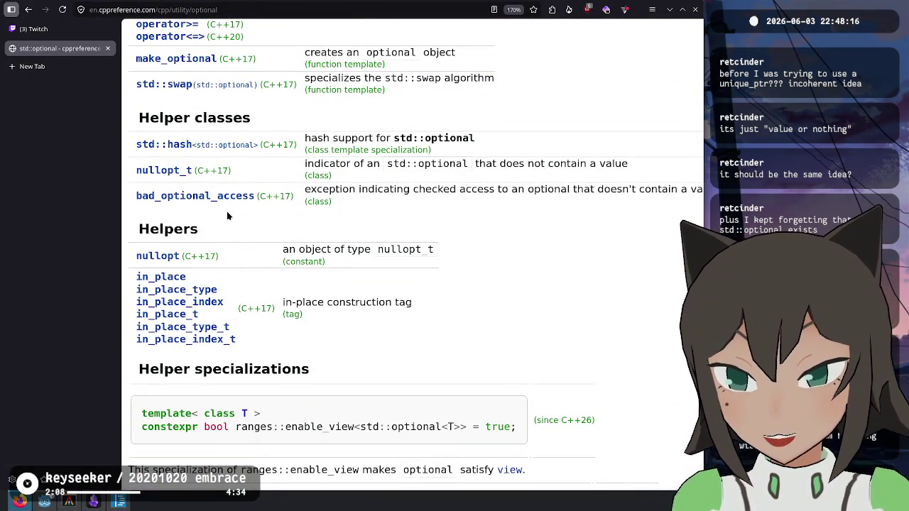
{"action": "scroll", "coordinate": [227, 213], "scroll_direction": "up", "scroll_amount": 20}
{"action": "scroll", "coordinate": [233, 206], "scroll_direction": "up", "scroll_amount": 8}
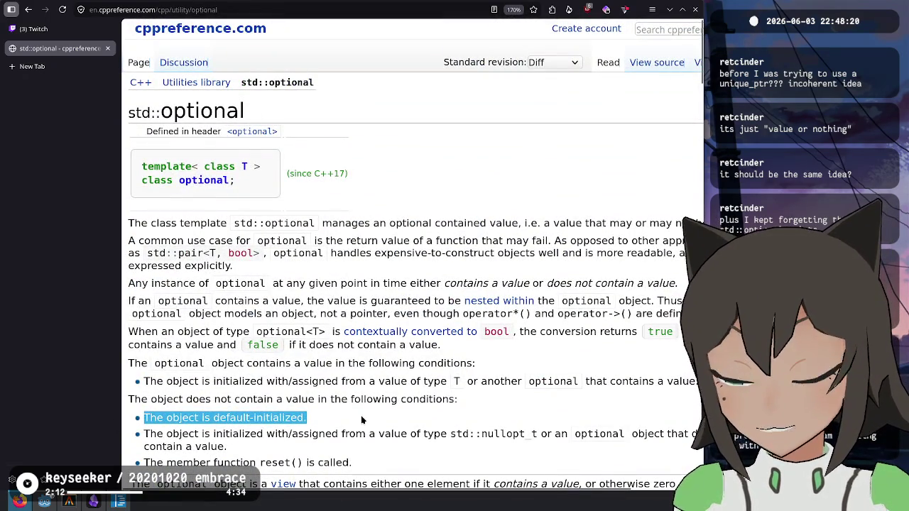
- Close the search results tab and complete the pending Hydrate! reward request
{"action": "left_click", "coordinate": [29, 10]}
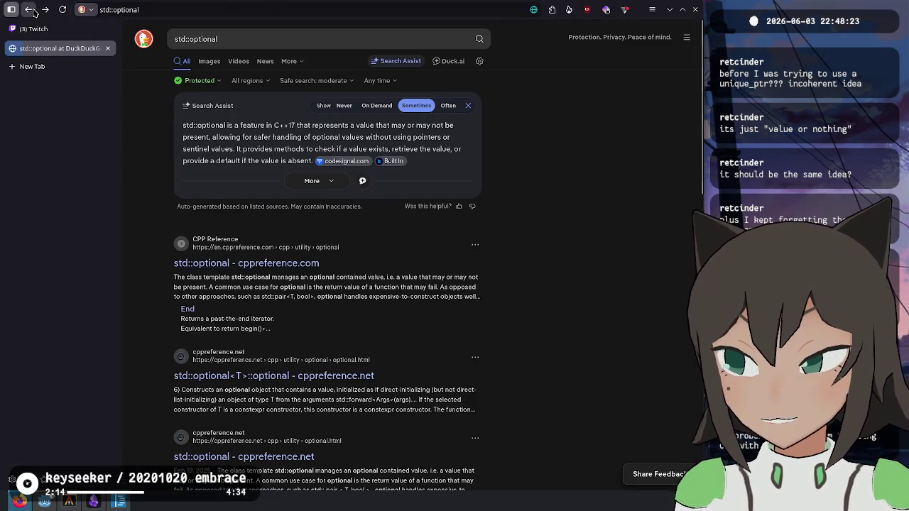
{"action": "middle_click", "coordinate": [81, 49]}
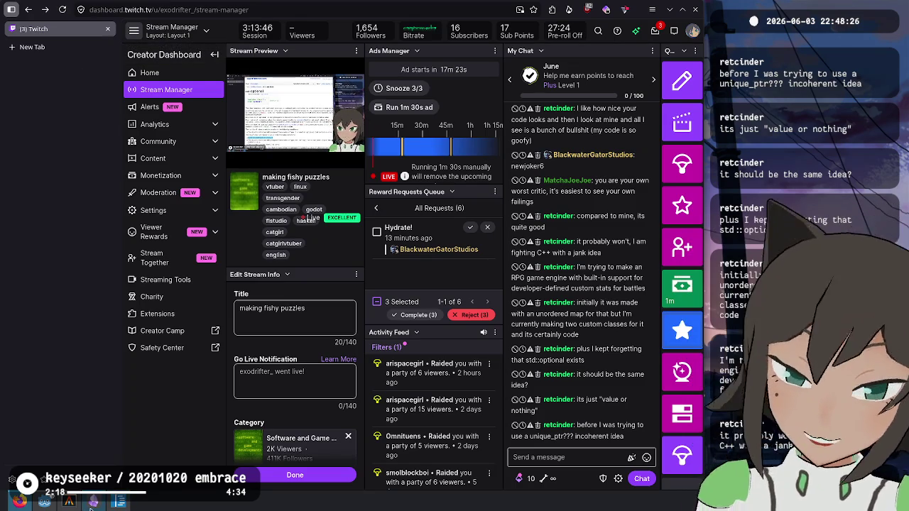
{"action": "left_click", "coordinate": [414, 314]}
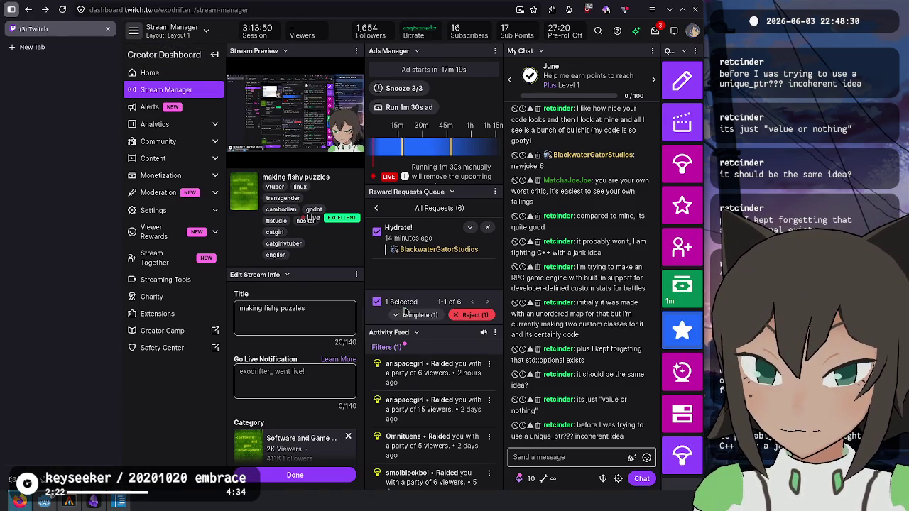
{"action": "left_click", "coordinate": [404, 311]}
{"action": "key", "text": "alt+Tab"}
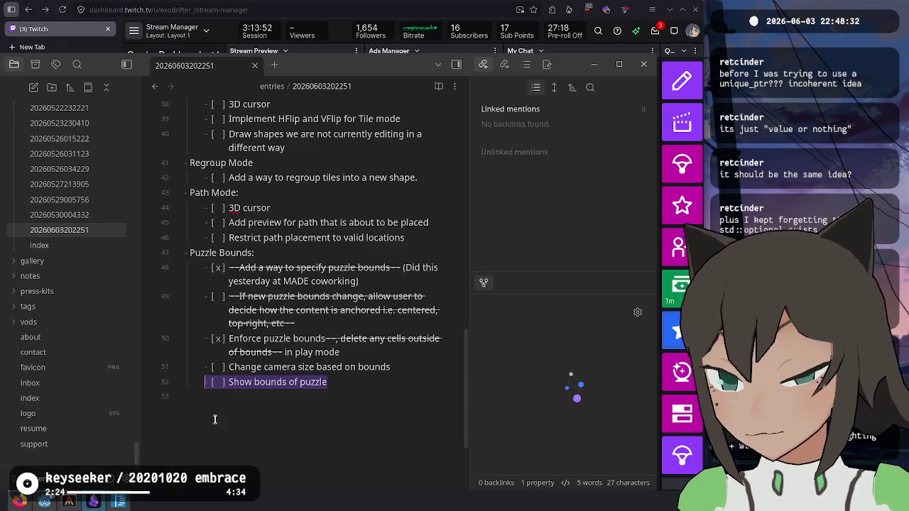
- Tick off 'Show bounds of puzzle' and check git status in the terminal
{"action": "left_click", "coordinate": [300, 399]}
{"action": "left_click", "coordinate": [218, 381]}
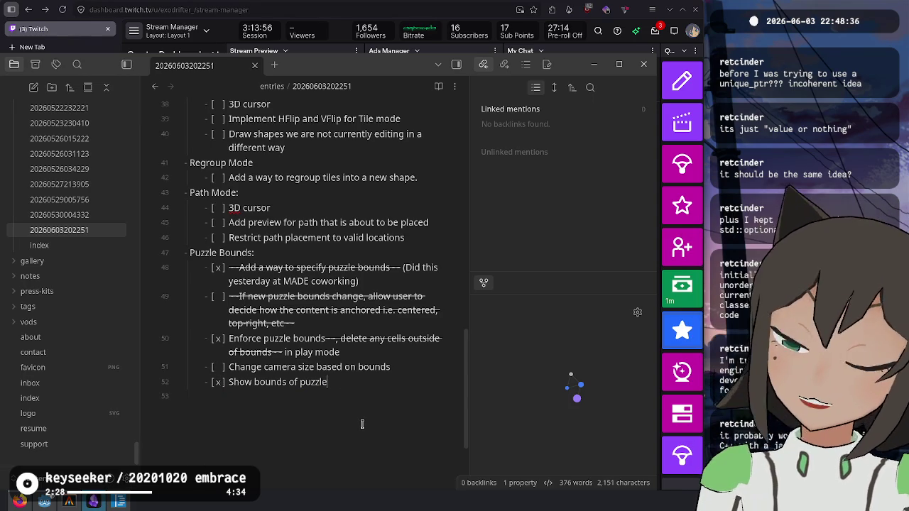
{"action": "left_click", "coordinate": [69, 501]}
{"action": "type", "text": "t status"}
{"action": "key", "text": "Return"}
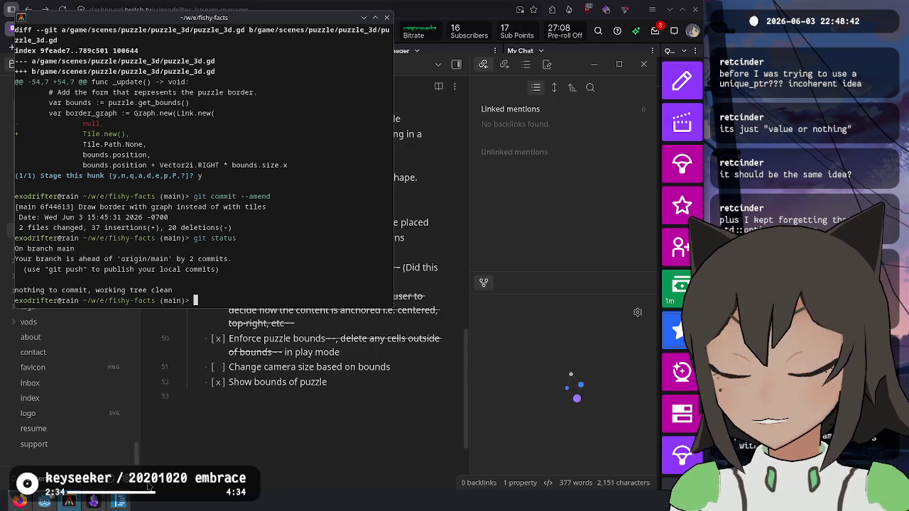
{"action": "left_click", "coordinate": [149, 487]}
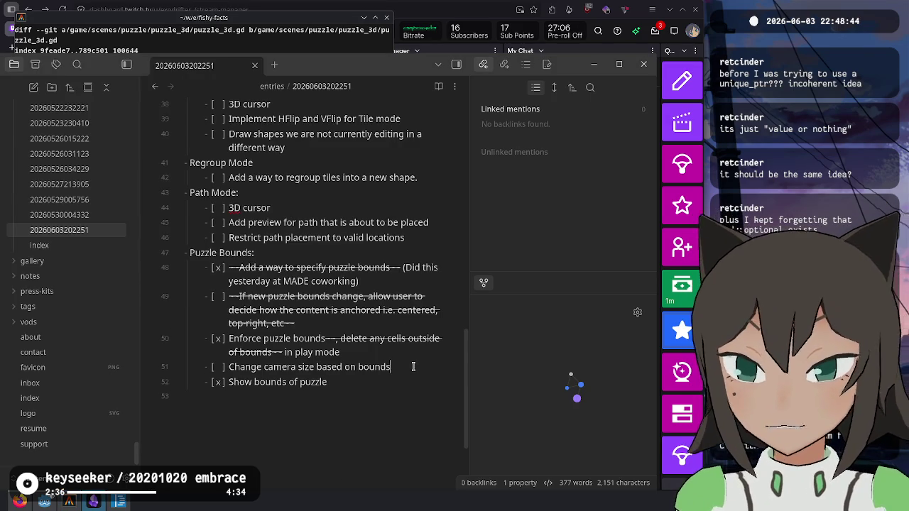
- Duplicate the camera size TODO into 'Change camera position when bounds are even'
{"action": "key", "text": "shift+alt+Down"}
{"action": "key", "text": "ctrl+Left"}
{"action": "key", "text": "ctrl+Left"}
{"action": "key", "text": "ctrl+Left"}
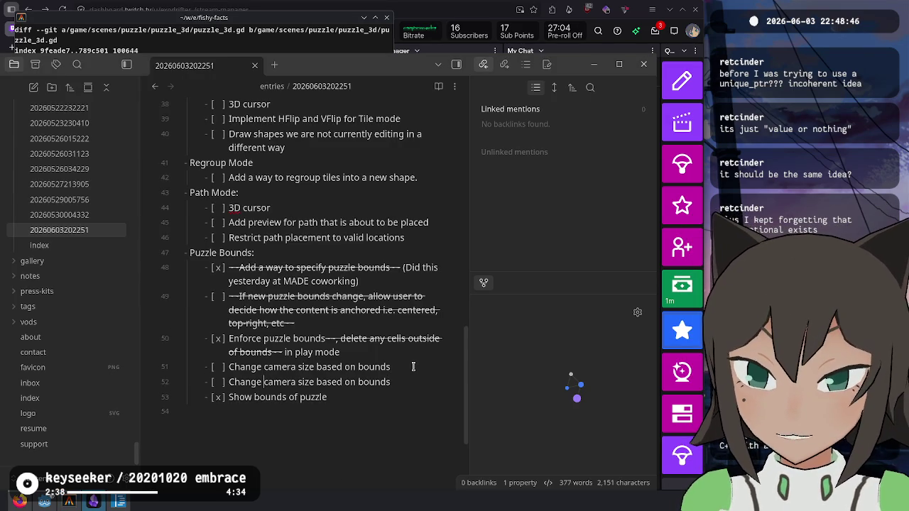
{"action": "key", "text": "ctrl+BackSpace"}
{"action": "key", "text": "shift+End"}
{"action": "type", "text": "position when bounds are even"}
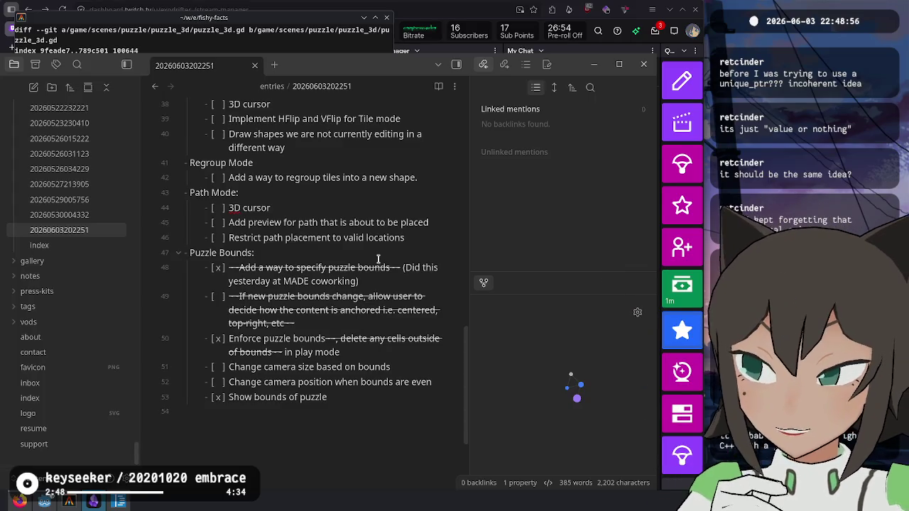
{"action": "mouse_move", "coordinate": [119, 503]}
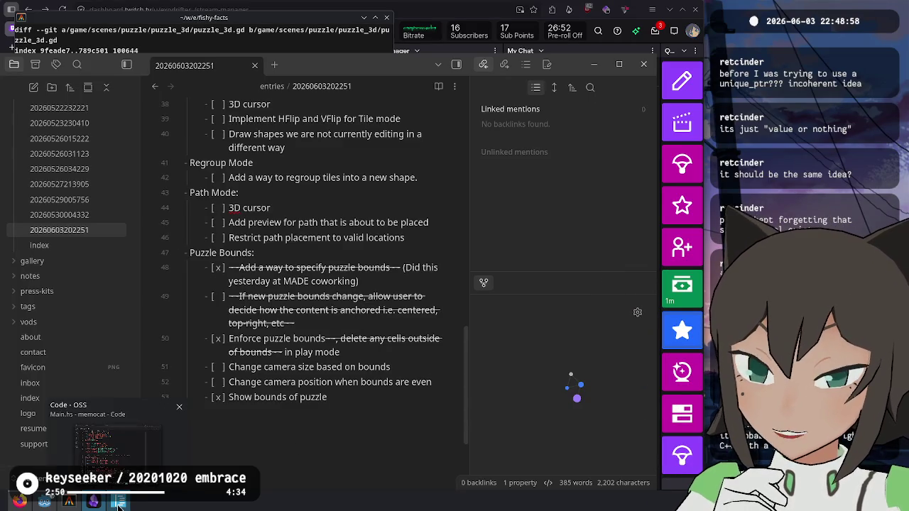
{"action": "scroll", "coordinate": [347, 228], "scroll_direction": "up", "scroll_amount": 3}
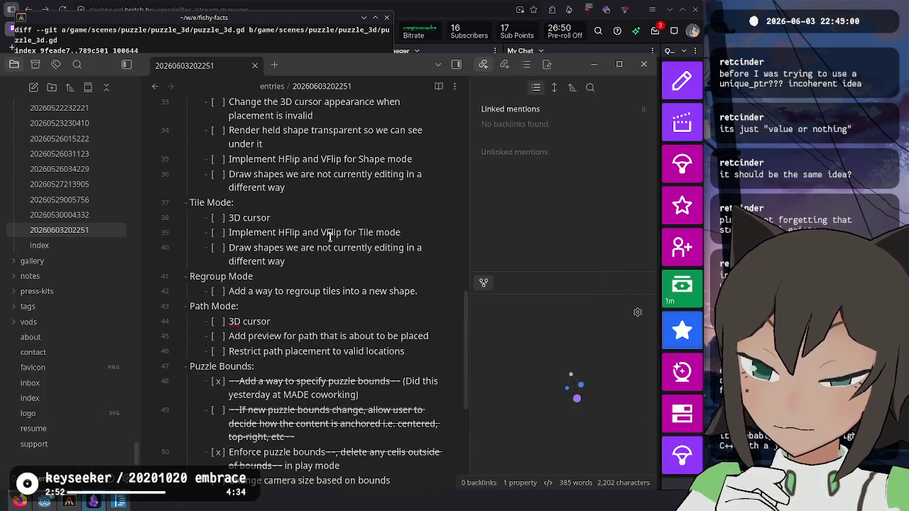
{"action": "scroll", "coordinate": [330, 222], "scroll_direction": "up", "scroll_amount": 12}
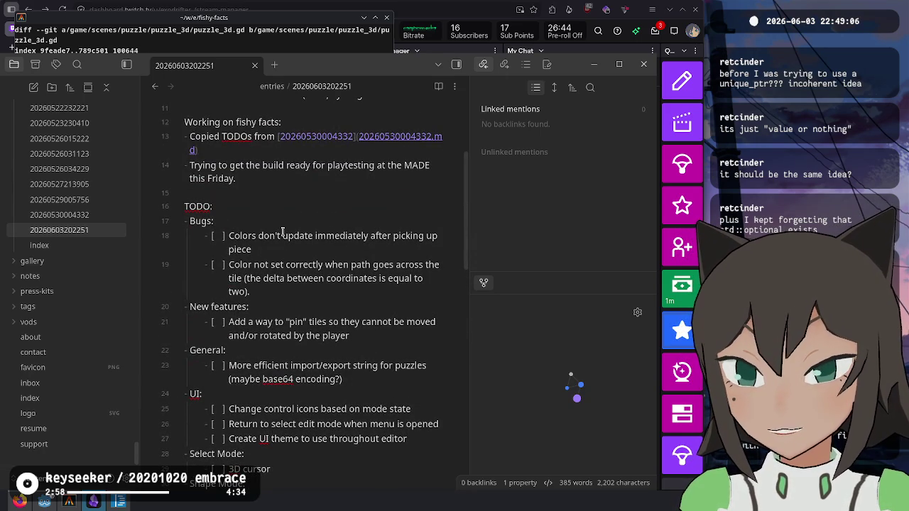
{"action": "scroll", "coordinate": [292, 337], "scroll_direction": "down", "scroll_amount": 3}
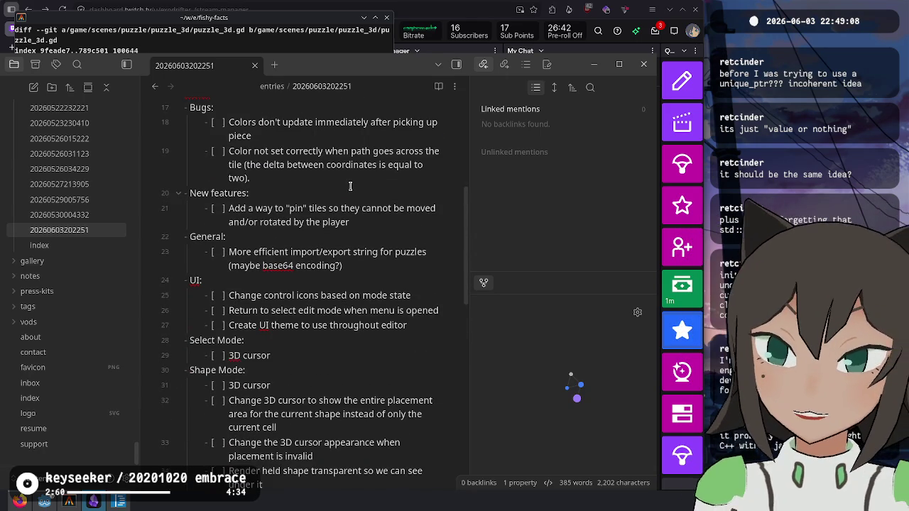
- Add an unchecked 'Basic level select screen' task under General
{"action": "left_click", "coordinate": [364, 225]}
{"action": "key", "text": "Return"}
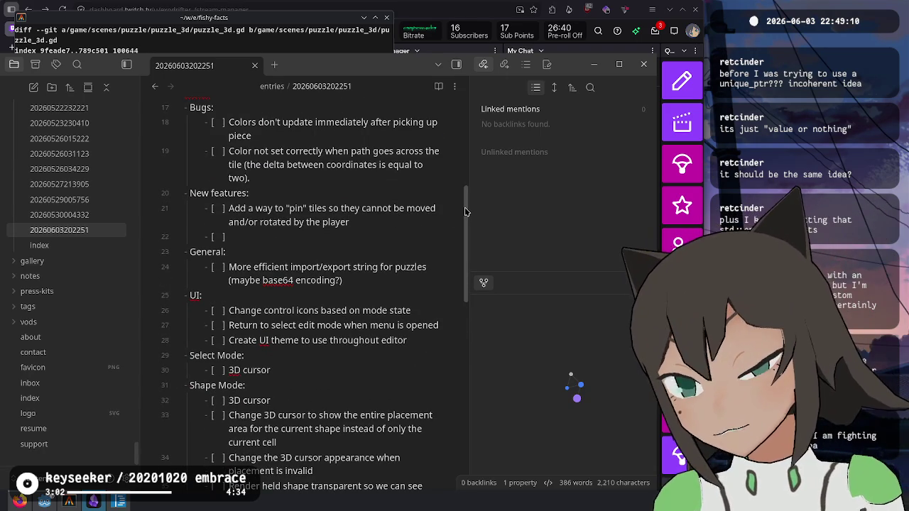
{"action": "key", "text": "alt+Down"}
{"action": "key", "text": "alt+Down"}
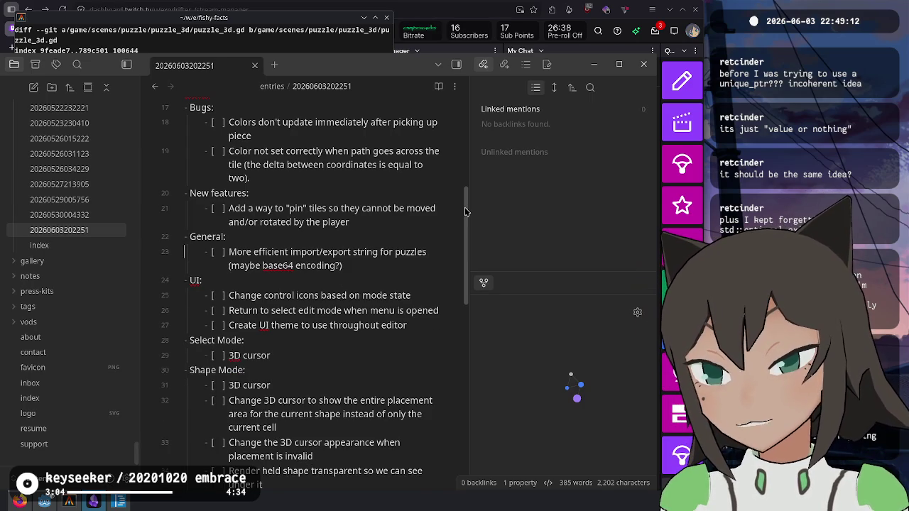
{"action": "type", "text": "Level select scr"}
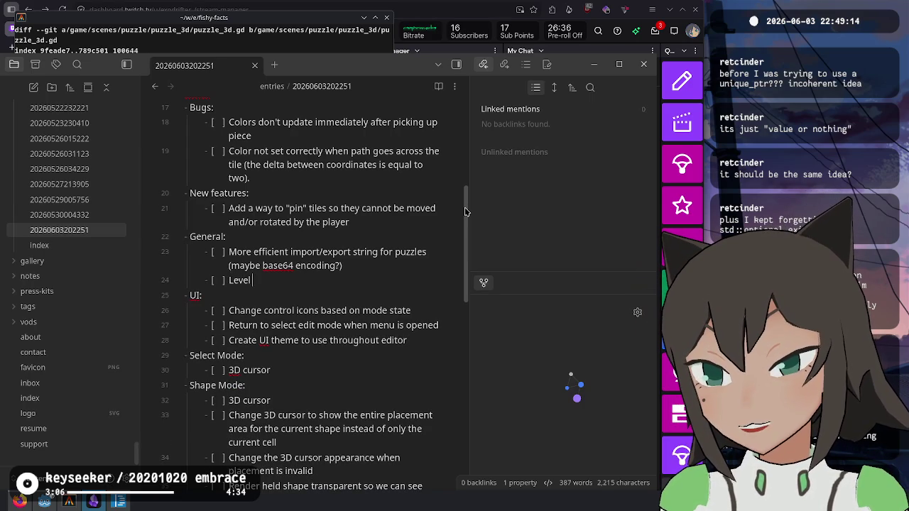
{"action": "type", "text": "een"}
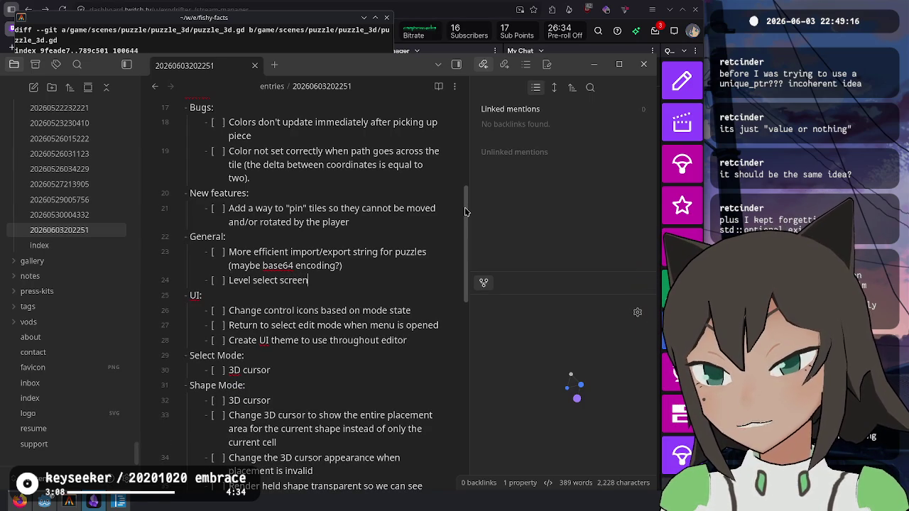
{"action": "key", "text": "ctrl+Left"}
{"action": "key", "text": "ctrl+Left"}
{"action": "type", "text": "Basic"}
{"action": "key", "text": "Delete"}
{"action": "type", "text": "l"}
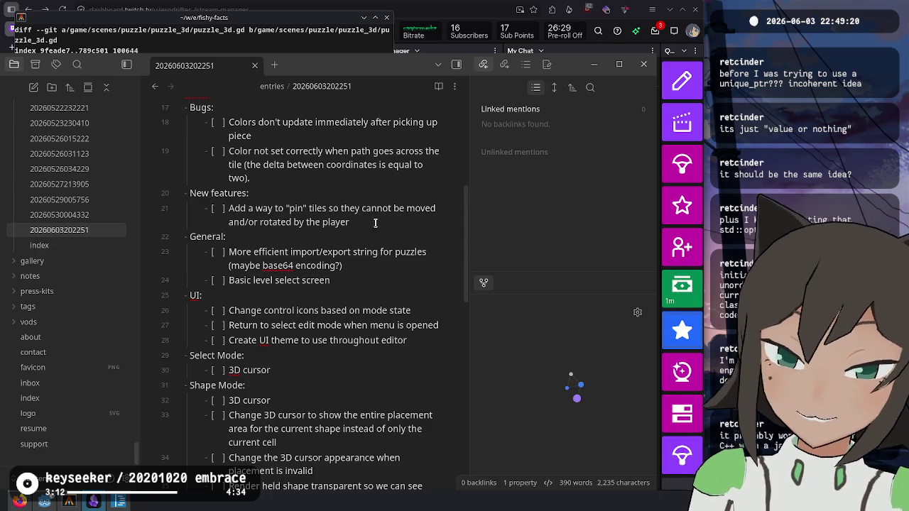
{"action": "mouse_move", "coordinate": [331, 281]}
{"action": "left_mouse_down"}
{"action": "mouse_move", "coordinate": [222, 269]}
{"action": "mouse_move", "coordinate": [228, 284]}
{"action": "left_mouse_up"}
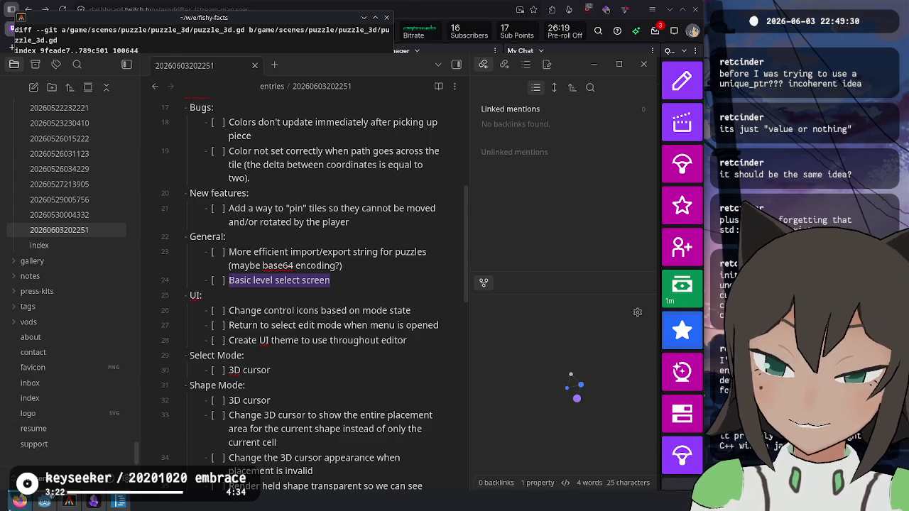
{"action": "left_click", "coordinate": [19, 501]}
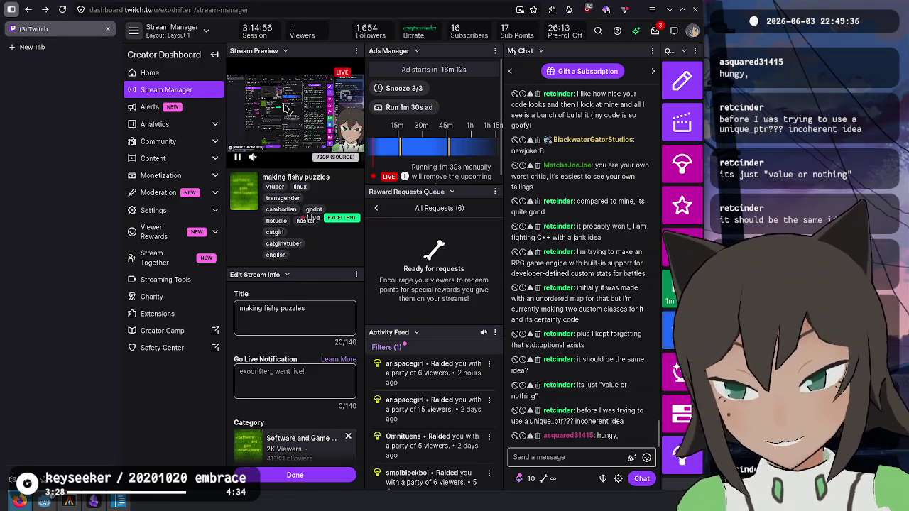
- Return to the notes and deselect the 'Basic level select screen' line
{"action": "key", "text": "alt+Tab"}
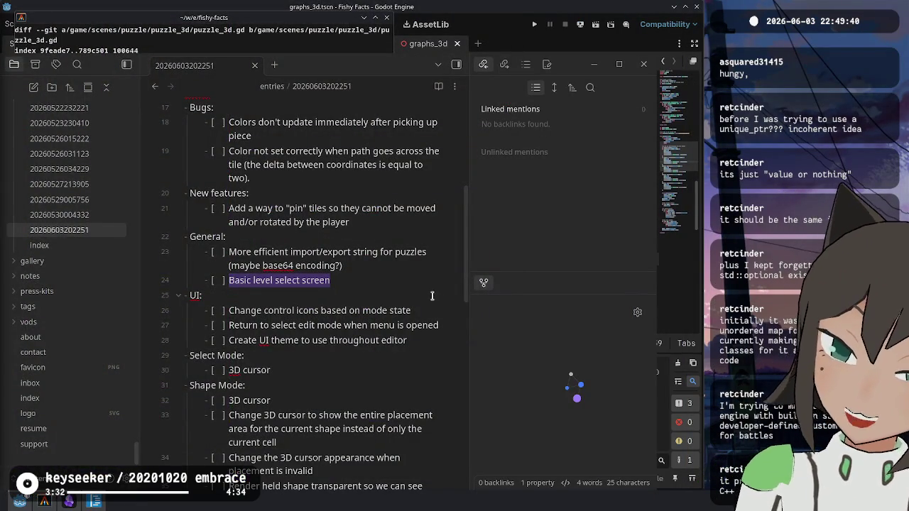
{"action": "left_click", "coordinate": [373, 281]}
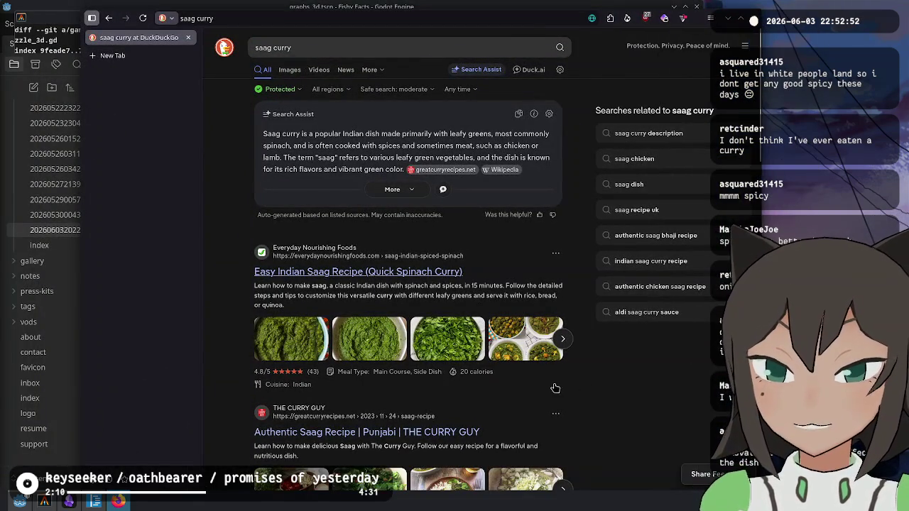
- Show saag curry image results and preview the Easy Indian Saag Recipe photo
{"action": "scroll", "coordinate": [316, 265], "scroll_direction": "down", "scroll_amount": 3}
{"action": "scroll", "coordinate": [316, 266], "scroll_direction": "up", "scroll_amount": 3}
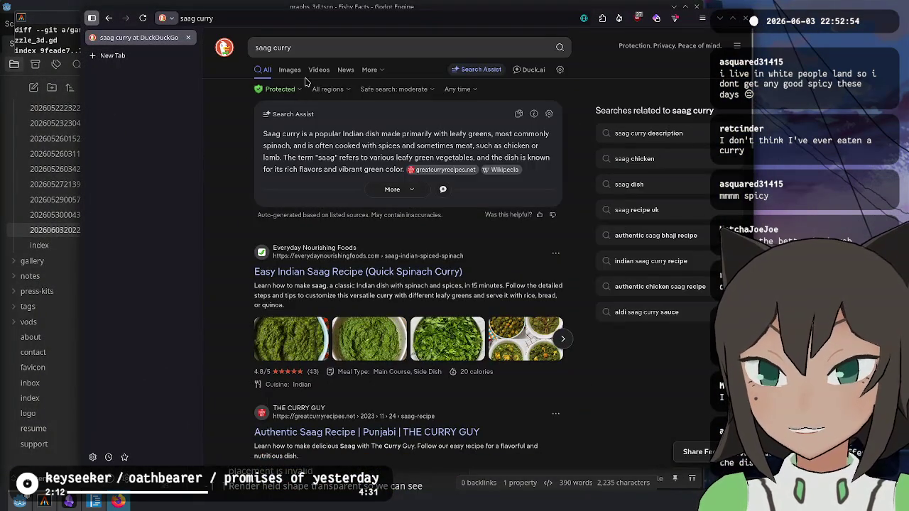
{"action": "left_click", "coordinate": [289, 69]}
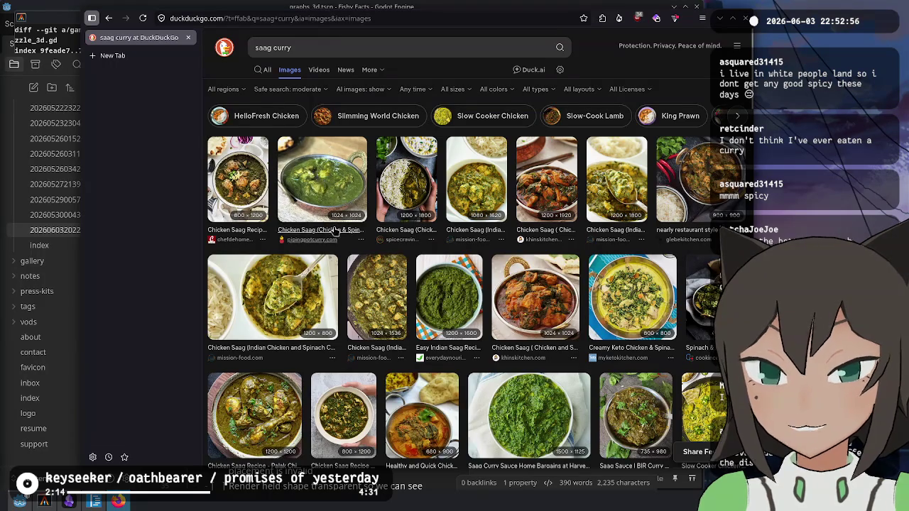
{"action": "left_click", "coordinate": [452, 294]}
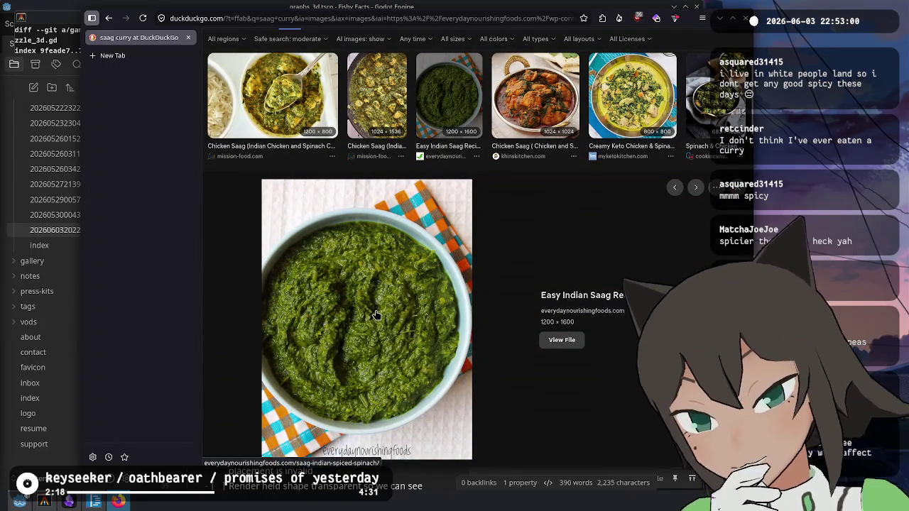
{"action": "scroll", "coordinate": [376, 313], "scroll_direction": "up", "scroll_amount": 3}
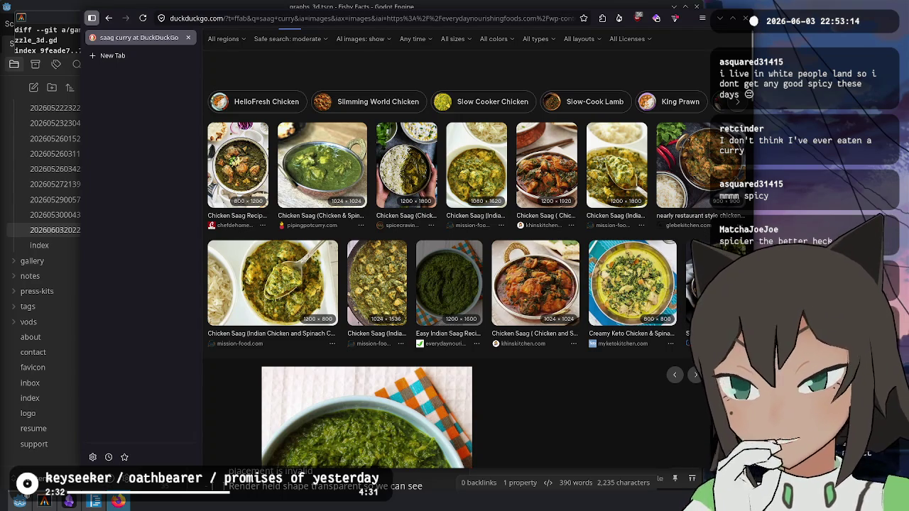
{"action": "scroll", "coordinate": [340, 312], "scroll_direction": "down", "scroll_amount": 5}
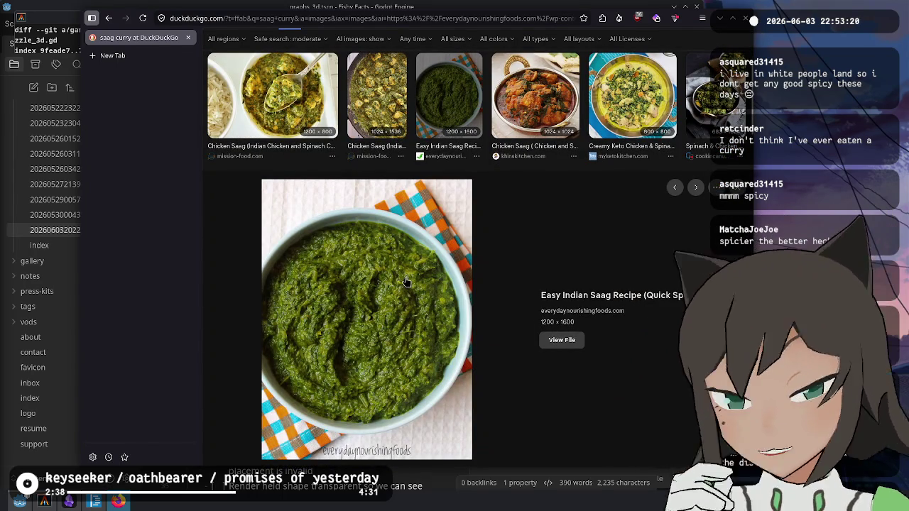
{"action": "scroll", "coordinate": [447, 298], "scroll_direction": "down", "scroll_amount": 5}
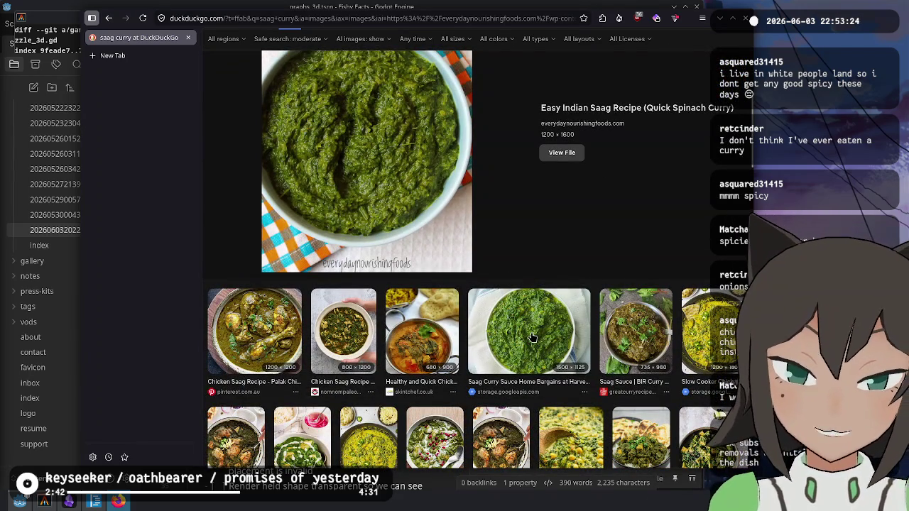
{"action": "scroll", "coordinate": [511, 321], "scroll_direction": "up", "scroll_amount": 9}
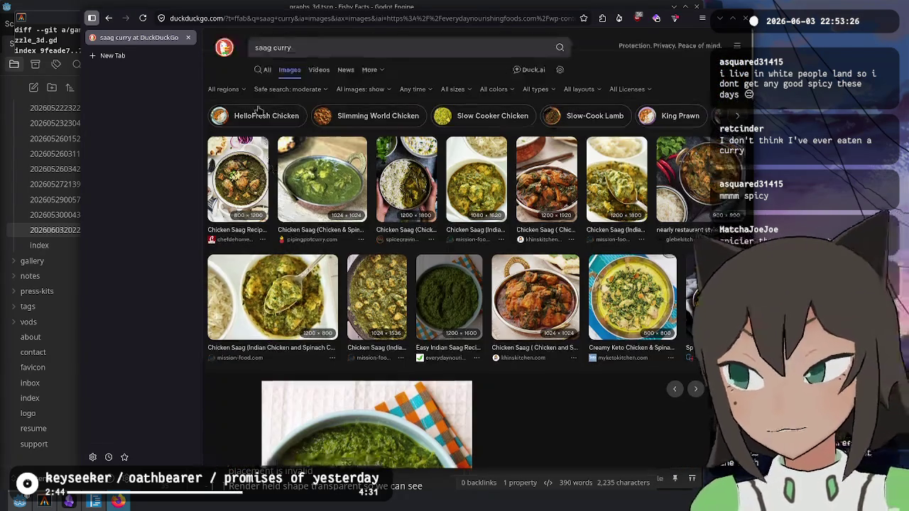
{"action": "left_click", "coordinate": [283, 47]}
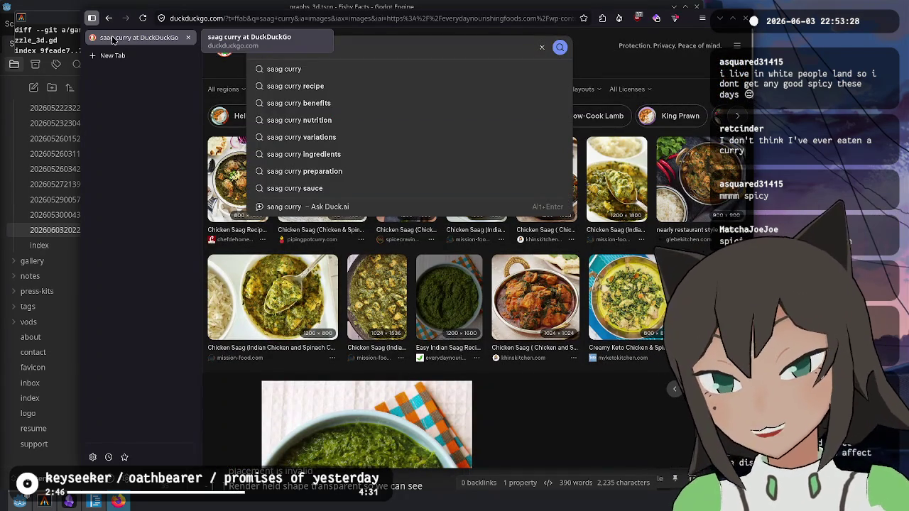
- Search 'malai kofta' and open Swasthi's Recipes 'Malai Kofta Recipe (Restaurant Style)' page
{"action": "type", "text": "kofta"}
{"action": "key", "text": "Home"}
{"action": "type", "text": "mala"}
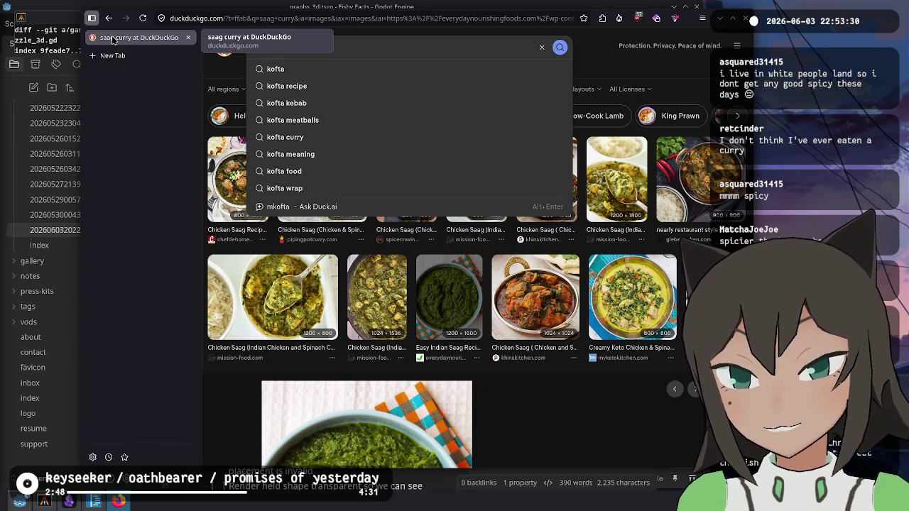
{"action": "type", "text": "i"}
{"action": "key", "text": "Return"}
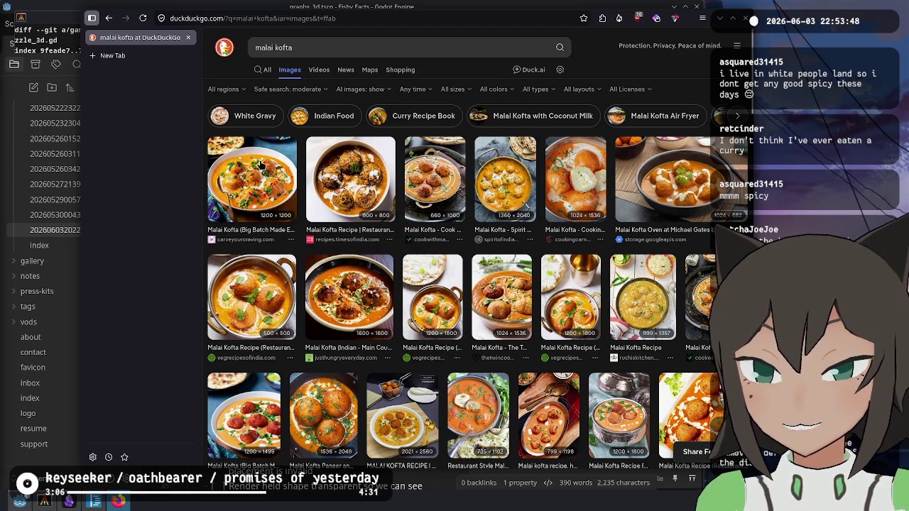
{"action": "left_click", "coordinate": [373, 189]}
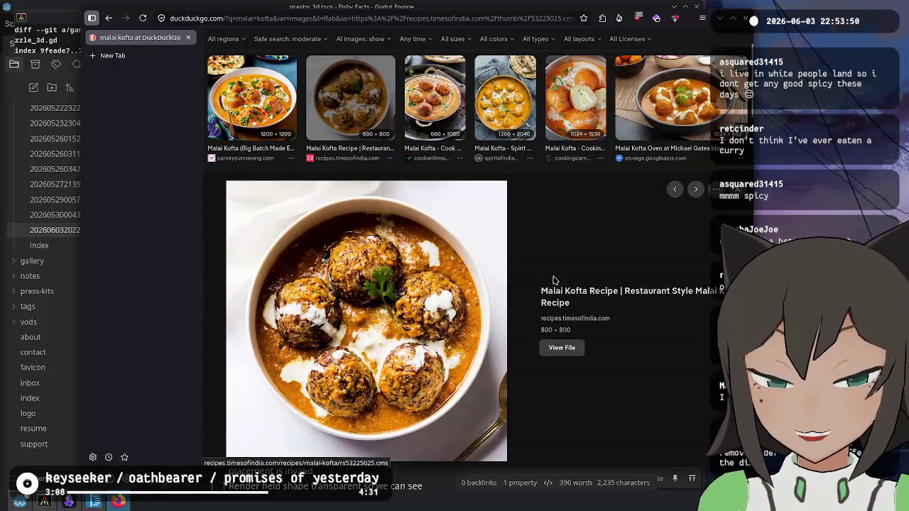
{"action": "scroll", "coordinate": [368, 233], "scroll_direction": "up", "scroll_amount": 1}
{"action": "scroll", "coordinate": [368, 233], "scroll_direction": "up", "scroll_amount": 1}
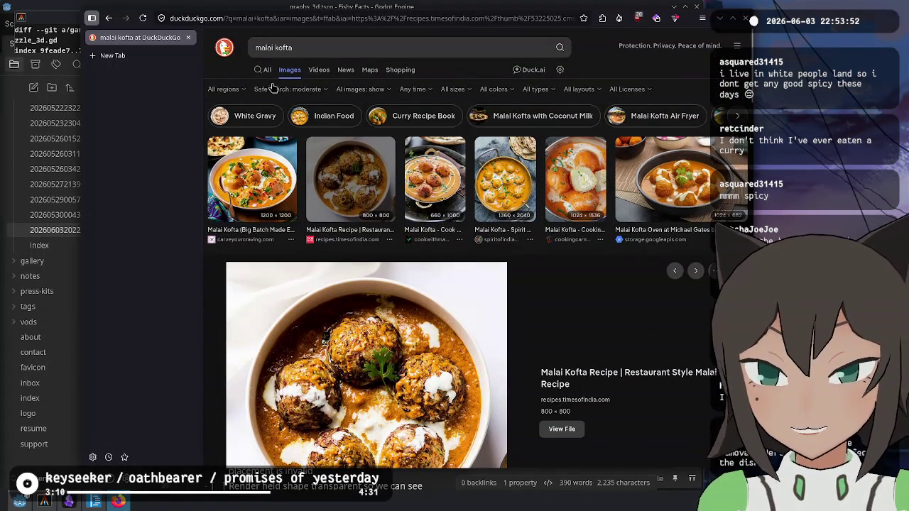
{"action": "left_click", "coordinate": [257, 71]}
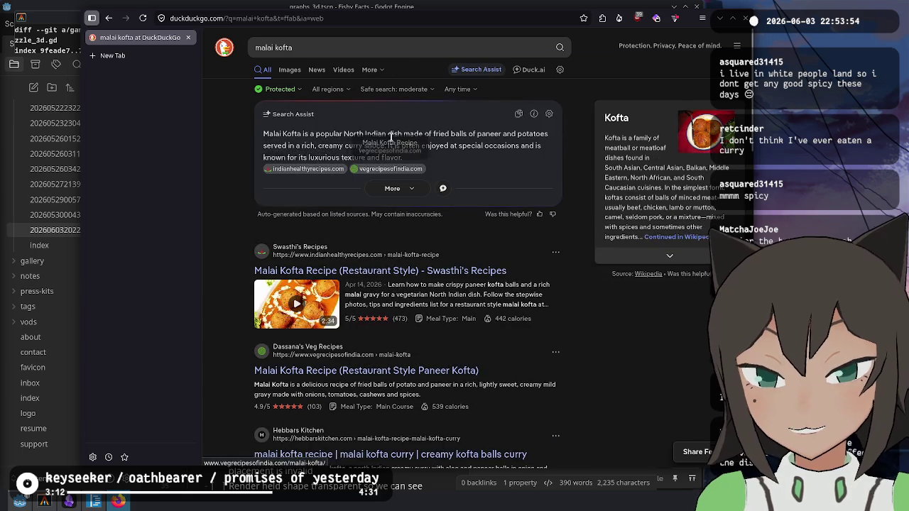
{"action": "left_click", "coordinate": [429, 273]}
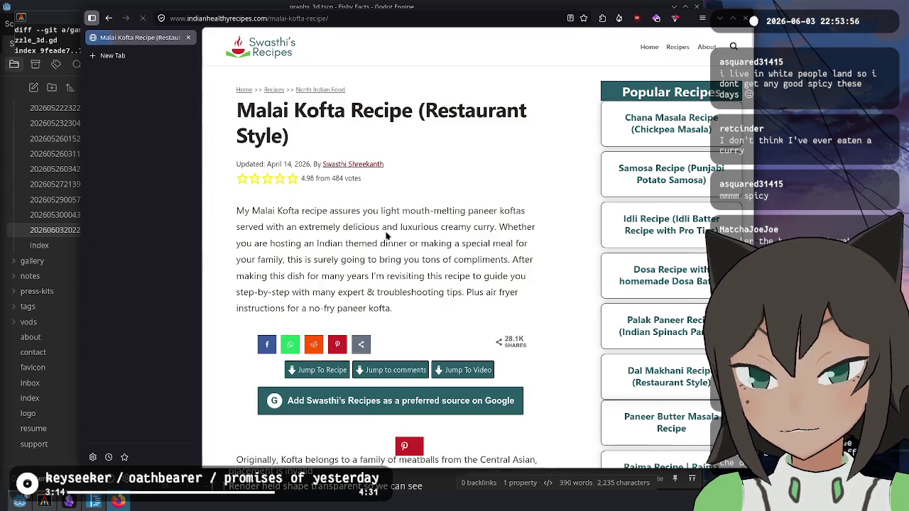
- Read through the Swasthi's Recipes Malai Kofta steps down to the serving photos
{"action": "scroll", "coordinate": [381, 223], "scroll_direction": "down", "scroll_amount": 5}
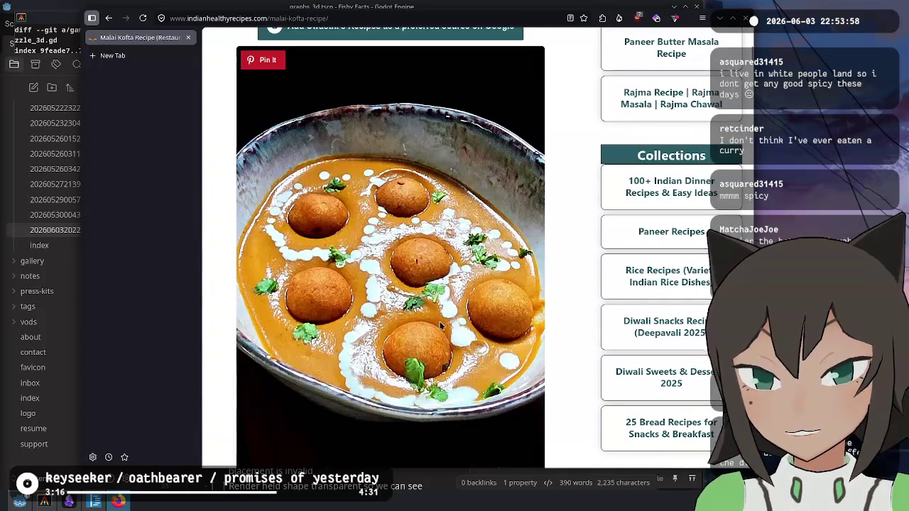
{"action": "scroll", "coordinate": [376, 199], "scroll_direction": "down", "scroll_amount": 15}
{"action": "scroll", "coordinate": [373, 165], "scroll_direction": "down", "scroll_amount": 10}
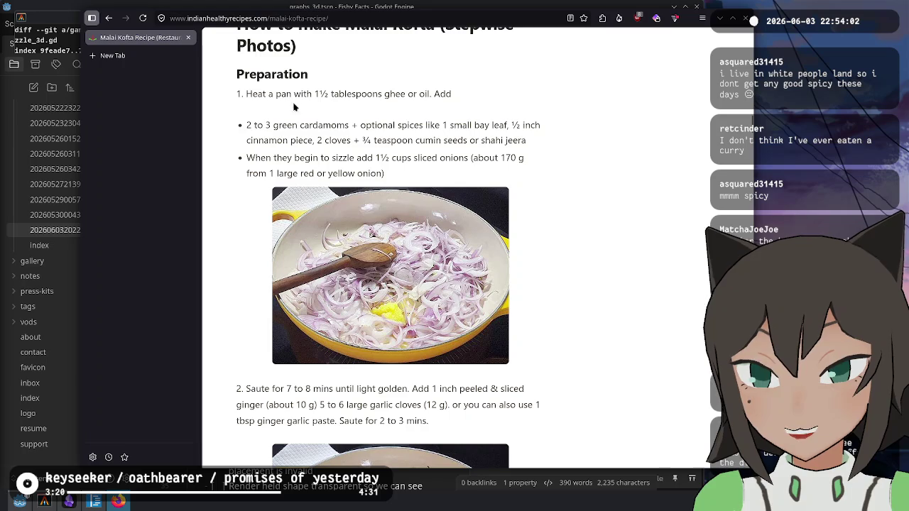
{"action": "scroll", "coordinate": [300, 178], "scroll_direction": "down", "scroll_amount": 3}
{"action": "scroll", "coordinate": [304, 193], "scroll_direction": "down", "scroll_amount": 15}
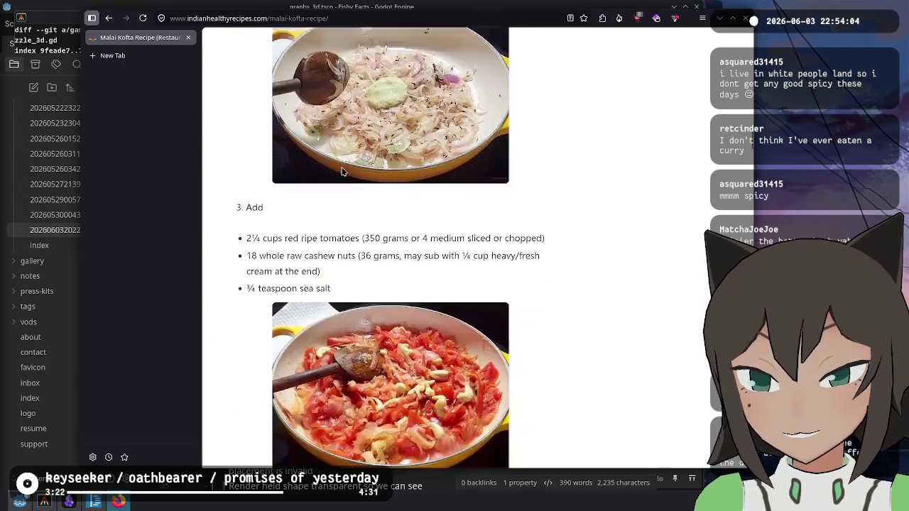
{"action": "scroll", "coordinate": [358, 160], "scroll_direction": "down", "scroll_amount": 15}
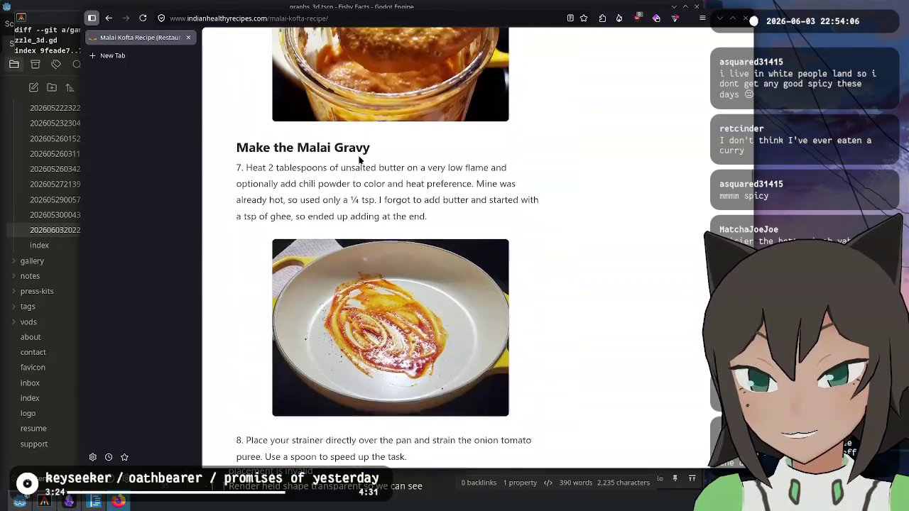
{"action": "scroll", "coordinate": [360, 160], "scroll_direction": "down", "scroll_amount": 15}
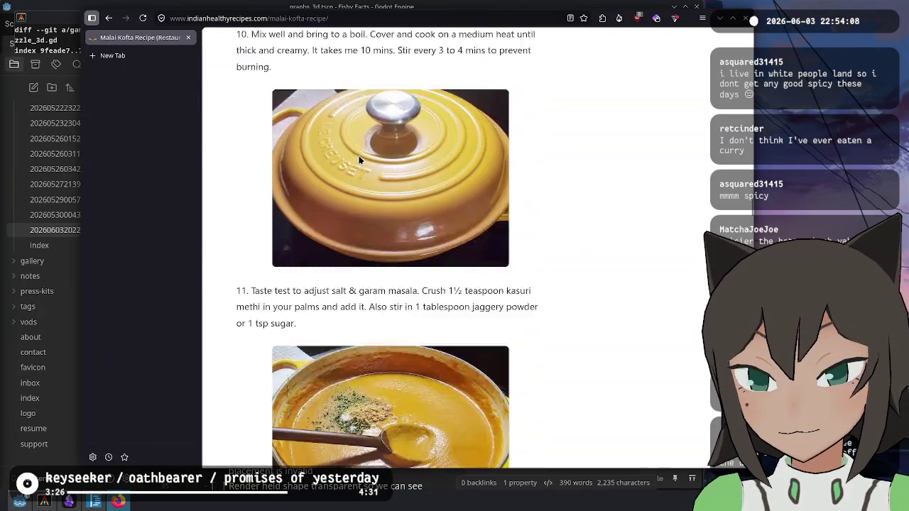
{"action": "scroll", "coordinate": [360, 152], "scroll_direction": "up", "scroll_amount": 4}
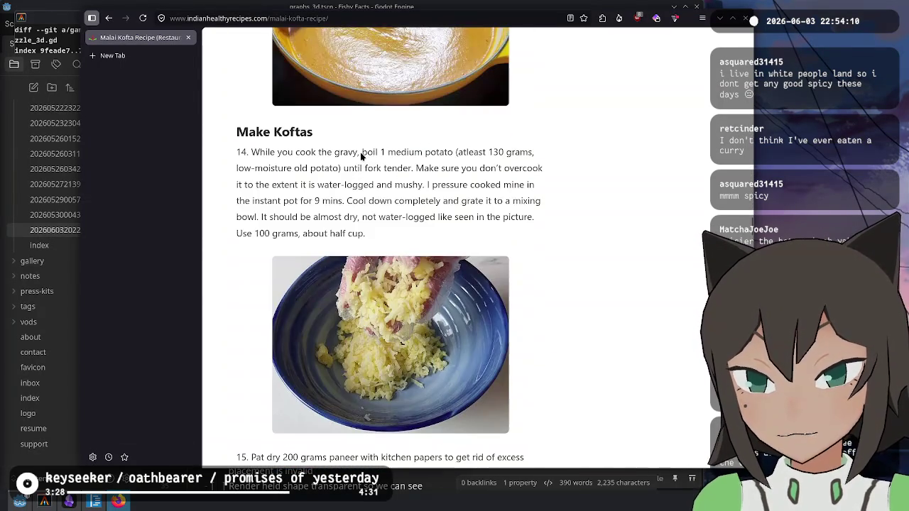
{"action": "scroll", "coordinate": [362, 121], "scroll_direction": "down", "scroll_amount": 1}
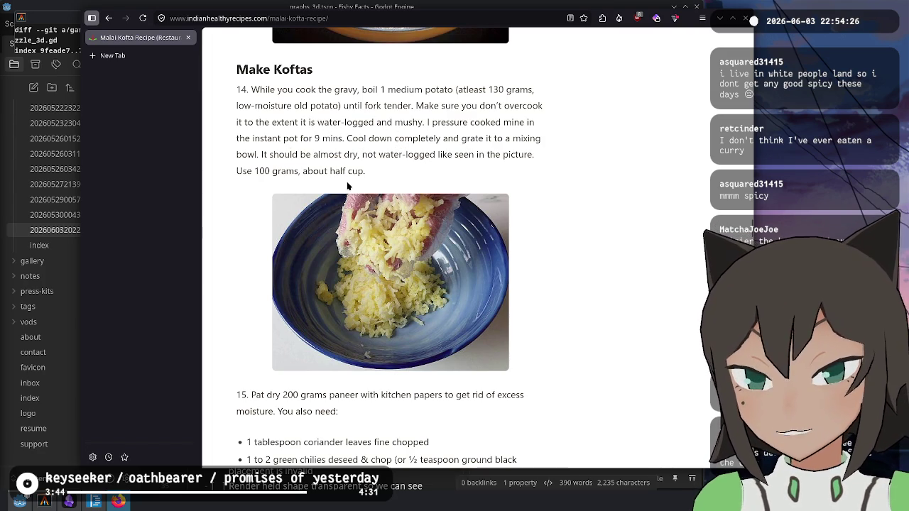
{"action": "scroll", "coordinate": [340, 170], "scroll_direction": "down", "scroll_amount": 4}
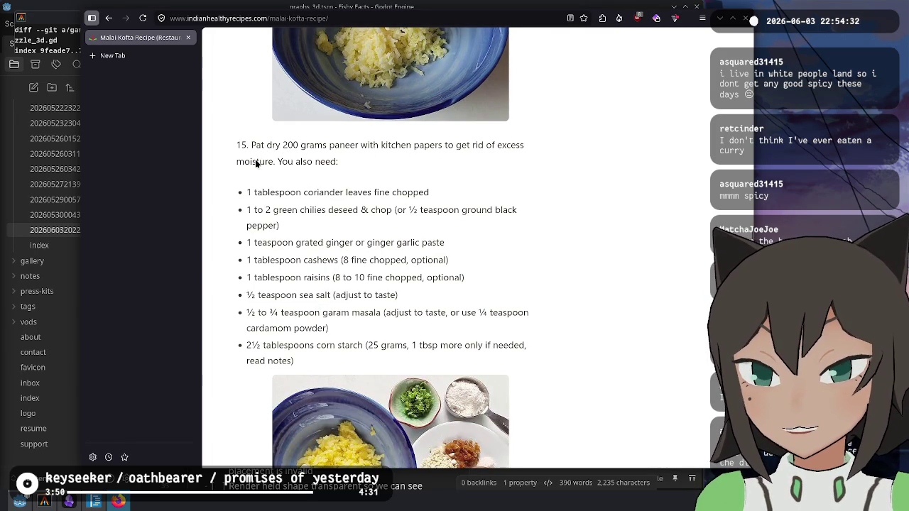
{"action": "scroll", "coordinate": [297, 152], "scroll_direction": "down", "scroll_amount": 1}
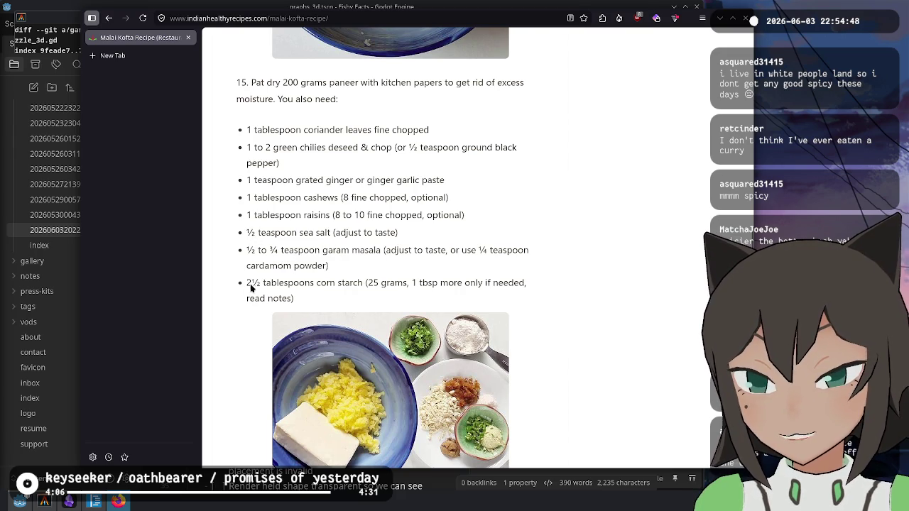
{"action": "scroll", "coordinate": [331, 287], "scroll_direction": "down", "scroll_amount": 5}
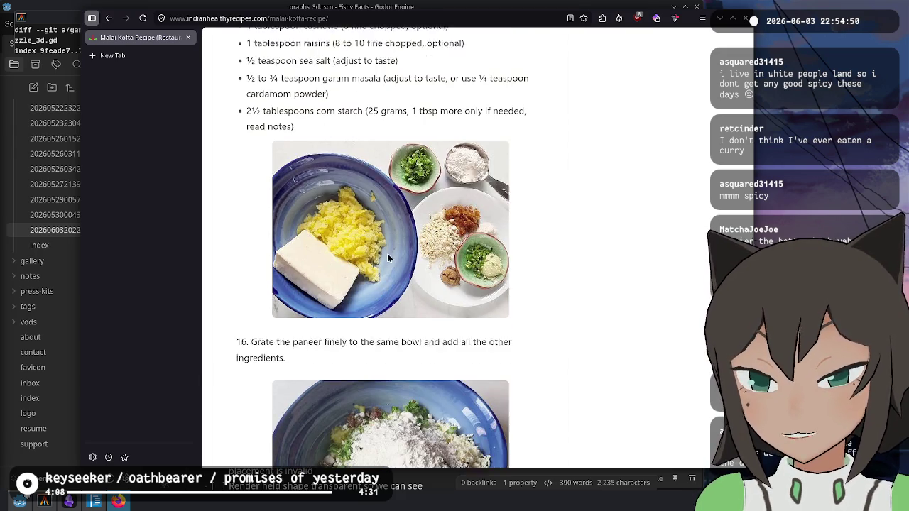
{"action": "scroll", "coordinate": [331, 276], "scroll_direction": "down", "scroll_amount": 5}
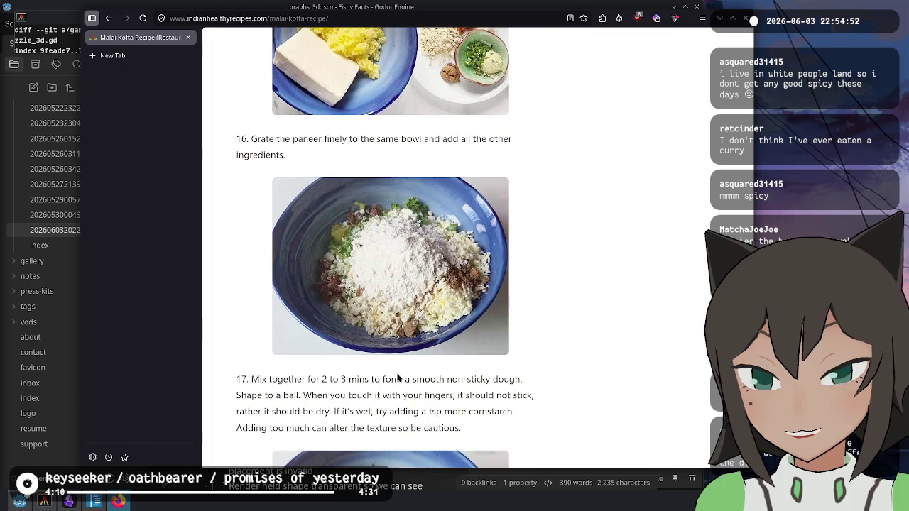
{"action": "scroll", "coordinate": [407, 279], "scroll_direction": "down", "scroll_amount": 7}
{"action": "scroll", "coordinate": [402, 304], "scroll_direction": "down", "scroll_amount": 6}
{"action": "scroll", "coordinate": [334, 365], "scroll_direction": "down", "scroll_amount": 7}
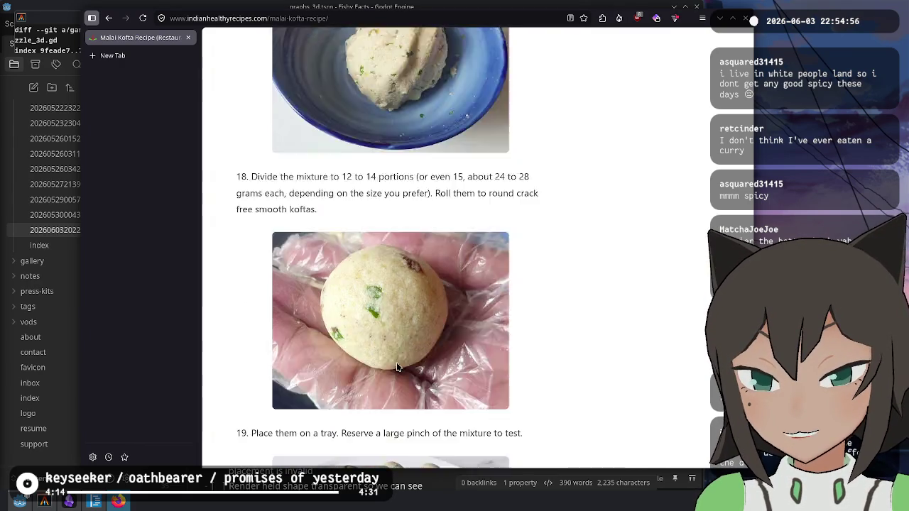
{"action": "scroll", "coordinate": [298, 236], "scroll_direction": "down", "scroll_amount": 9}
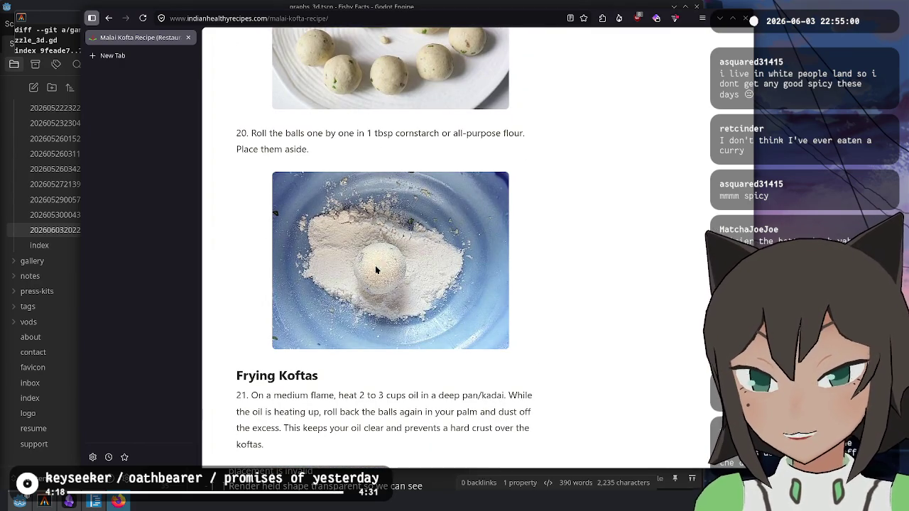
{"action": "scroll", "coordinate": [318, 239], "scroll_direction": "down", "scroll_amount": 6}
{"action": "scroll", "coordinate": [317, 239], "scroll_direction": "down", "scroll_amount": 3}
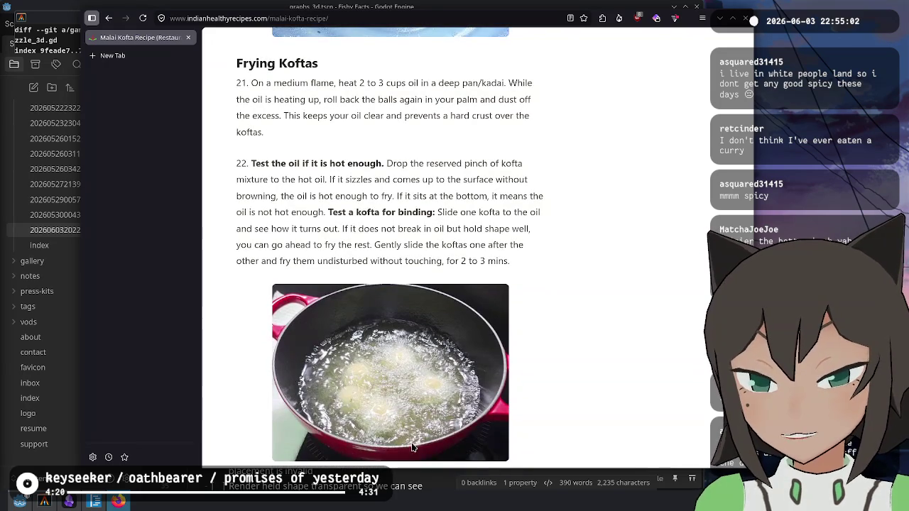
{"action": "scroll", "coordinate": [345, 371], "scroll_direction": "down", "scroll_amount": 4}
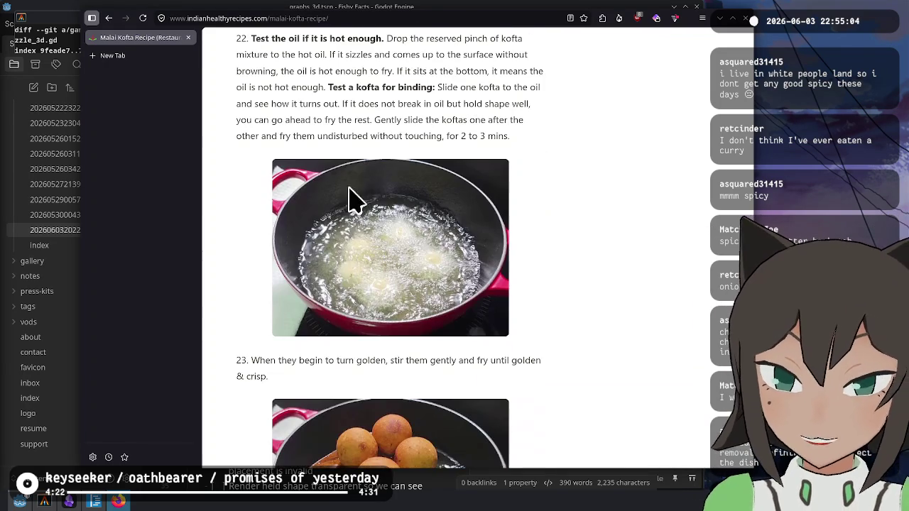
{"action": "scroll", "coordinate": [425, 257], "scroll_direction": "down", "scroll_amount": 6}
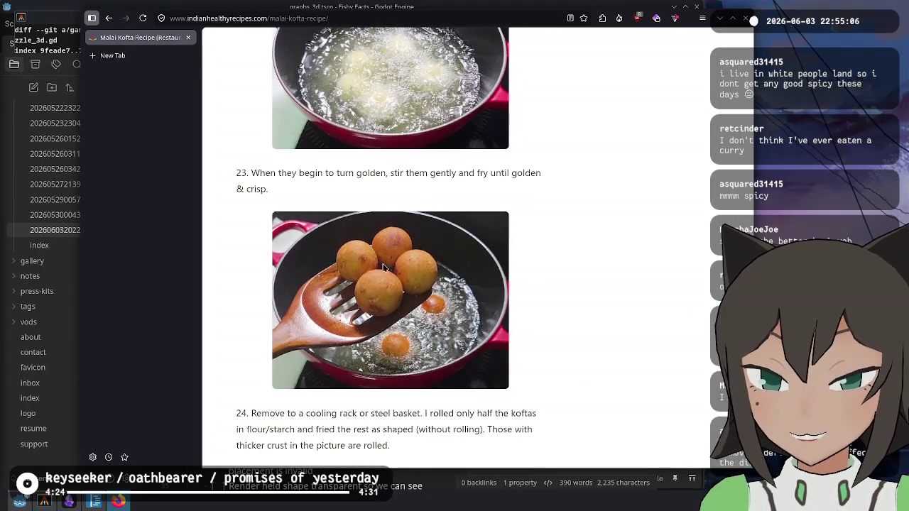
{"action": "scroll", "coordinate": [374, 203], "scroll_direction": "down", "scroll_amount": 6}
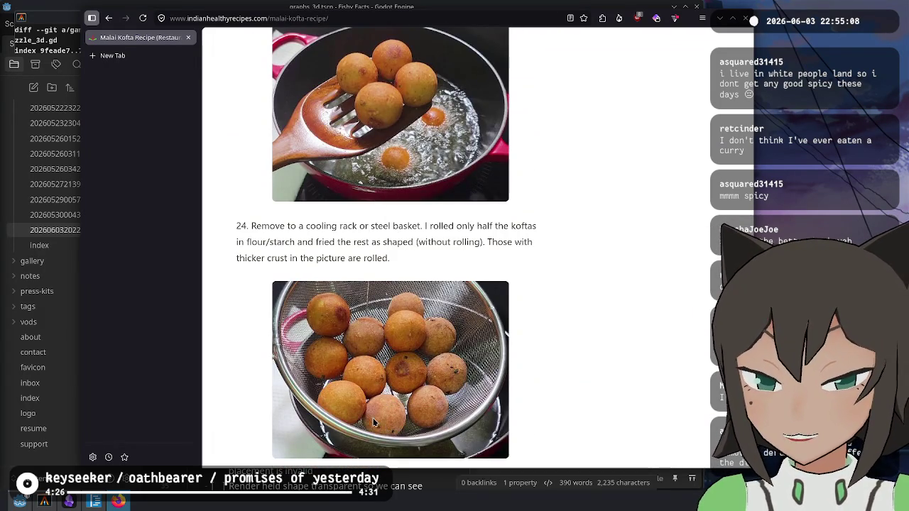
{"action": "scroll", "coordinate": [396, 234], "scroll_direction": "down", "scroll_amount": 10}
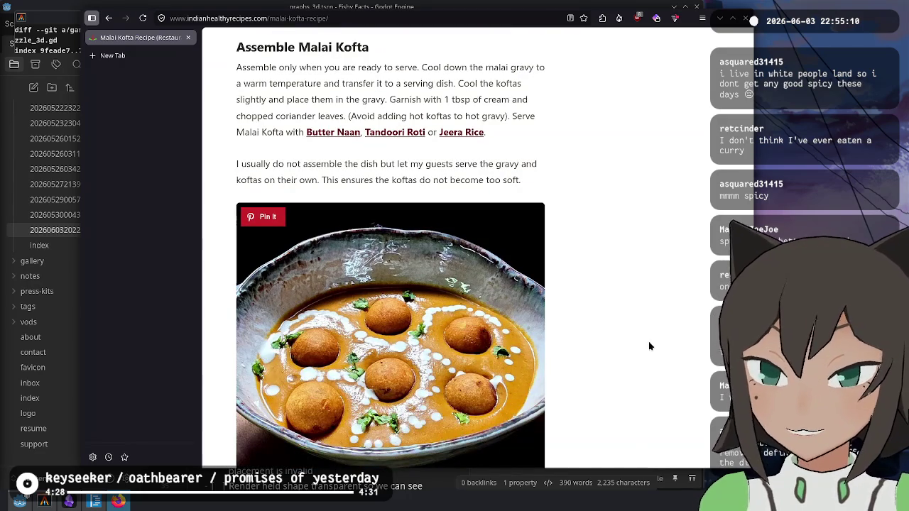
- Go back to the results and read through the vegrecipesofindia.com malai kofta recipe
{"action": "left_click", "coordinate": [108, 19]}
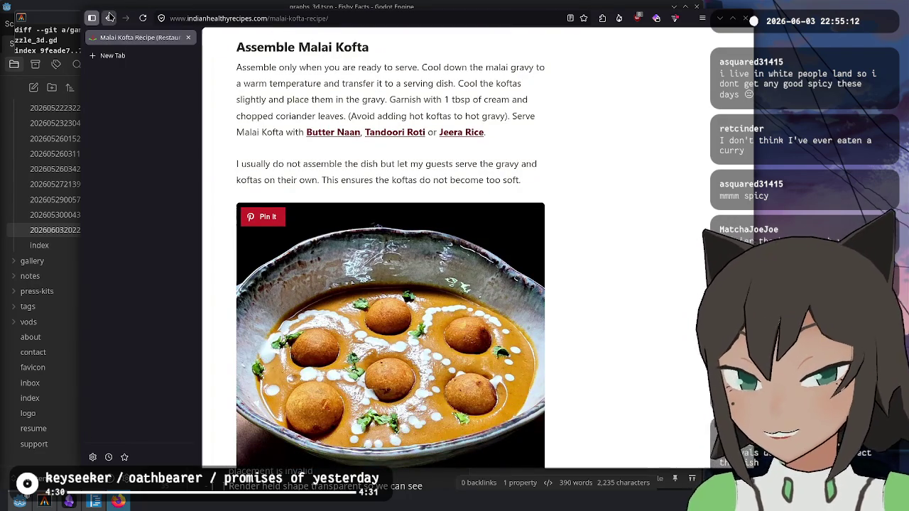
{"action": "scroll", "coordinate": [451, 359], "scroll_direction": "down", "scroll_amount": 4}
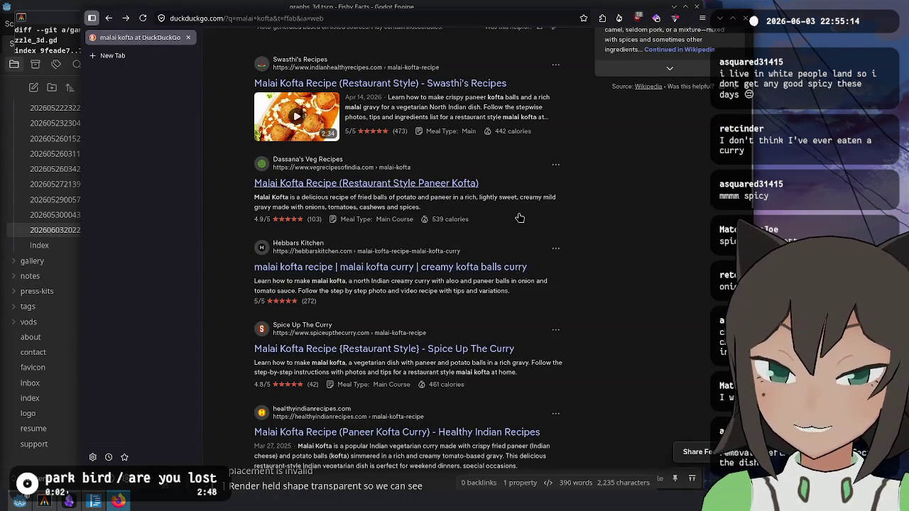
{"action": "left_click", "coordinate": [346, 185]}
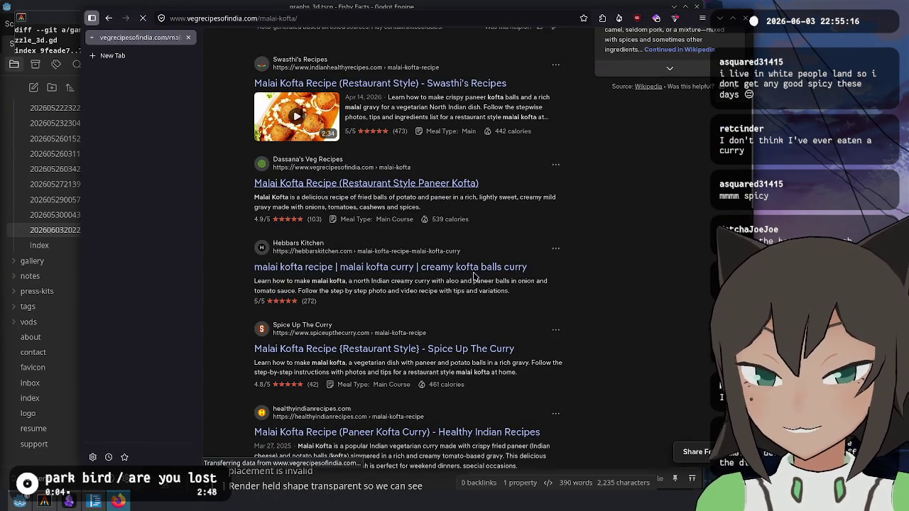
{"action": "scroll", "coordinate": [372, 212], "scroll_direction": "down", "scroll_amount": 10}
{"action": "scroll", "coordinate": [371, 212], "scroll_direction": "down", "scroll_amount": 4}
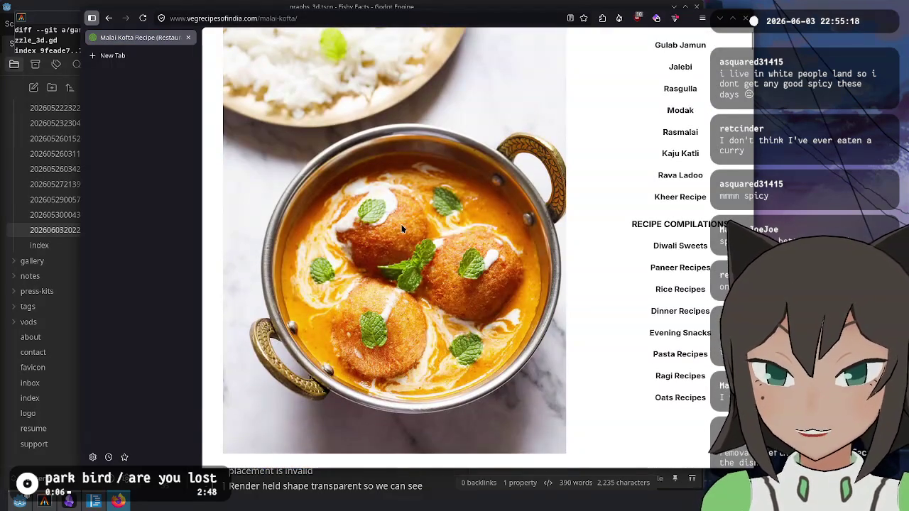
{"action": "scroll", "coordinate": [399, 219], "scroll_direction": "down", "scroll_amount": 10}
{"action": "scroll", "coordinate": [430, 227], "scroll_direction": "down", "scroll_amount": 12}
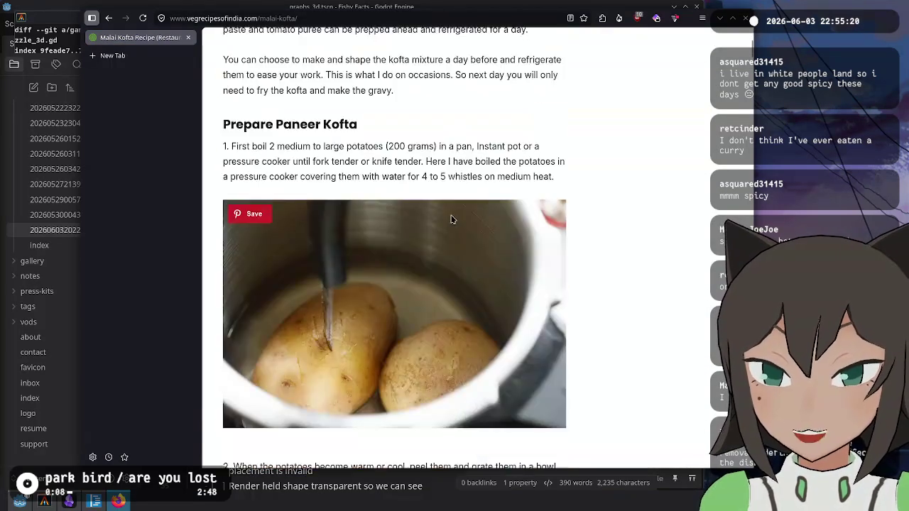
{"action": "scroll", "coordinate": [454, 218], "scroll_direction": "up", "scroll_amount": 2}
{"action": "scroll", "coordinate": [455, 218], "scroll_direction": "down", "scroll_amount": 12}
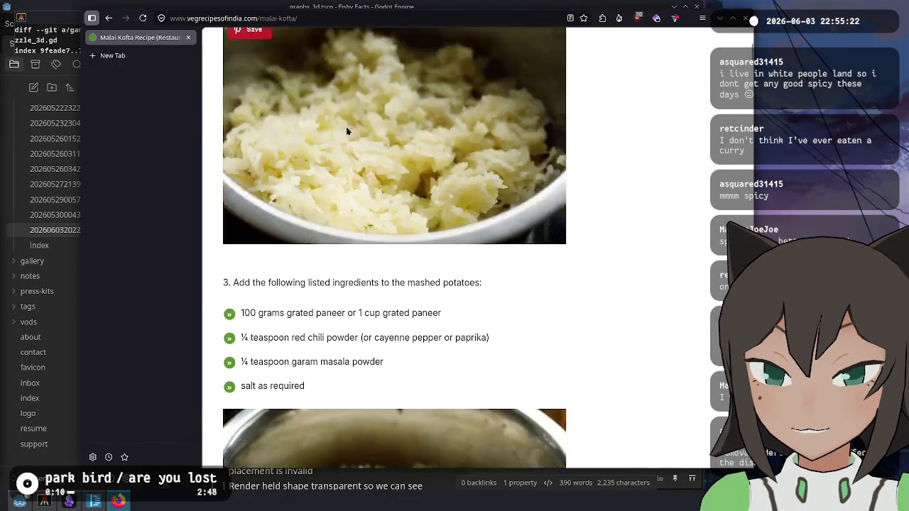
{"action": "scroll", "coordinate": [440, 120], "scroll_direction": "down", "scroll_amount": 14}
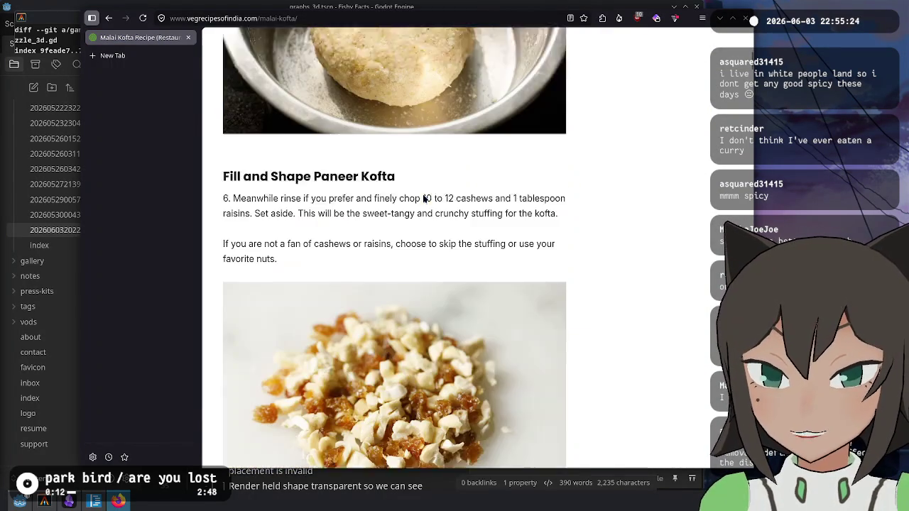
{"action": "scroll", "coordinate": [440, 170], "scroll_direction": "down", "scroll_amount": 15}
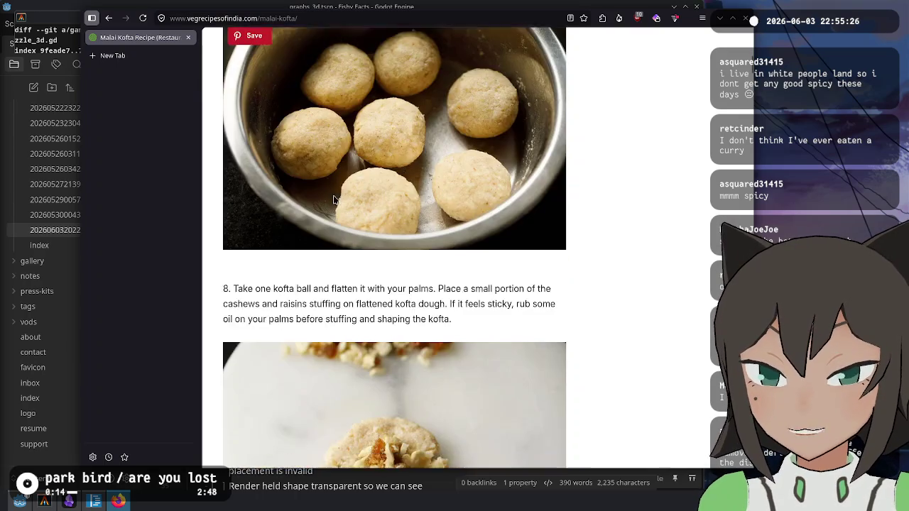
{"action": "scroll", "coordinate": [426, 198], "scroll_direction": "down", "scroll_amount": 15}
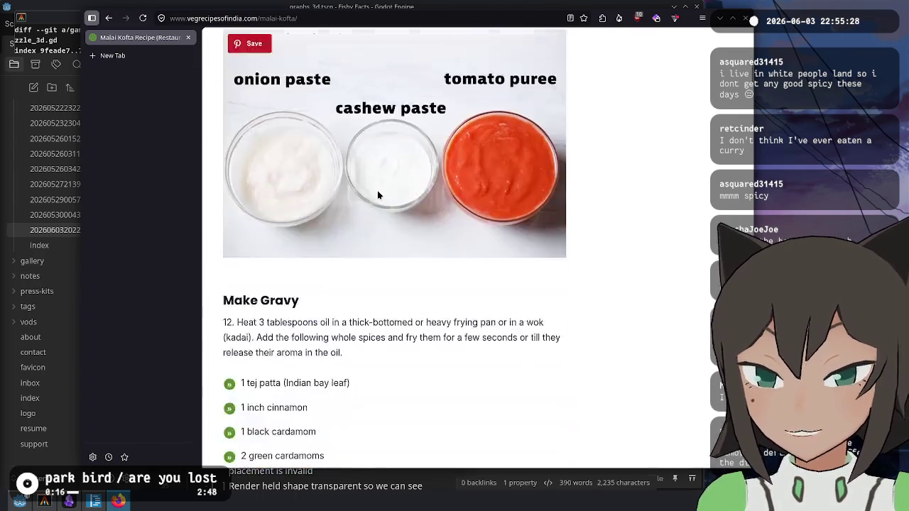
{"action": "scroll", "coordinate": [380, 181], "scroll_direction": "down", "scroll_amount": 15}
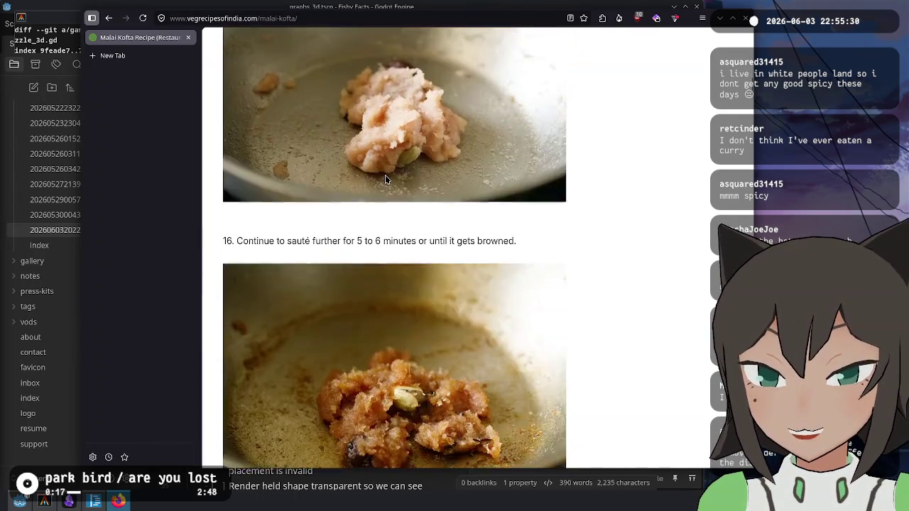
{"action": "scroll", "coordinate": [385, 168], "scroll_direction": "down", "scroll_amount": 15}
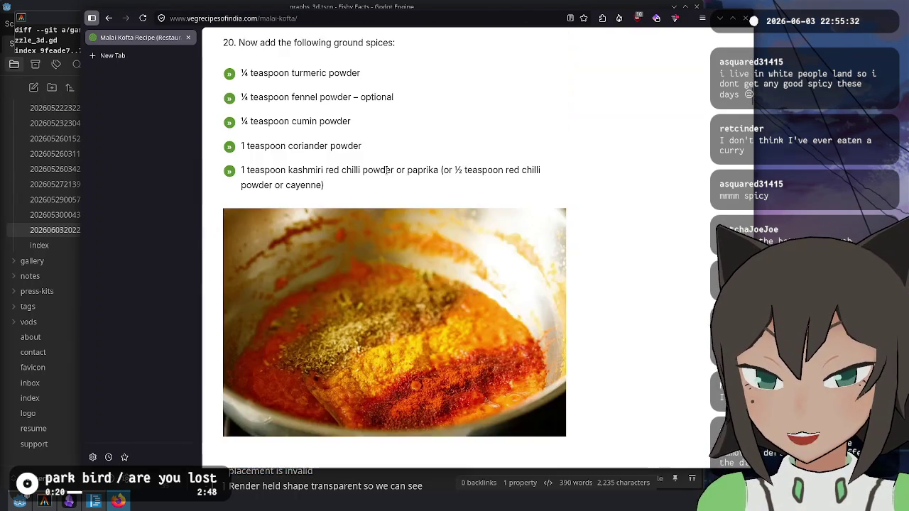
{"action": "scroll", "coordinate": [385, 170], "scroll_direction": "down", "scroll_amount": 15}
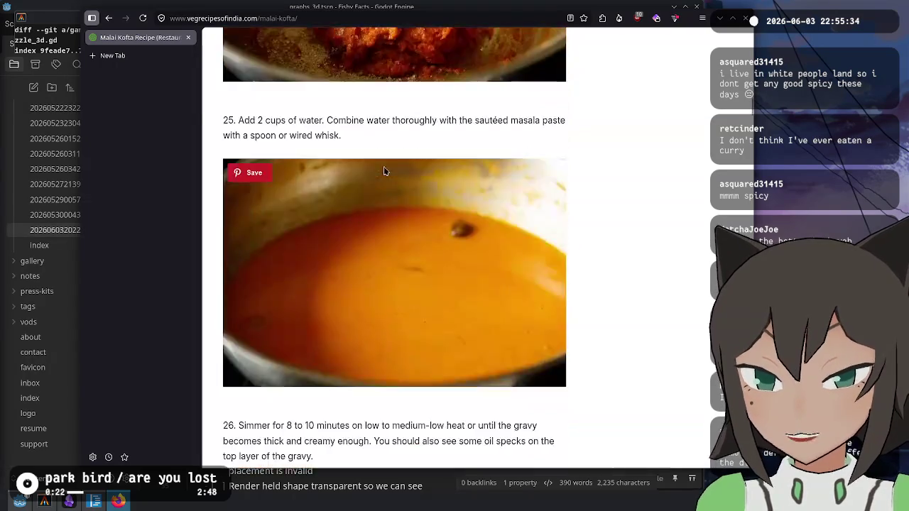
{"action": "scroll", "coordinate": [384, 172], "scroll_direction": "down", "scroll_amount": 15}
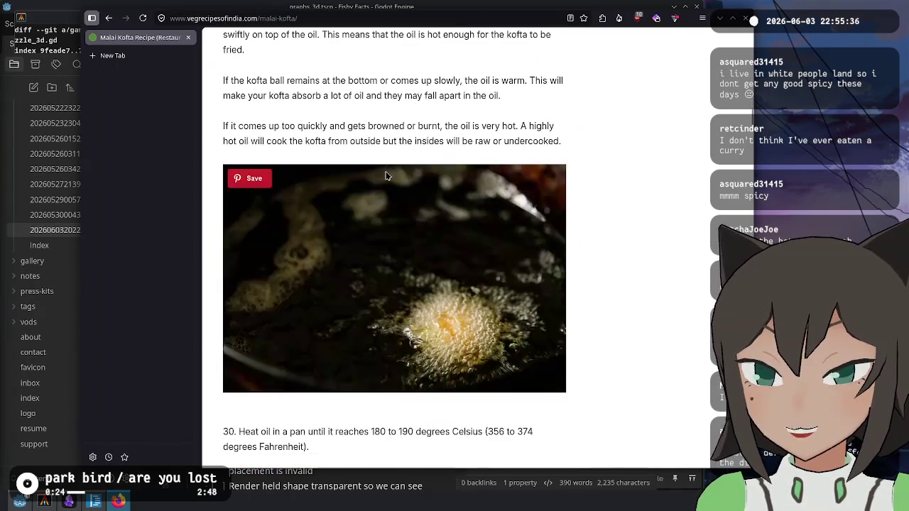
{"action": "scroll", "coordinate": [386, 174], "scroll_direction": "down", "scroll_amount": 8}
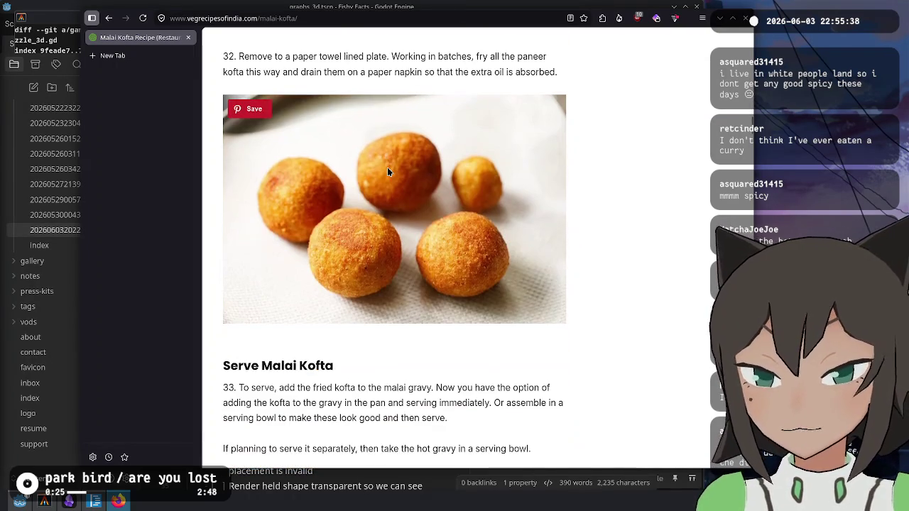
{"action": "scroll", "coordinate": [388, 172], "scroll_direction": "up", "scroll_amount": 8}
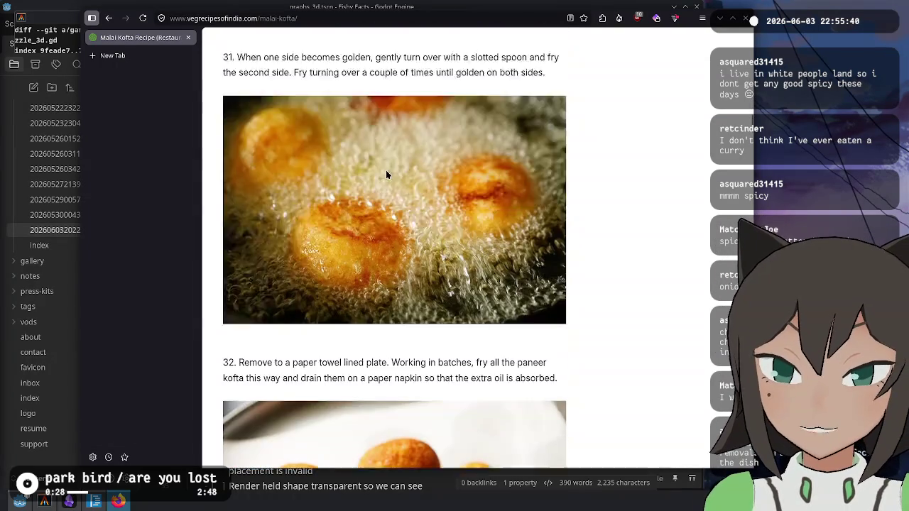
{"action": "scroll", "coordinate": [393, 169], "scroll_direction": "up", "scroll_amount": 8}
{"action": "scroll", "coordinate": [392, 177], "scroll_direction": "down", "scroll_amount": 10}
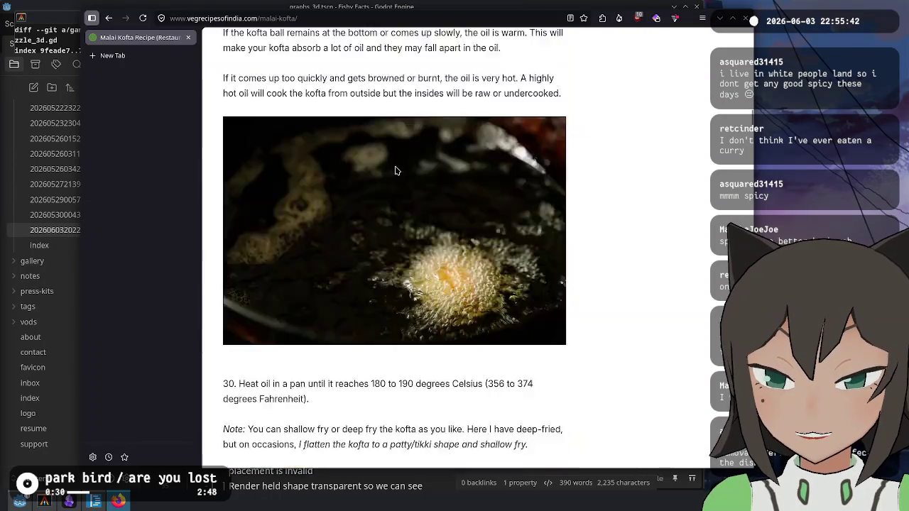
{"action": "scroll", "coordinate": [392, 189], "scroll_direction": "down", "scroll_amount": 15}
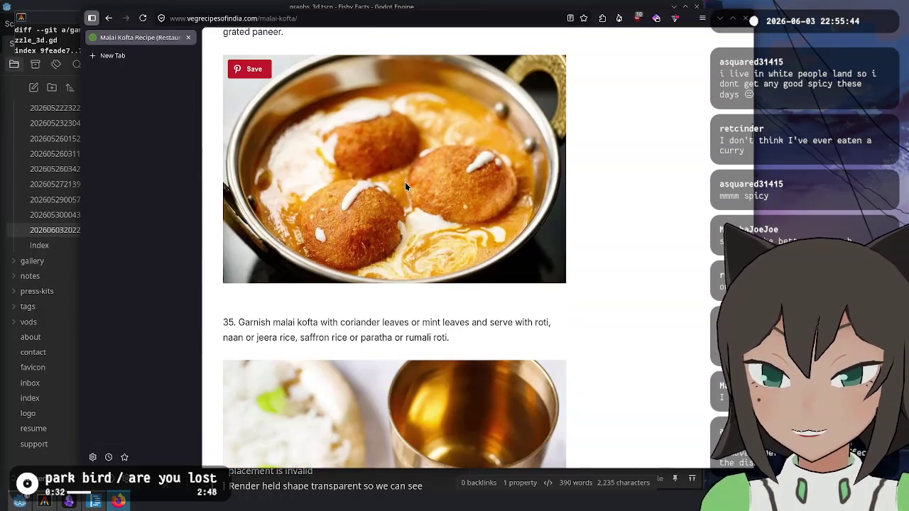
{"action": "scroll", "coordinate": [371, 210], "scroll_direction": "down", "scroll_amount": 10}
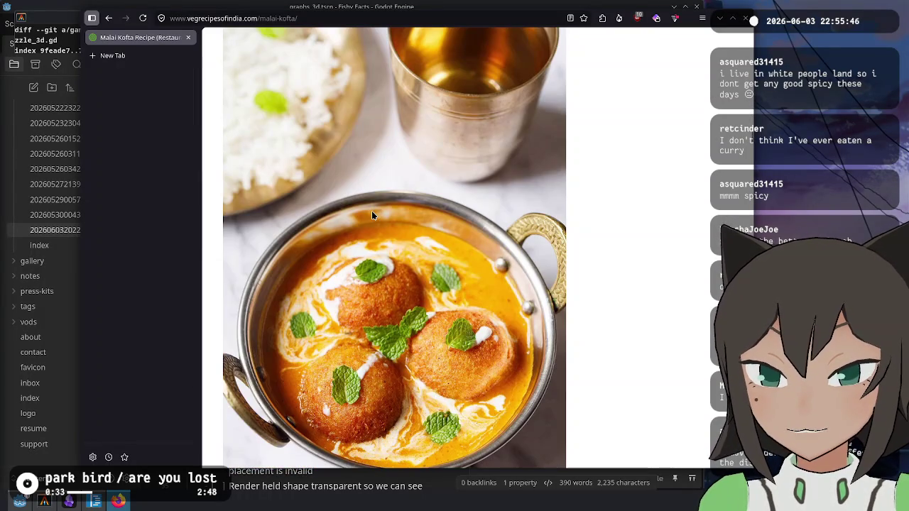
- Skim the Hebbars Kitchen malai kofta recipe, then come back to the DuckDuckGo results
{"action": "left_click", "coordinate": [109, 18]}
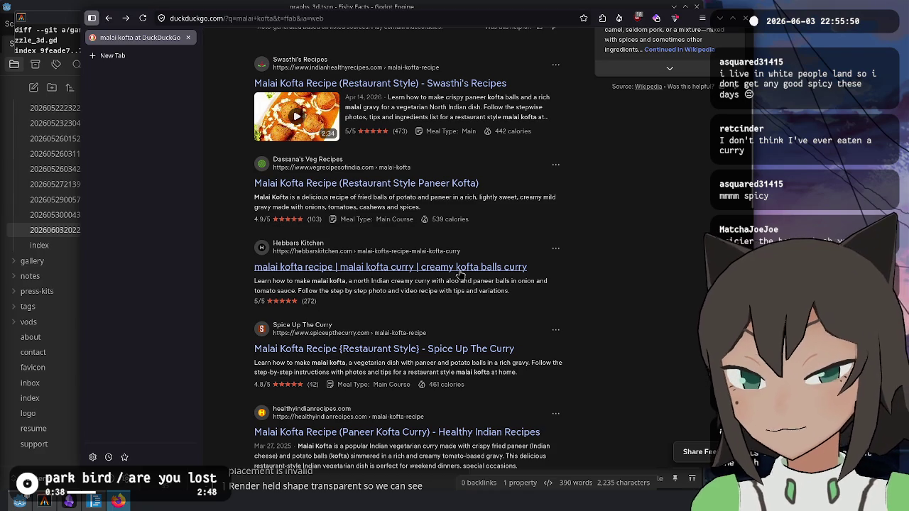
{"action": "left_click", "coordinate": [497, 267]}
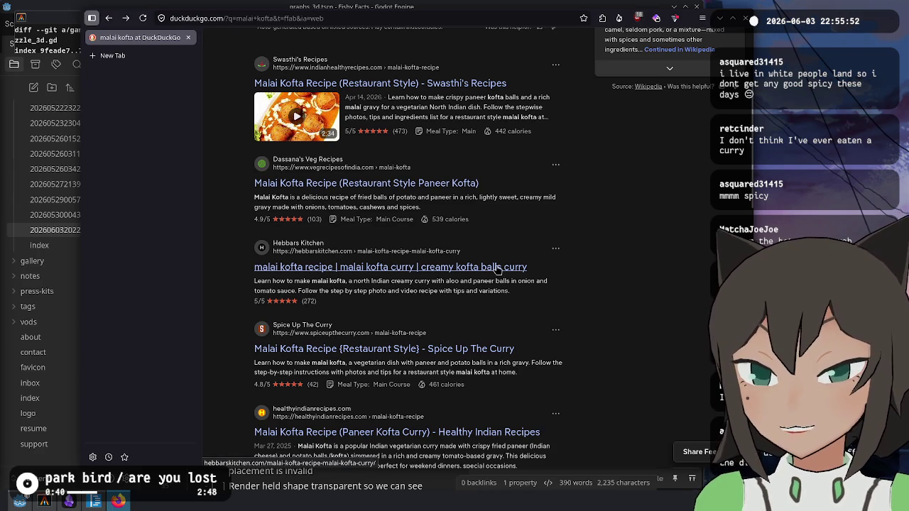
{"action": "scroll", "coordinate": [497, 269], "scroll_direction": "down", "scroll_amount": 5}
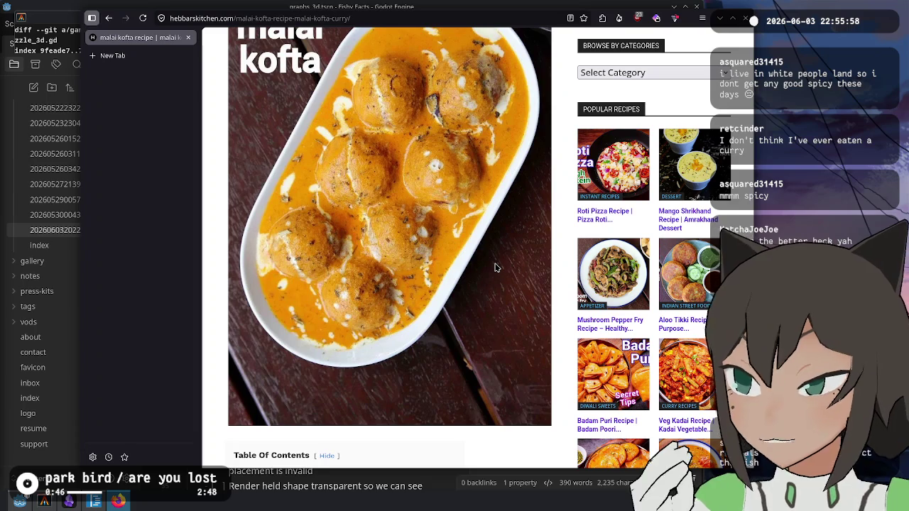
{"action": "scroll", "coordinate": [398, 236], "scroll_direction": "up", "scroll_amount": 5}
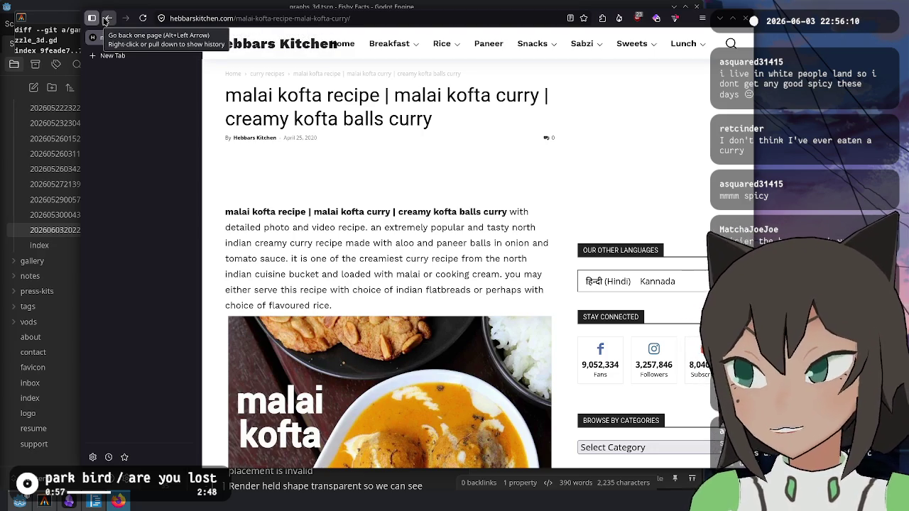
{"action": "left_click", "coordinate": [108, 20]}
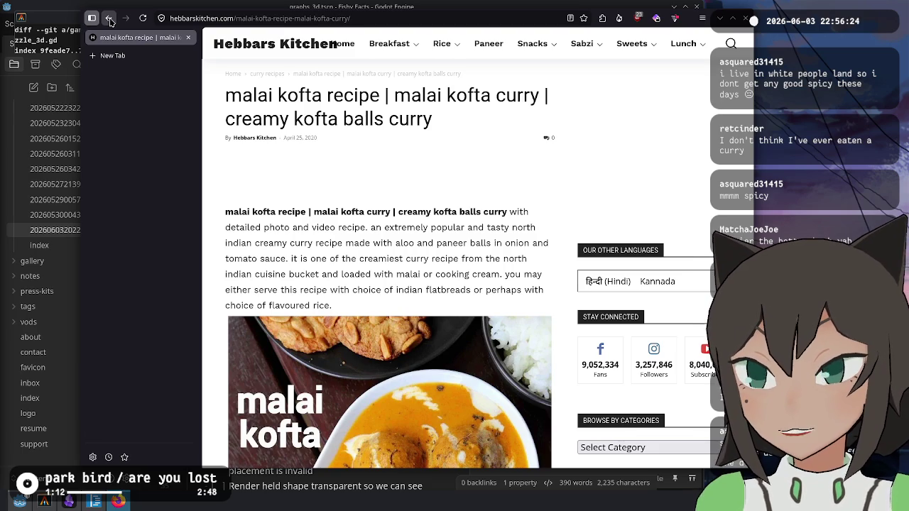
{"action": "left_click", "coordinate": [110, 21]}
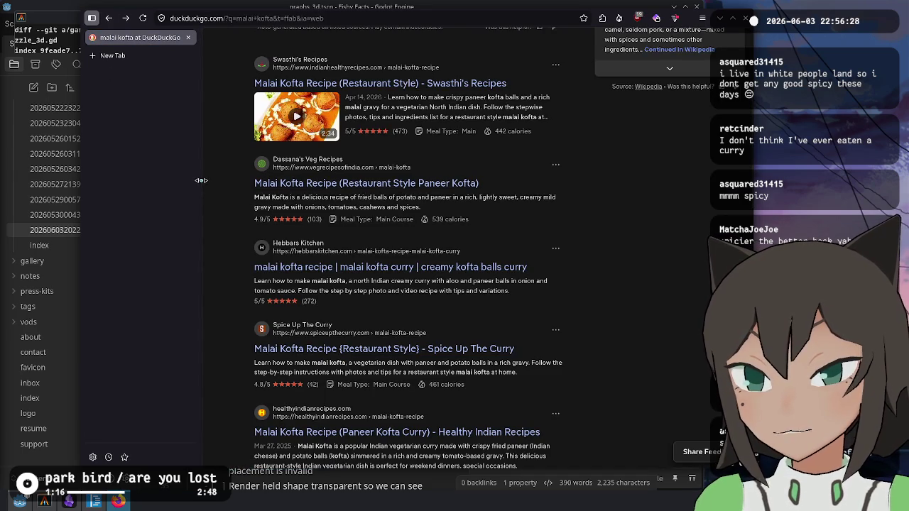
- Narrow the tab sidebar slightly and skim the malai kofta results, ending back at the top
{"action": "left_click_drag", "start_coordinate": [203, 183], "coordinate": [194, 182]}
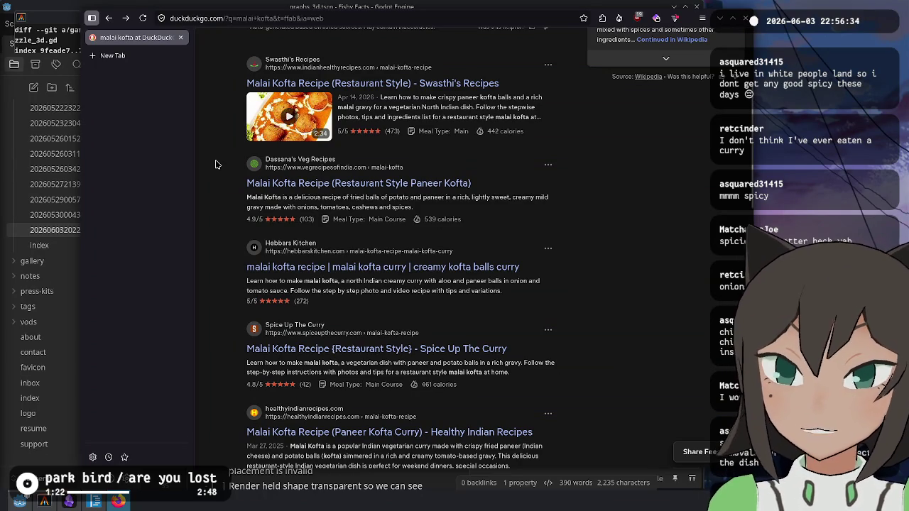
{"action": "scroll", "coordinate": [218, 162], "scroll_direction": "down", "scroll_amount": 3}
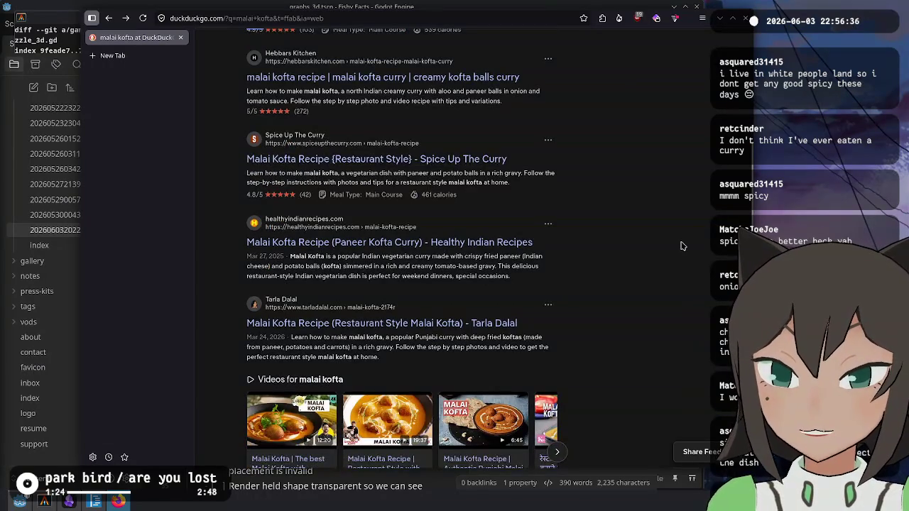
{"action": "scroll", "coordinate": [681, 246], "scroll_direction": "down", "scroll_amount": 3}
{"action": "scroll", "coordinate": [681, 236], "scroll_direction": "down", "scroll_amount": 4}
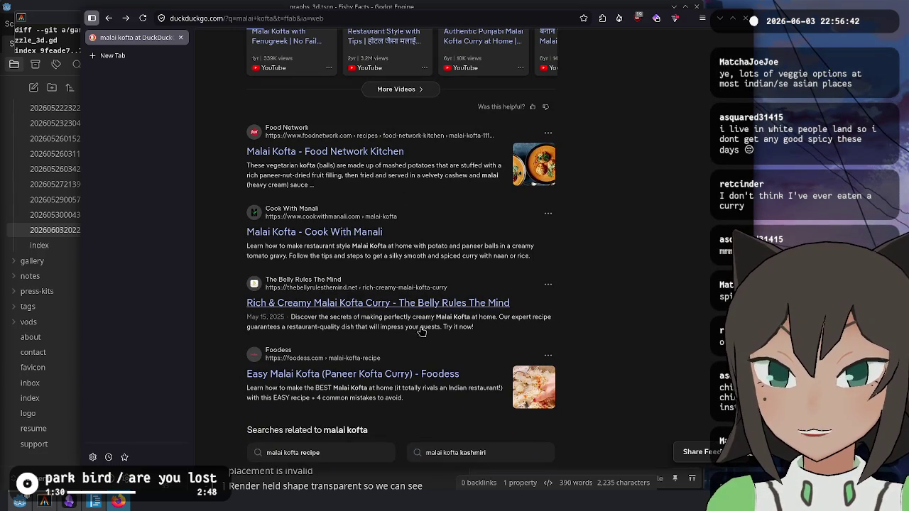
{"action": "scroll", "coordinate": [239, 130], "scroll_direction": "up", "scroll_amount": 8}
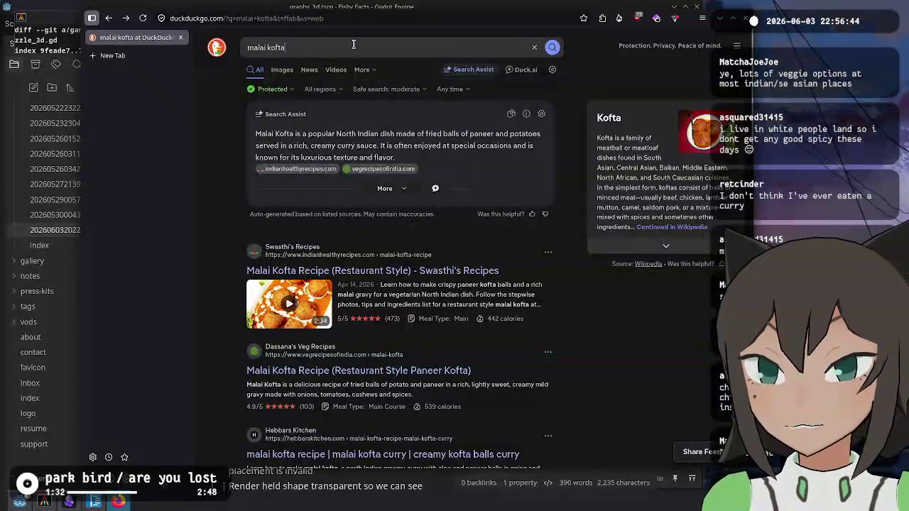
- Search DuckDuckGo for 'omurice' and show the image results
{"action": "triple_click", "coordinate": [333, 48]}
{"action": "type", "text": "omurice"}
{"action": "key", "text": "Return"}
{"action": "left_click", "coordinate": [282, 70]}
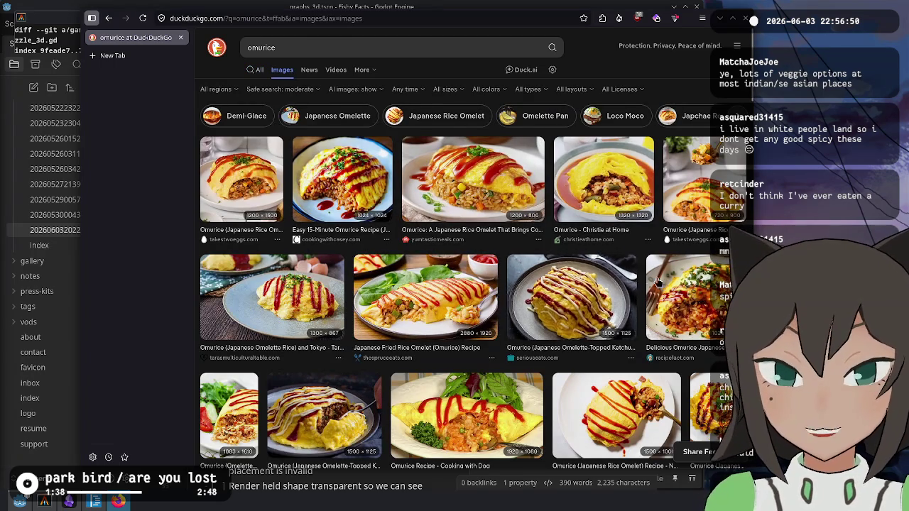
- Preview the brown-sauce omurice photo and the Wikipedia omurice photo
{"action": "scroll", "coordinate": [408, 224], "scroll_direction": "down", "scroll_amount": 5}
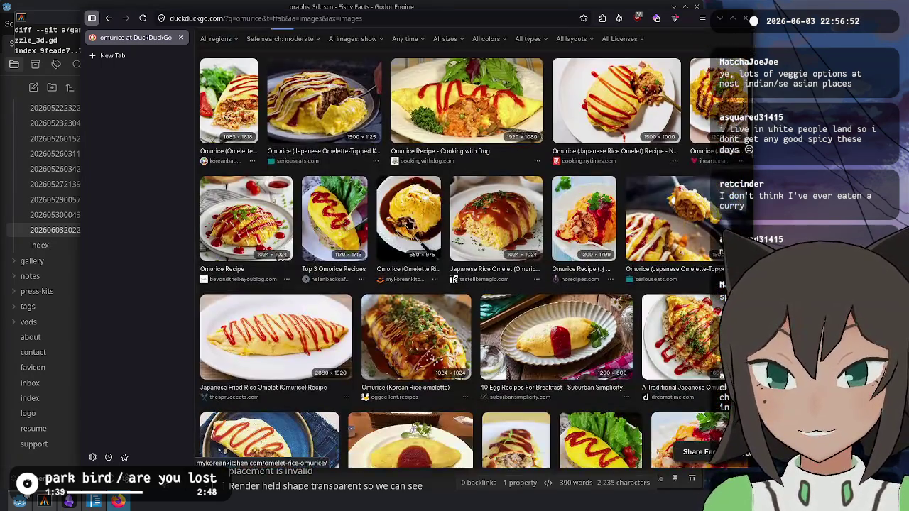
{"action": "left_click", "coordinate": [408, 224]}
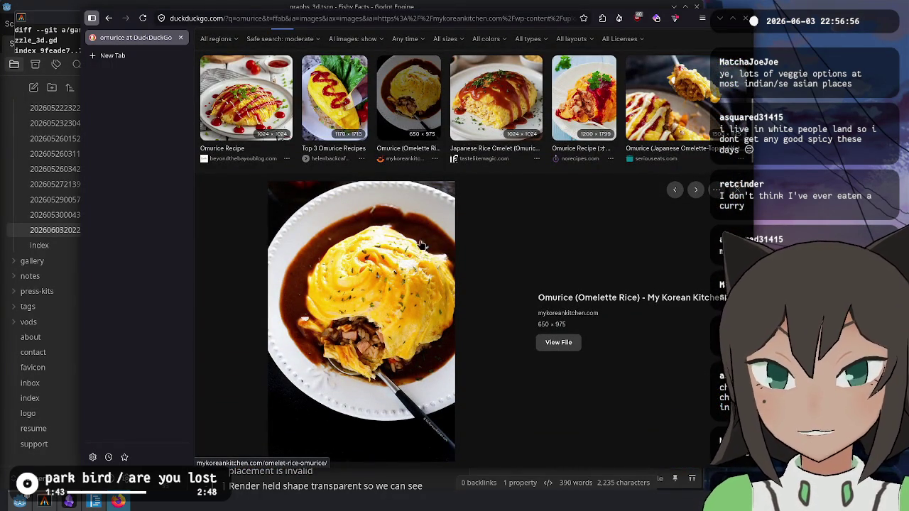
{"action": "scroll", "coordinate": [416, 326], "scroll_direction": "down", "scroll_amount": 5}
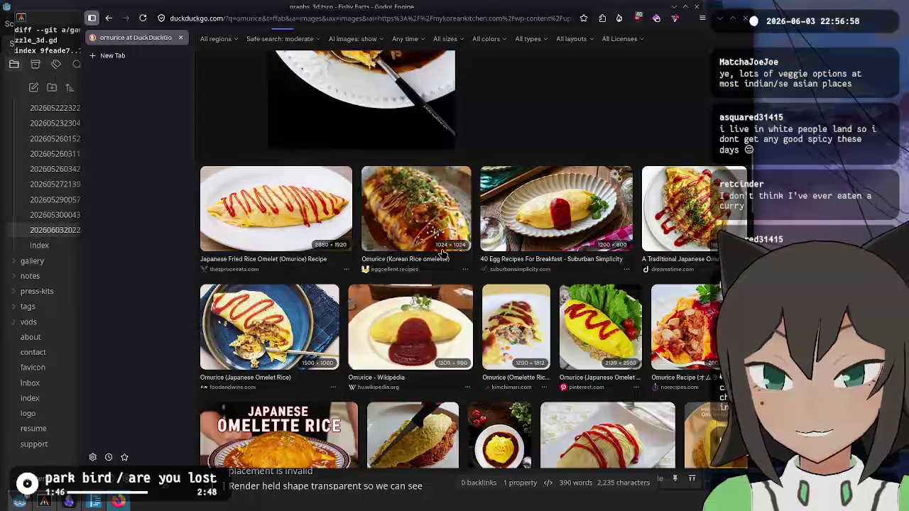
{"action": "left_click", "coordinate": [416, 325]}
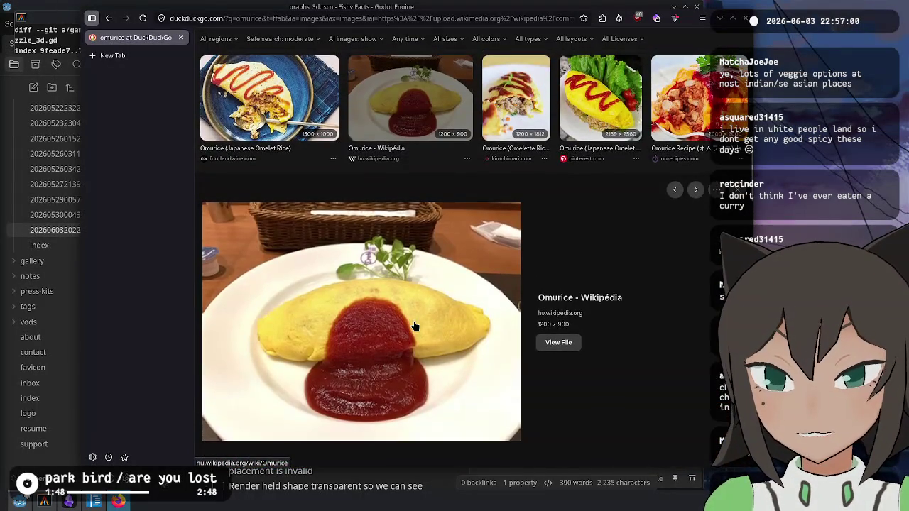
{"action": "scroll", "coordinate": [414, 320], "scroll_direction": "down", "scroll_amount": 7}
{"action": "scroll", "coordinate": [467, 272], "scroll_direction": "down", "scroll_amount": 2}
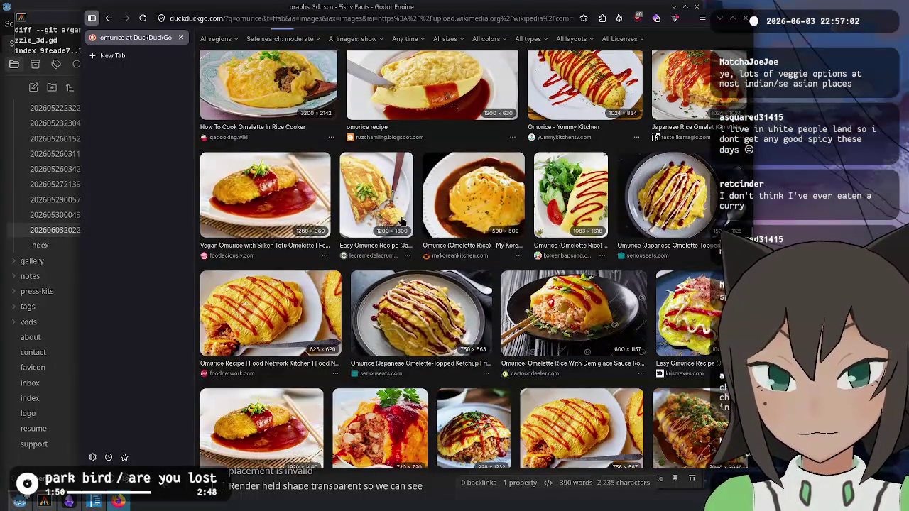
{"action": "scroll", "coordinate": [351, 103], "scroll_direction": "up", "scroll_amount": 15}
{"action": "left_click", "coordinate": [380, 43]}
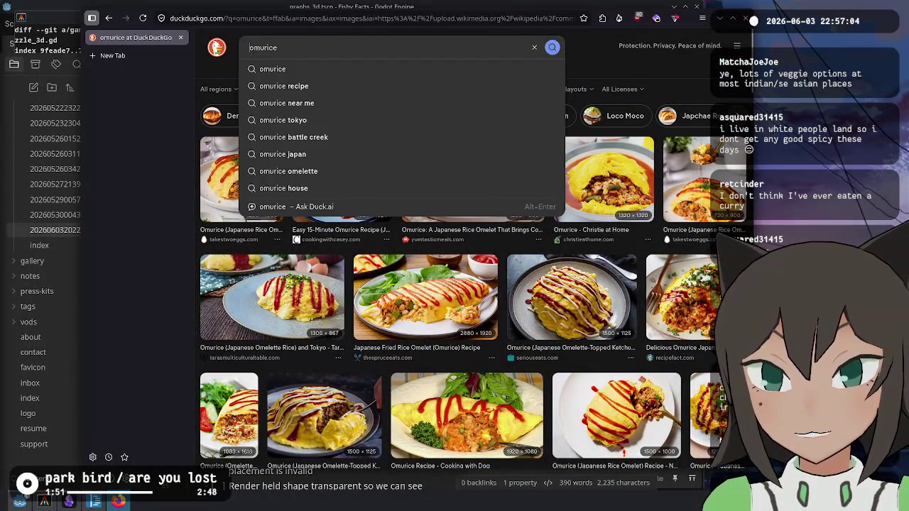
- Search images for 'omurice with curry' and preview the first Japanese Curry Omurice images
{"action": "type", "text": "w"}
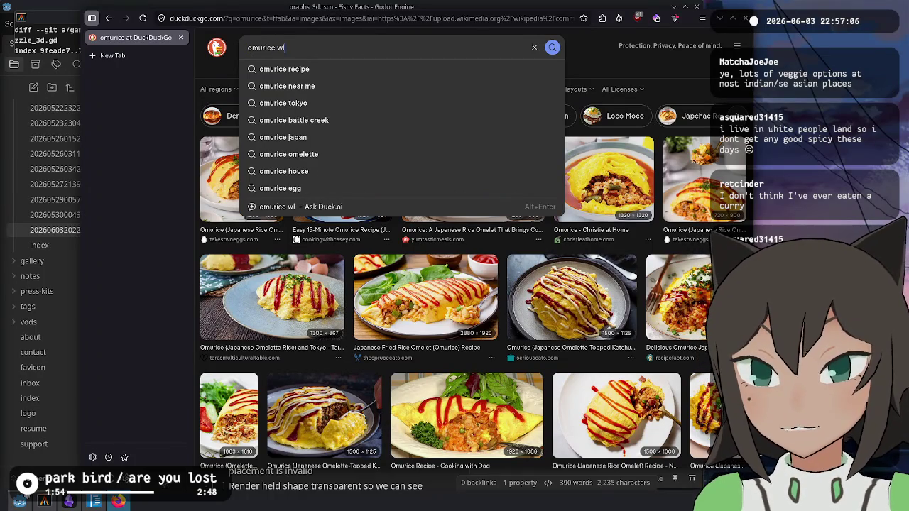
{"action": "type", "text": "ith curry"}
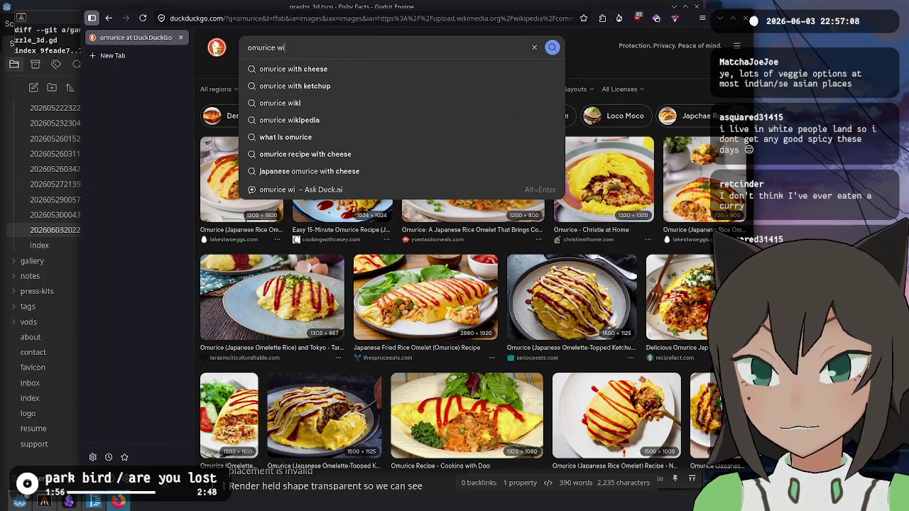
{"action": "key", "text": "Return"}
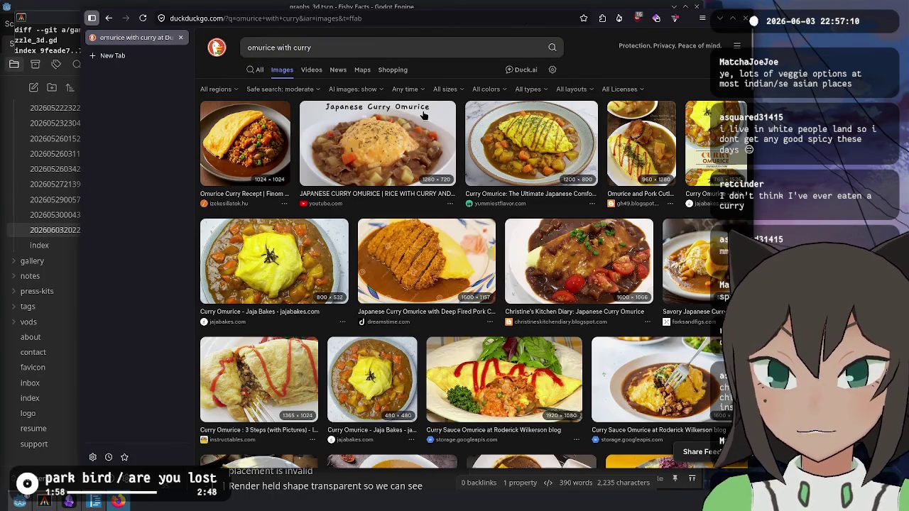
{"action": "left_click", "coordinate": [241, 149]}
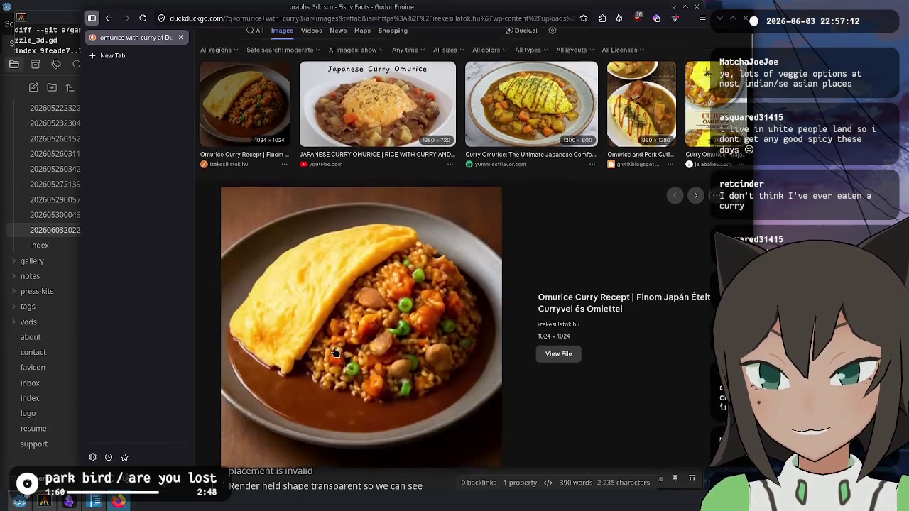
{"action": "left_click", "coordinate": [366, 105]}
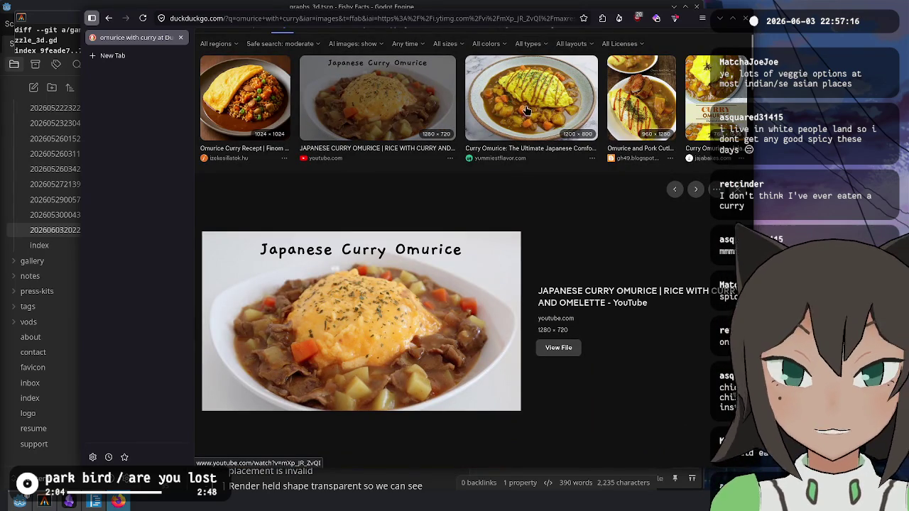
- Preview more curry omurice images, ending on the pork-cutlet curry omurice photo
{"action": "left_click", "coordinate": [499, 161]}
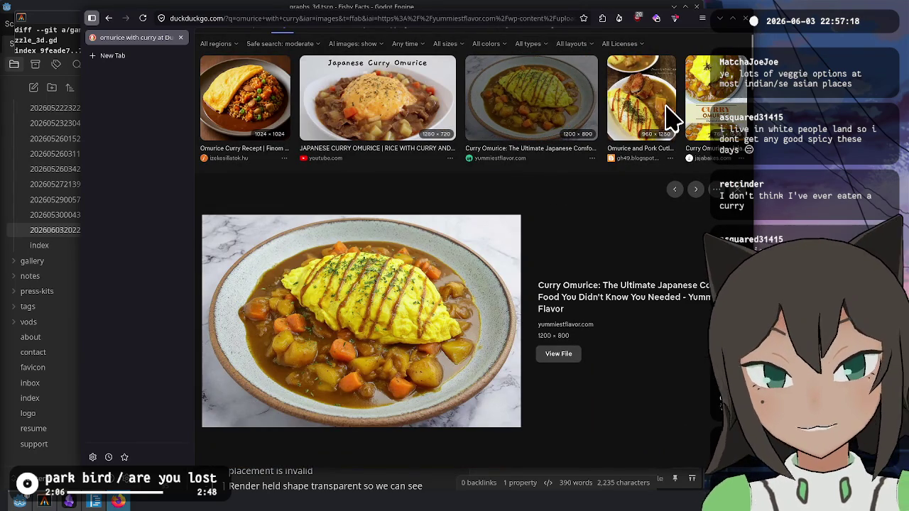
{"action": "left_click", "coordinate": [664, 117]}
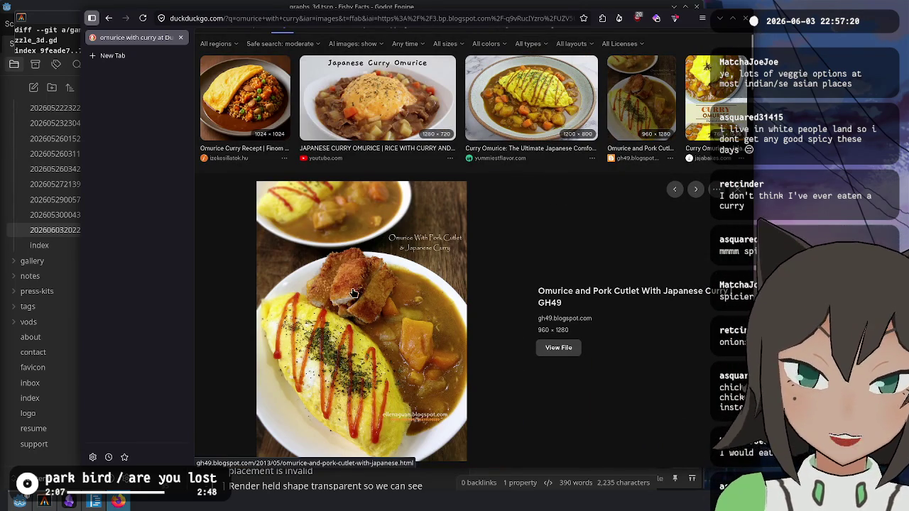
{"action": "scroll", "coordinate": [366, 277], "scroll_direction": "down", "scroll_amount": 2}
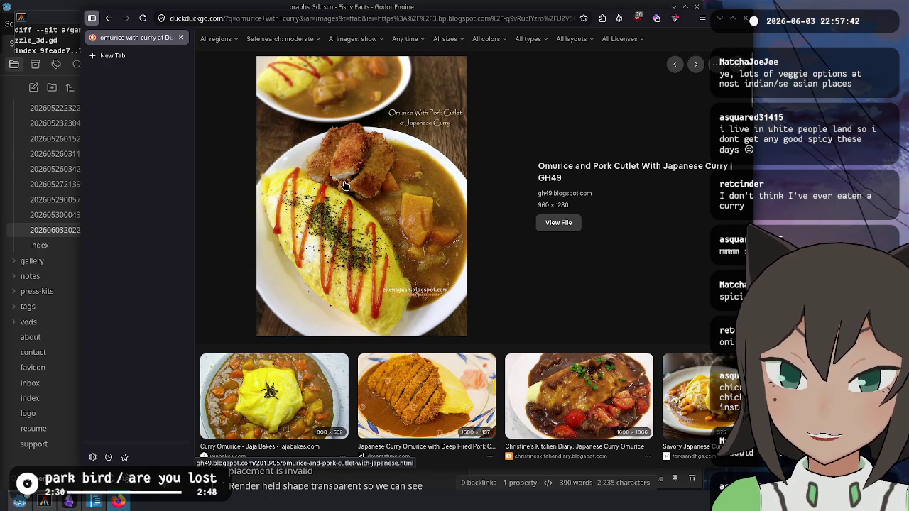
{"action": "scroll", "coordinate": [426, 242], "scroll_direction": "down", "scroll_amount": 3}
{"action": "left_click", "coordinate": [422, 288]}
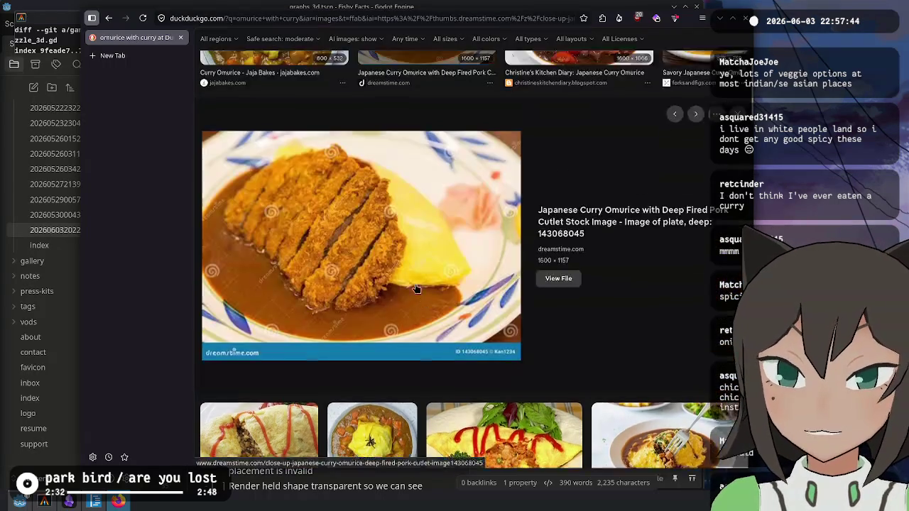
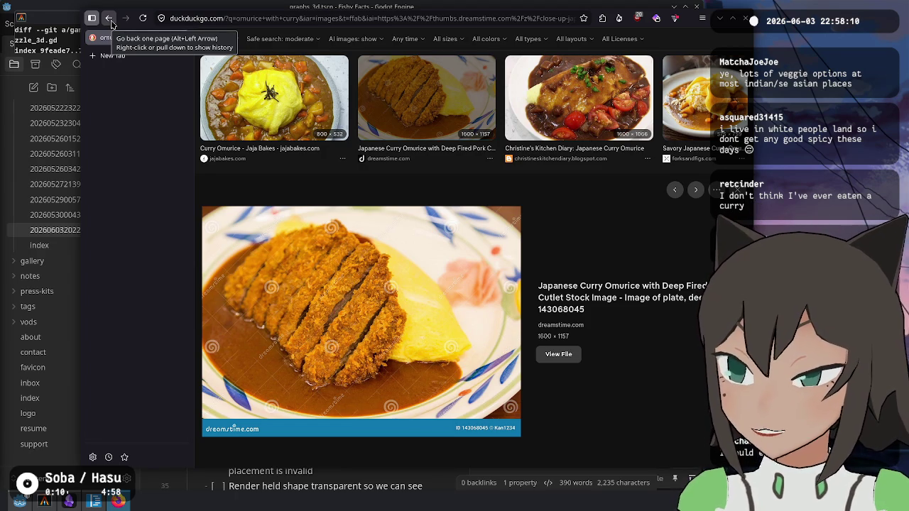
- Go back to the image results and search DuckDuckGo for habaneros instead
{"action": "left_click", "coordinate": [109, 19]}
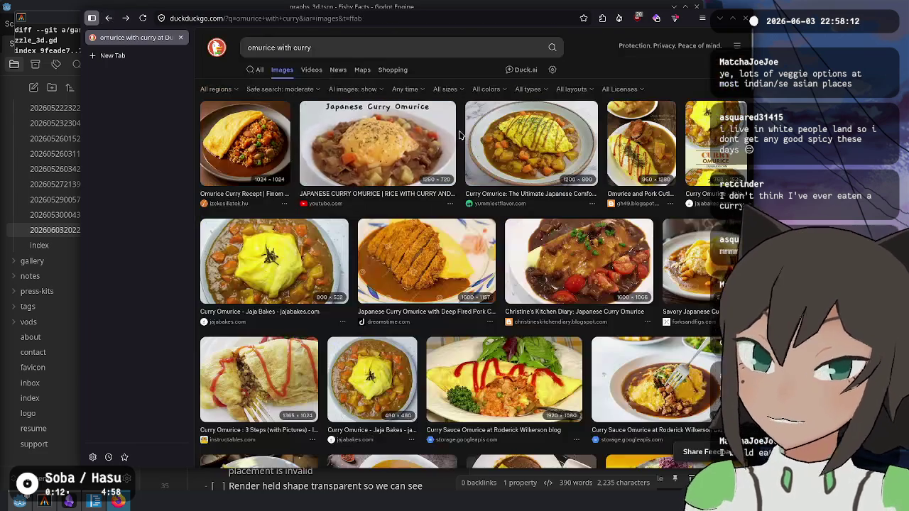
{"action": "left_click", "coordinate": [336, 44]}
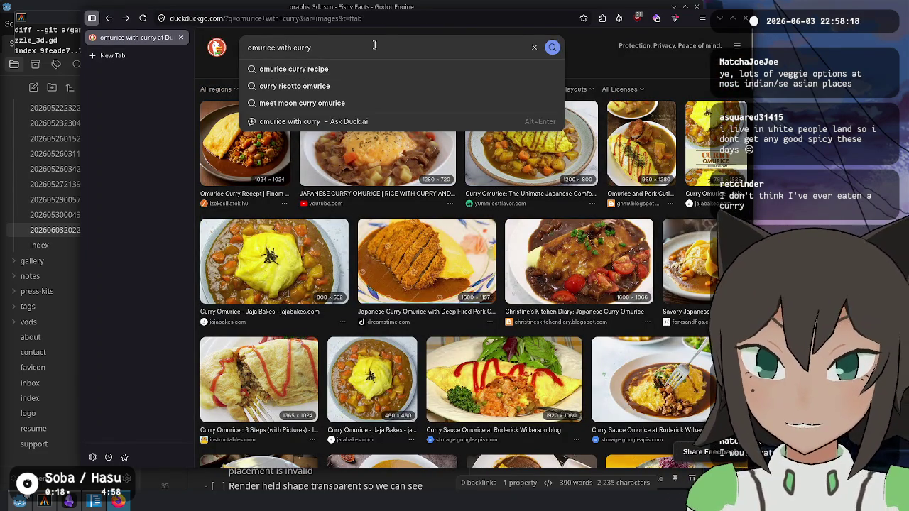
{"action": "triple_click", "coordinate": [375, 45]}
{"action": "type", "text": "habaneros"}
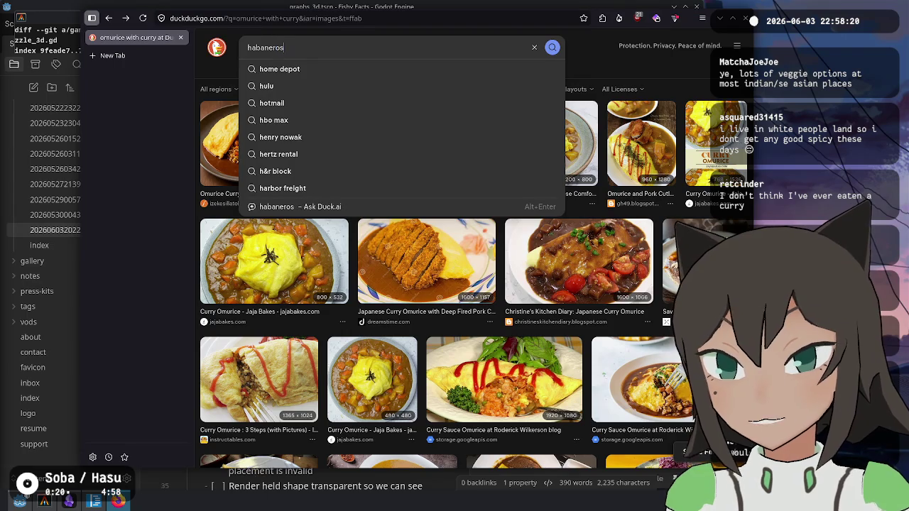
{"action": "key", "text": "Return"}
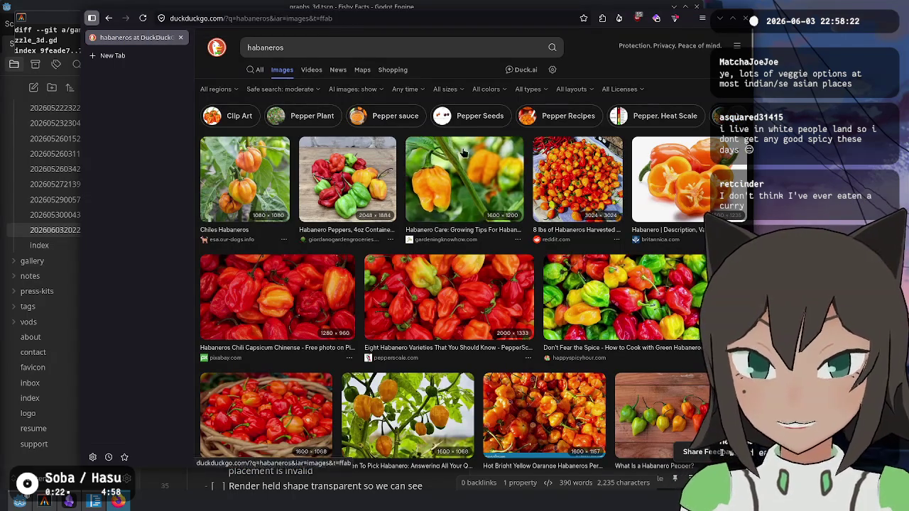
- Preview a couple of habanero images, then return to the notes window
{"action": "left_click", "coordinate": [680, 185]}
{"action": "scroll", "coordinate": [468, 206], "scroll_direction": "down", "scroll_amount": 3}
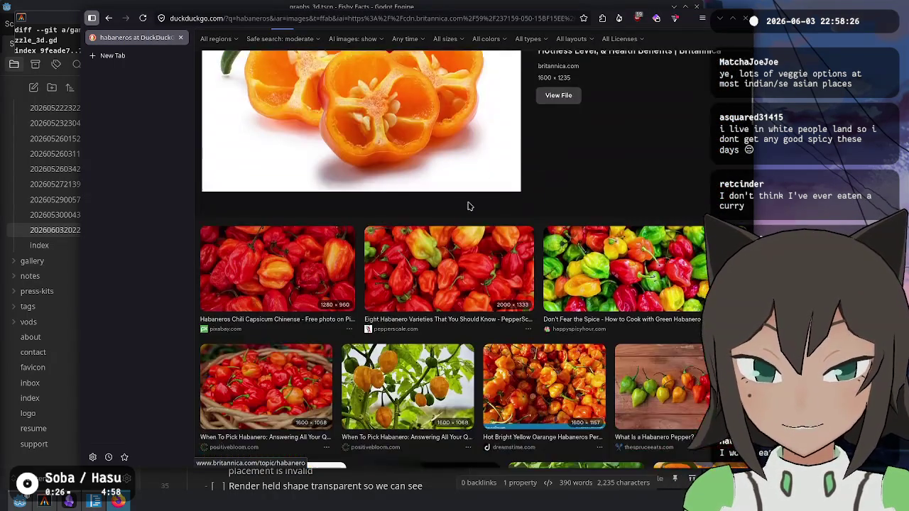
{"action": "scroll", "coordinate": [467, 206], "scroll_direction": "down", "scroll_amount": 2}
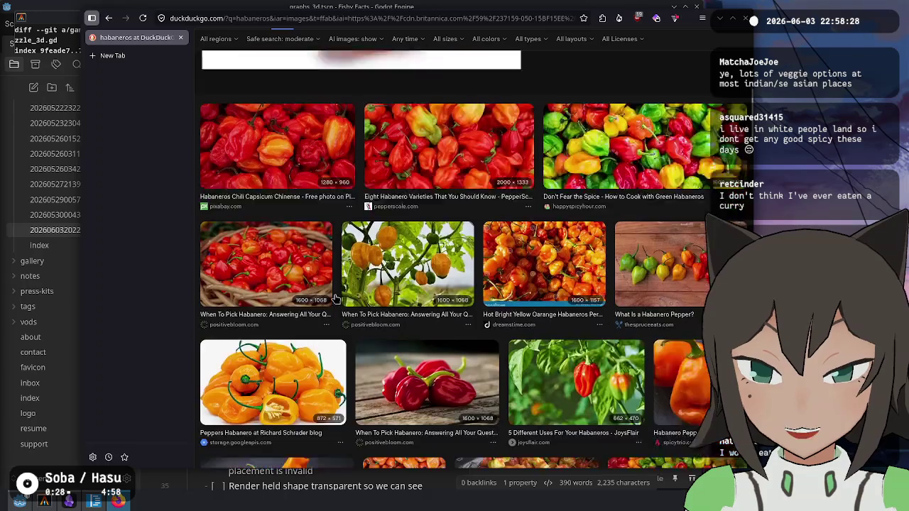
{"action": "scroll", "coordinate": [336, 298], "scroll_direction": "down", "scroll_amount": 1}
{"action": "left_click", "coordinate": [270, 327]}
{"action": "key", "text": "alt+Tab"}
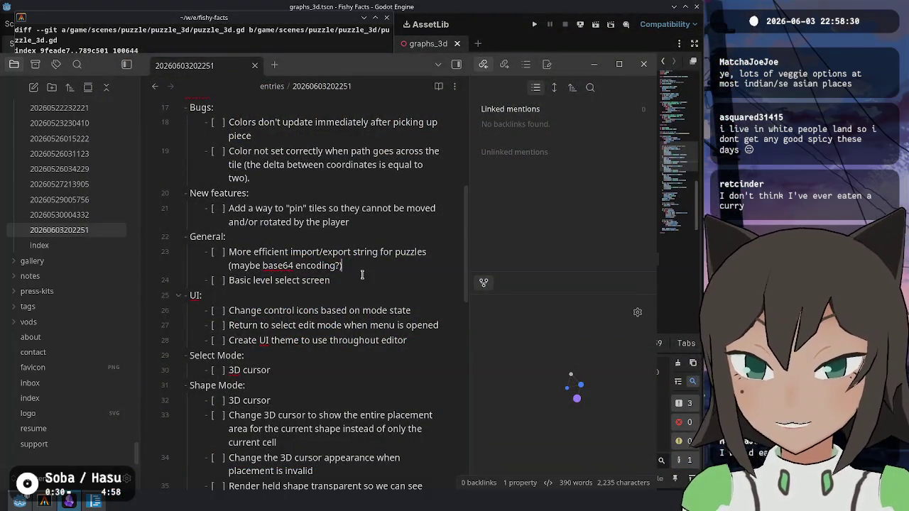
- Run the Fishy Facts project from Godot and move the game window up and left
{"action": "left_click", "coordinate": [548, 4]}
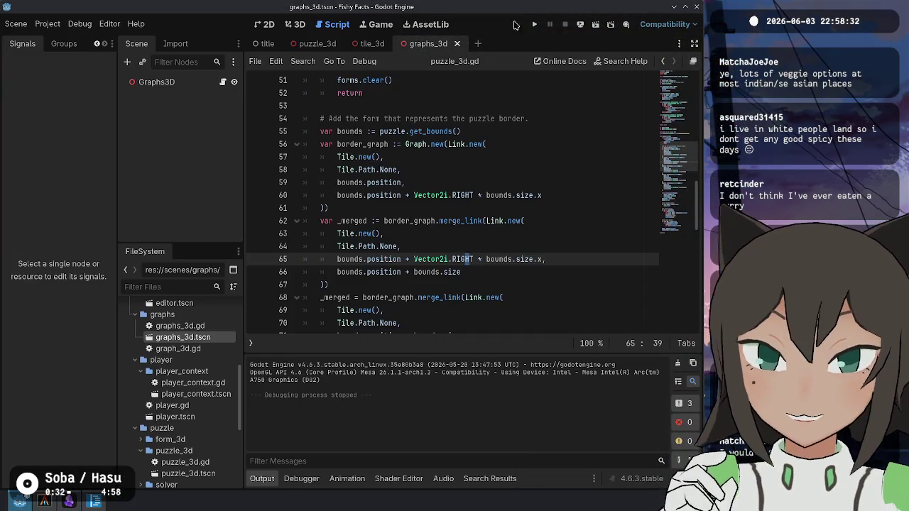
{"action": "left_click", "coordinate": [534, 24]}
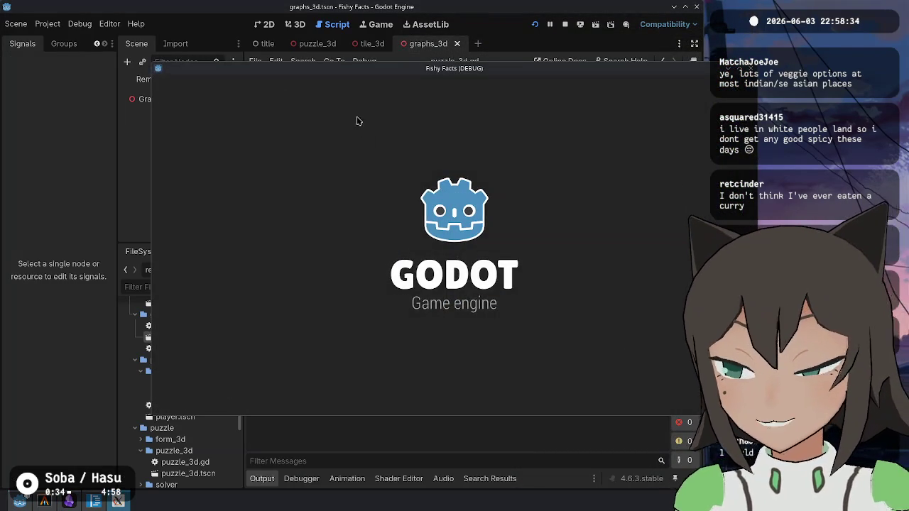
{"action": "mouse_move", "coordinate": [358, 68]}
{"action": "left_mouse_down"}
{"action": "mouse_move", "coordinate": [264, 56]}
{"action": "mouse_move", "coordinate": [228, 33]}
{"action": "left_mouse_up"}
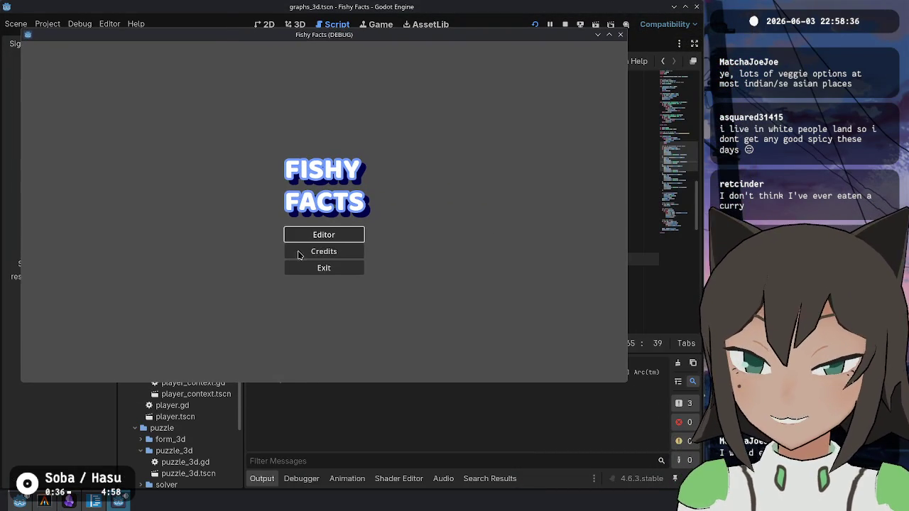
- Set the in-game puzzle editor to a 1x1 puzzle, then stop the running game
{"action": "left_click", "coordinate": [329, 231]}
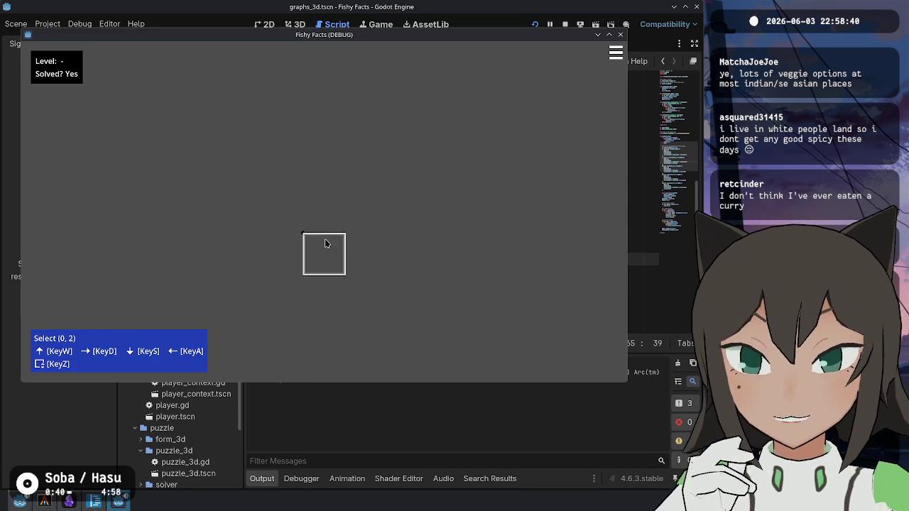
{"action": "key", "text": "Escape"}
{"action": "left_click", "coordinate": [360, 177]}
{"action": "left_click", "coordinate": [362, 192]}
{"action": "key", "text": "Escape"}
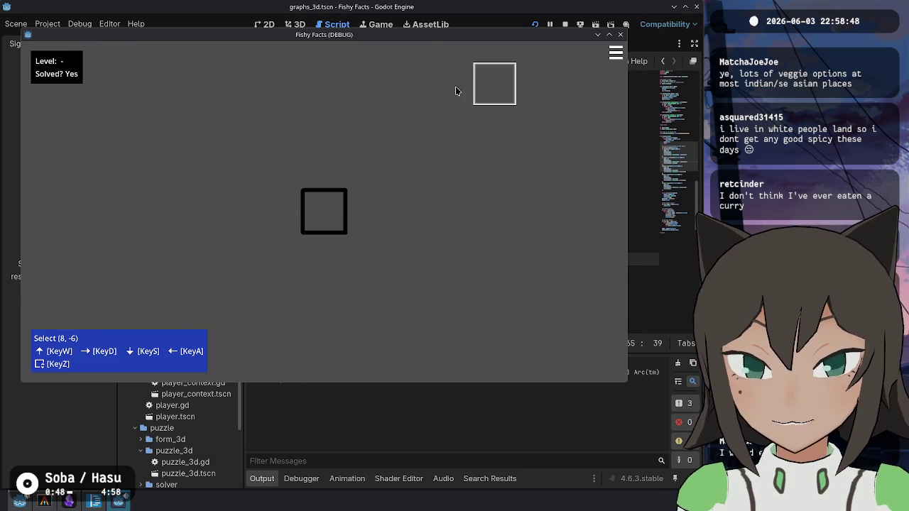
{"action": "left_click", "coordinate": [565, 26]}
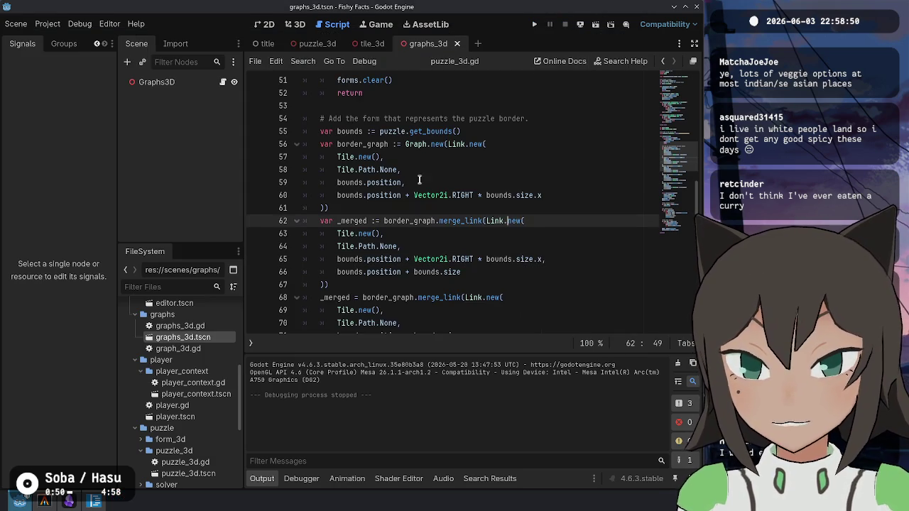
- Close the tile_3d and graphs_3d tabs and start a User Interface scene with root LevelSelect
{"action": "middle_click", "coordinate": [278, 43]}
{"action": "middle_click", "coordinate": [277, 43]}
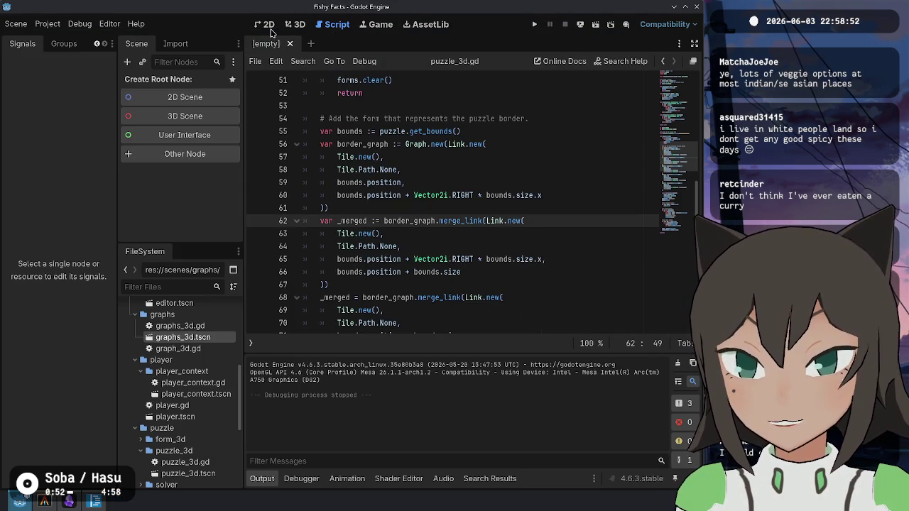
{"action": "left_click", "coordinate": [197, 135]}
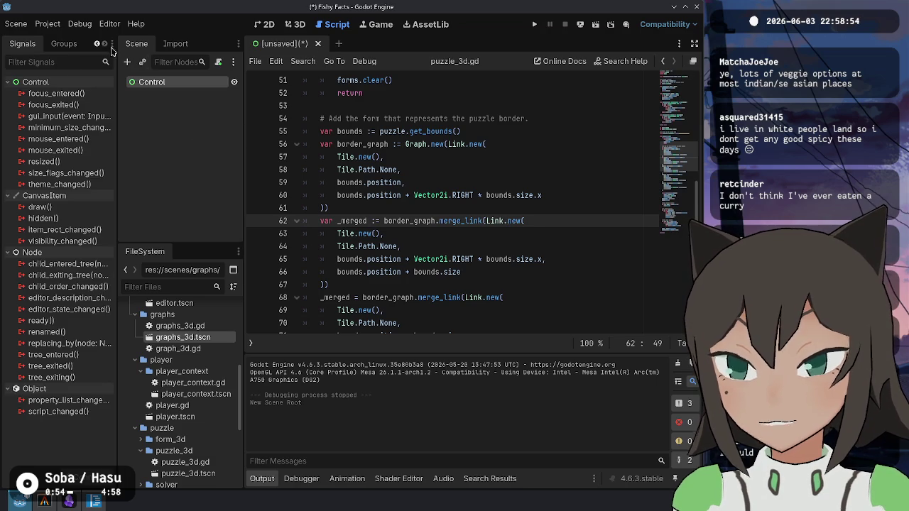
{"action": "double_click", "coordinate": [177, 83]}
{"action": "type", "text": "L"}
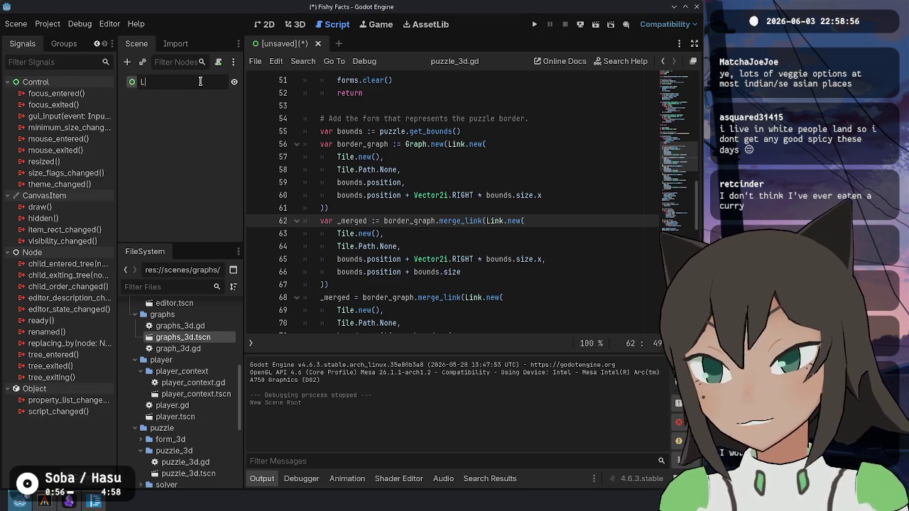
{"action": "key", "text": "Return"}
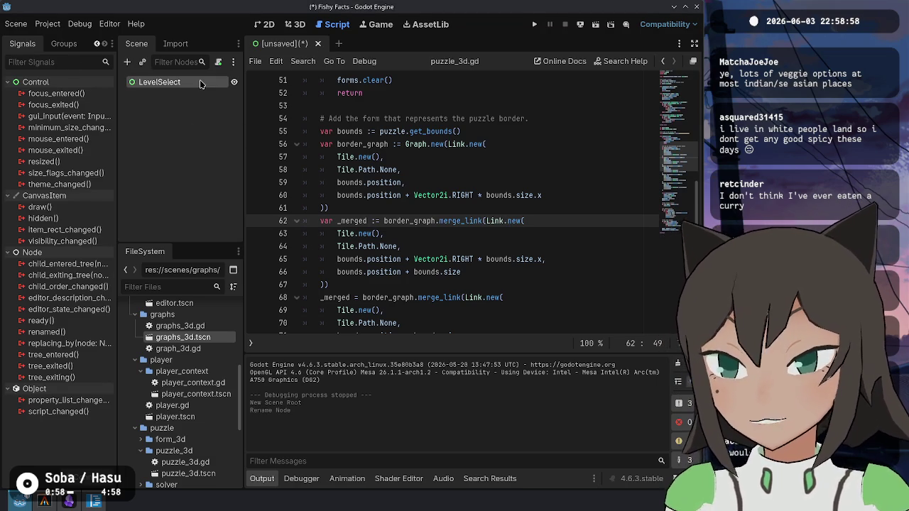
- Save the scene as level_select.tscn inside a new scenes/level_select folder
{"action": "key", "text": "ctrl+s"}
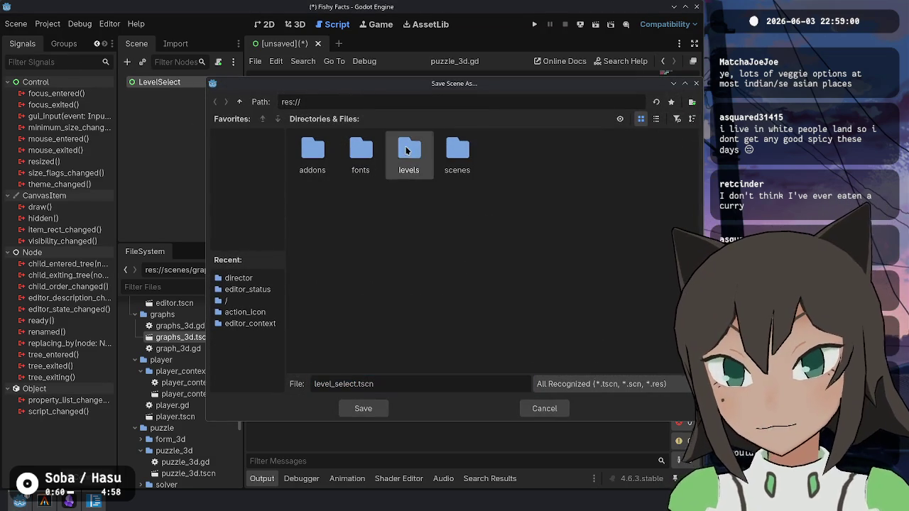
{"action": "double_click", "coordinate": [457, 150]}
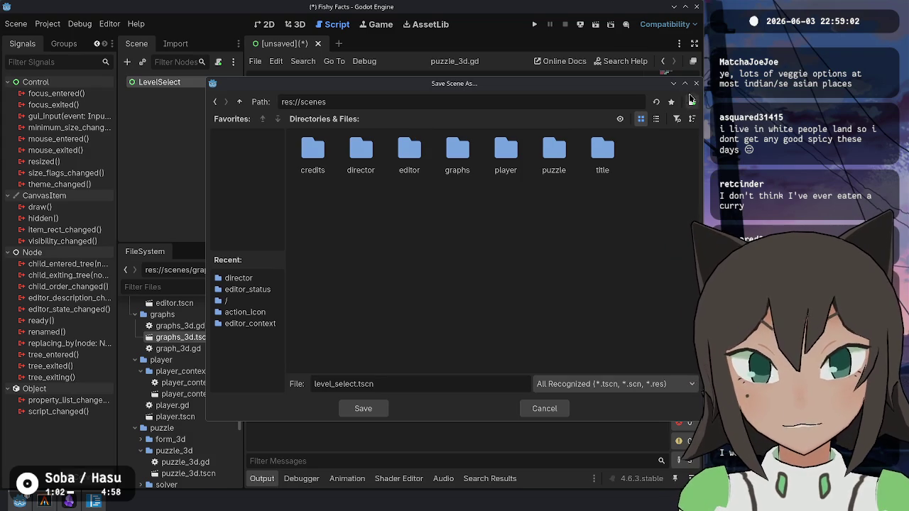
{"action": "left_click", "coordinate": [692, 101]}
{"action": "type", "text": "level_select"}
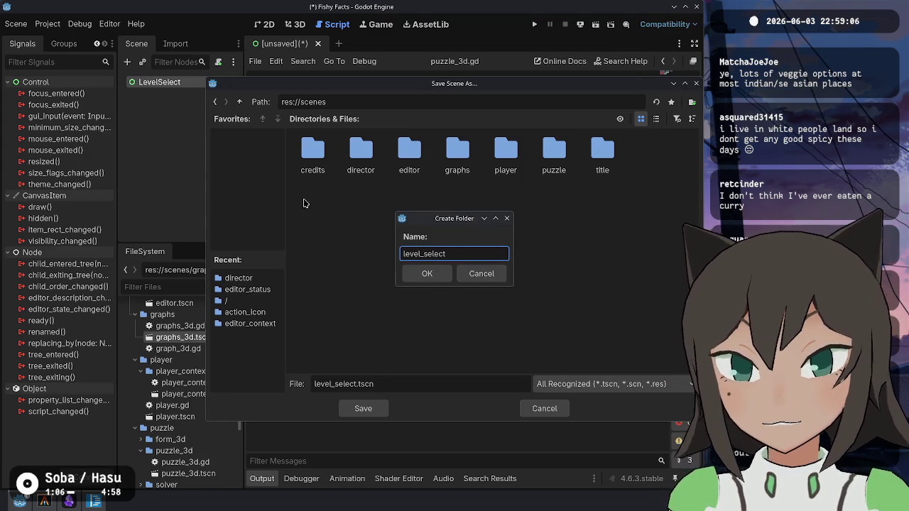
{"action": "key", "text": "Return"}
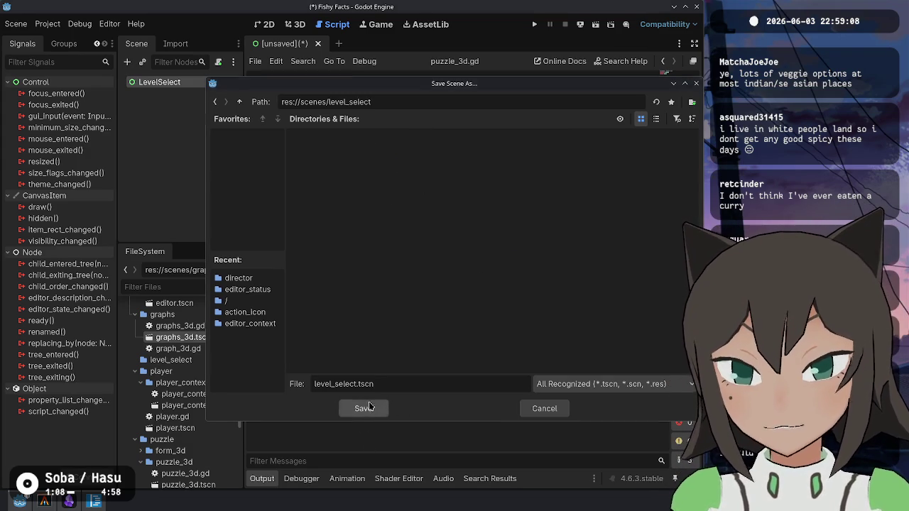
{"action": "left_click", "coordinate": [368, 406]}
{"action": "left_click", "coordinate": [266, 24]}
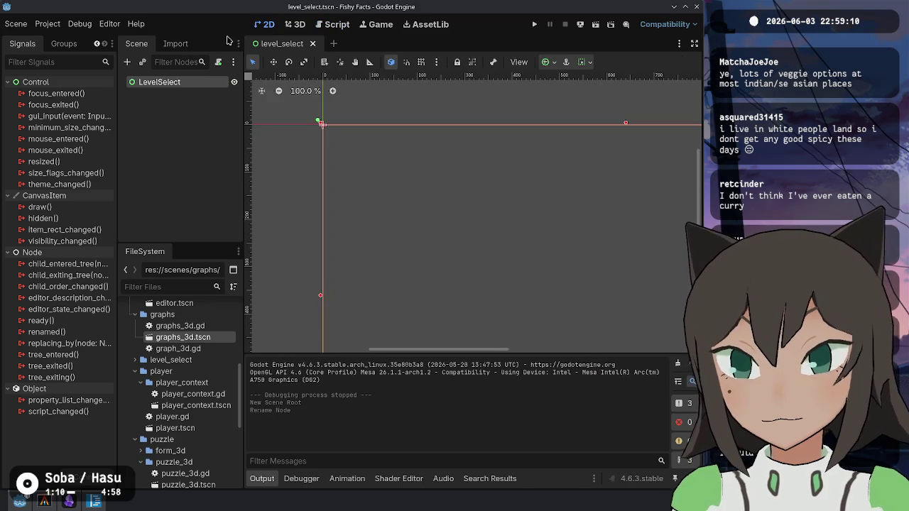
- Add a CenterContainer child under LevelSelect
{"action": "right_click", "coordinate": [181, 86]}
{"action": "left_click", "coordinate": [218, 90]}
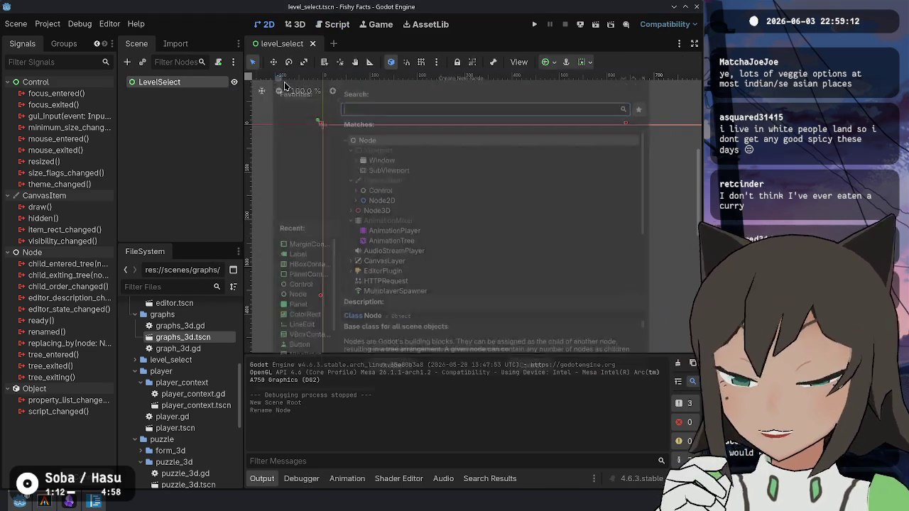
{"action": "type", "text": "center"}
{"action": "key", "text": "Return"}
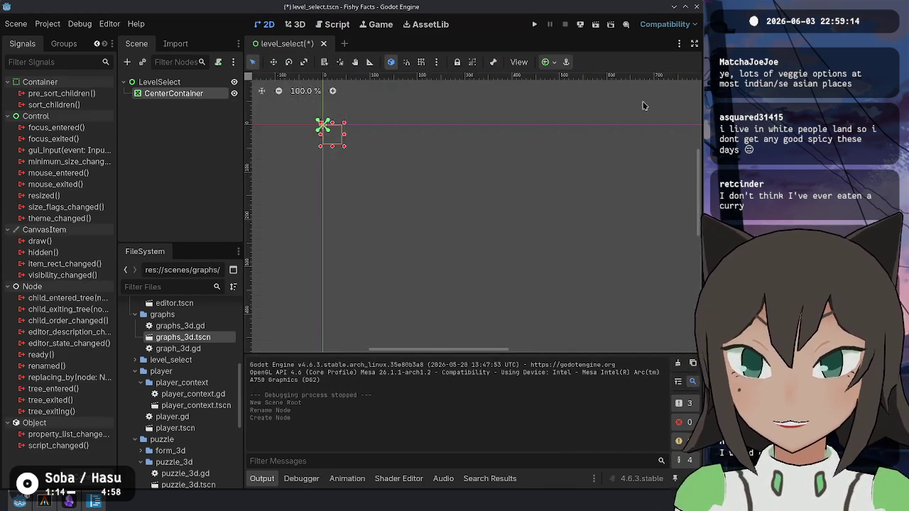
{"action": "scroll", "coordinate": [445, 260], "scroll_direction": "down", "scroll_amount": 3}
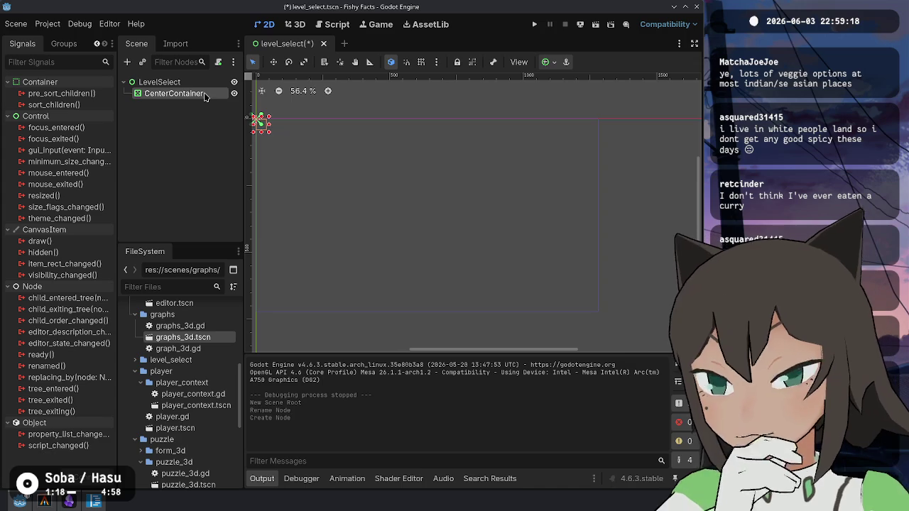
- Change LevelSelect itself into a CenterContainer and delete the extra CenterContainer child
{"action": "right_click", "coordinate": [211, 83]}
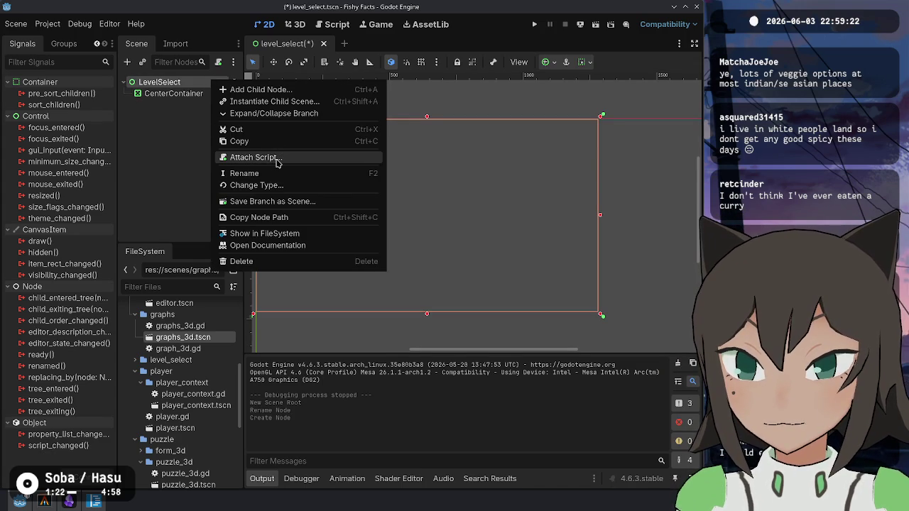
{"action": "left_click", "coordinate": [284, 185]}
{"action": "type", "text": "cente"}
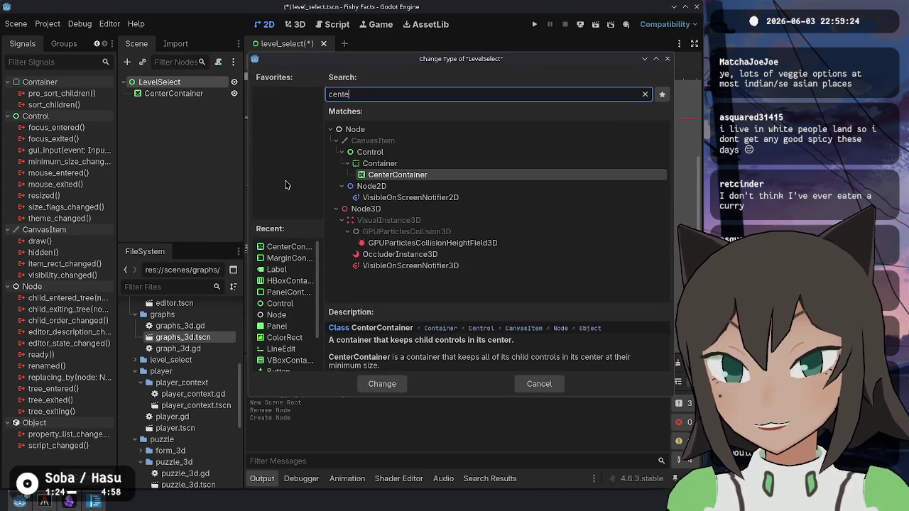
{"action": "key", "text": "Return"}
{"action": "right_click", "coordinate": [182, 92]}
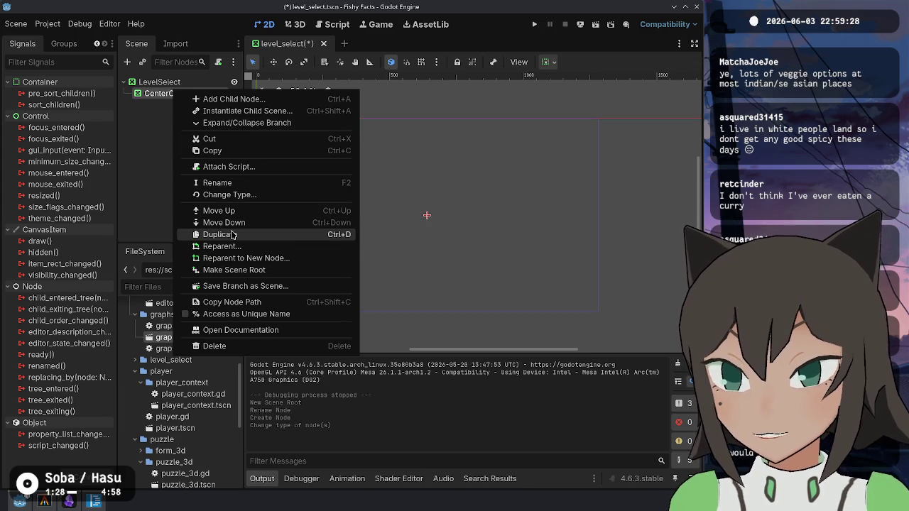
{"action": "left_click", "coordinate": [215, 345]}
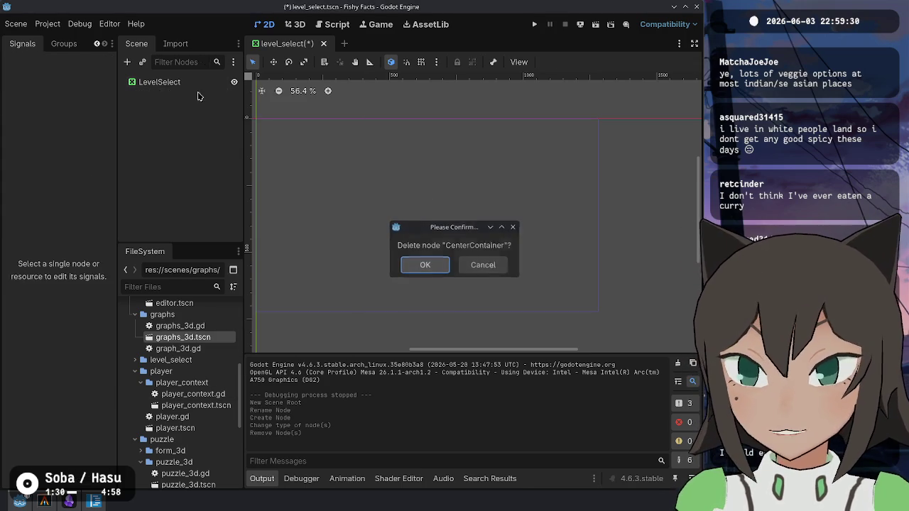
{"action": "key", "text": "Return"}
- Add a Panel under LevelSelect and a VBoxContainer inside the Panel
{"action": "right_click", "coordinate": [179, 82]}
{"action": "left_click", "coordinate": [206, 90]}
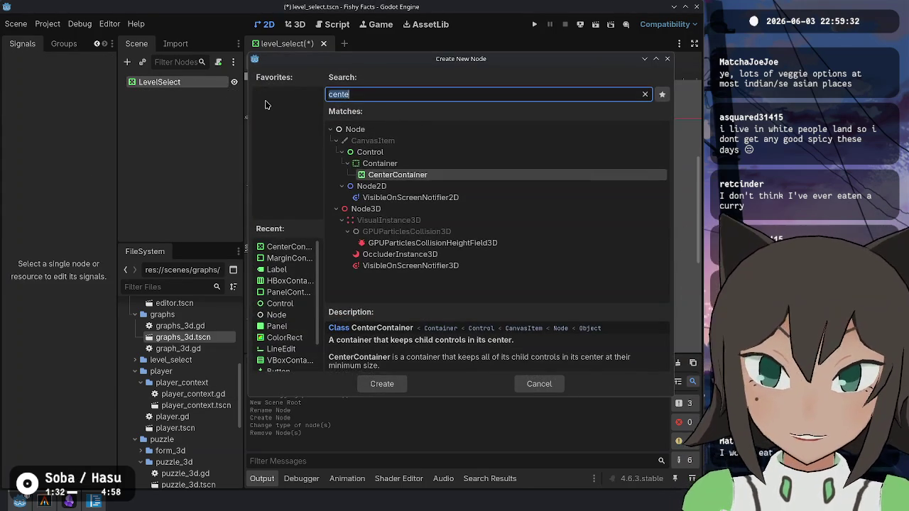
{"action": "type", "text": "panel"}
{"action": "key", "text": "Return"}
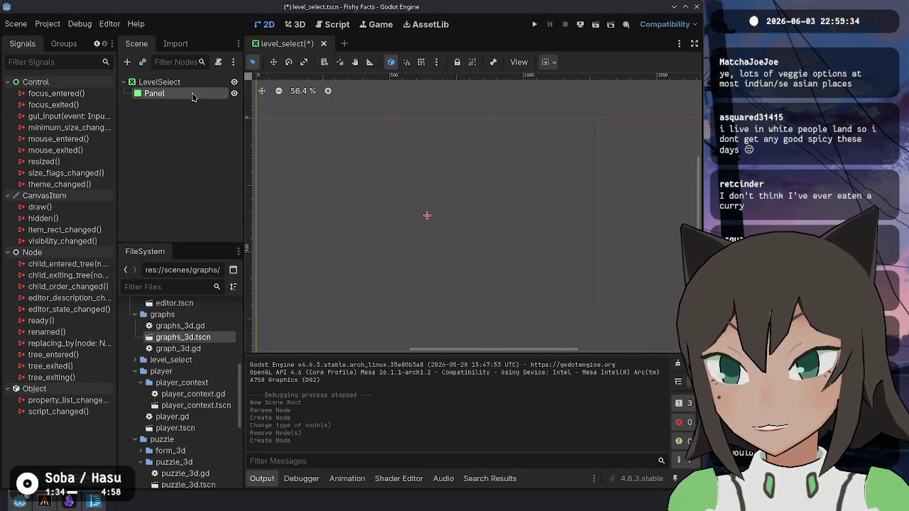
{"action": "right_click", "coordinate": [193, 94]}
{"action": "left_click", "coordinate": [226, 103]}
{"action": "type", "text": "vbox"}
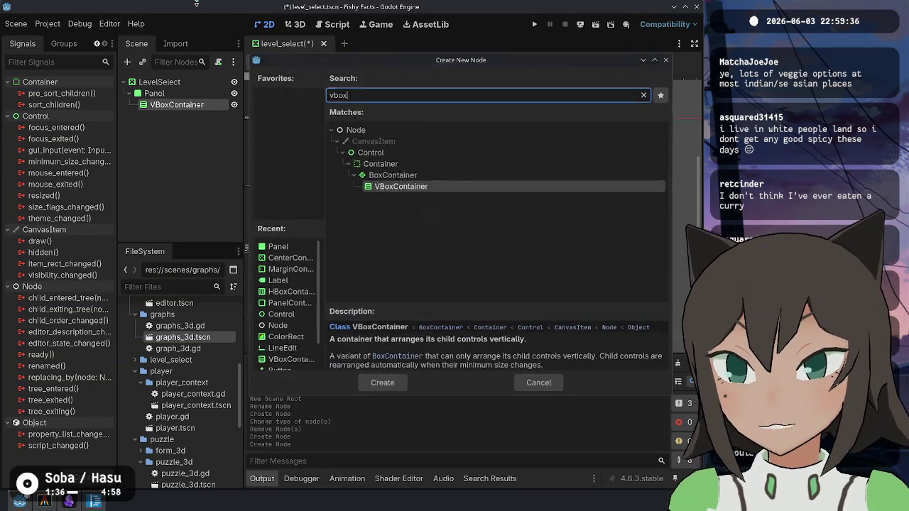
{"action": "key", "text": "Return"}
- Add a Label node inside the VBoxContainer
{"action": "right_click", "coordinate": [195, 104]}
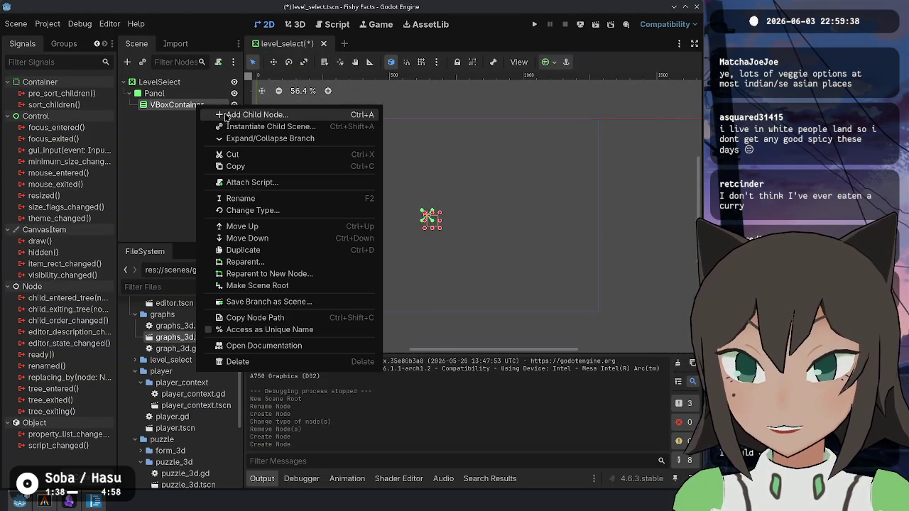
{"action": "left_click", "coordinate": [220, 111]}
{"action": "type", "text": "jla"}
{"action": "key", "text": "BackSpace"}
{"action": "key", "text": "BackSpace"}
{"action": "key", "text": "BackSpace"}
{"action": "type", "text": "label"}
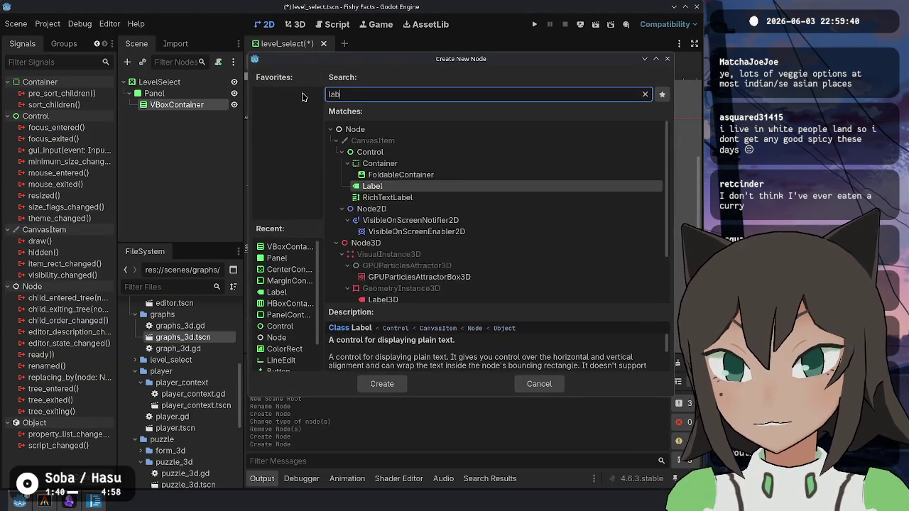
{"action": "key", "text": "Return"}
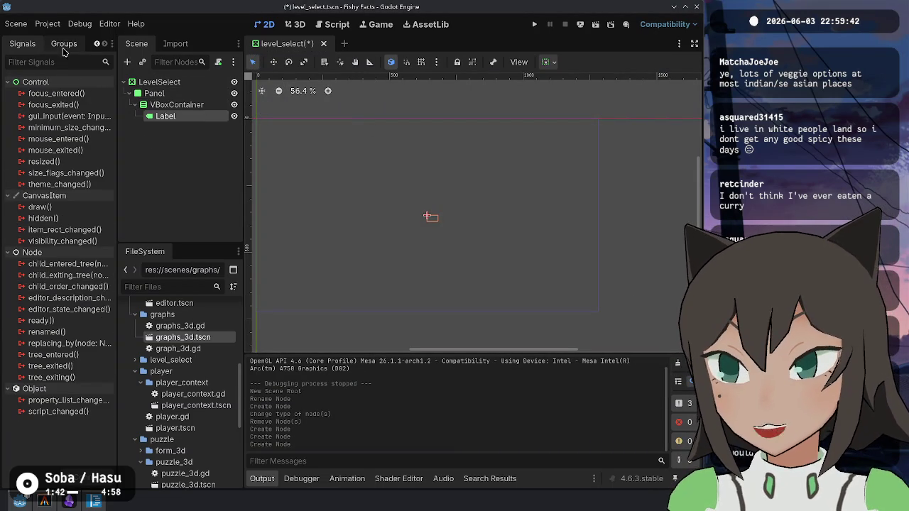
- Set the Label's text to 'level select'
{"action": "scroll", "coordinate": [51, 47], "scroll_direction": "up", "scroll_amount": 2}
{"action": "left_click", "coordinate": [39, 47]}
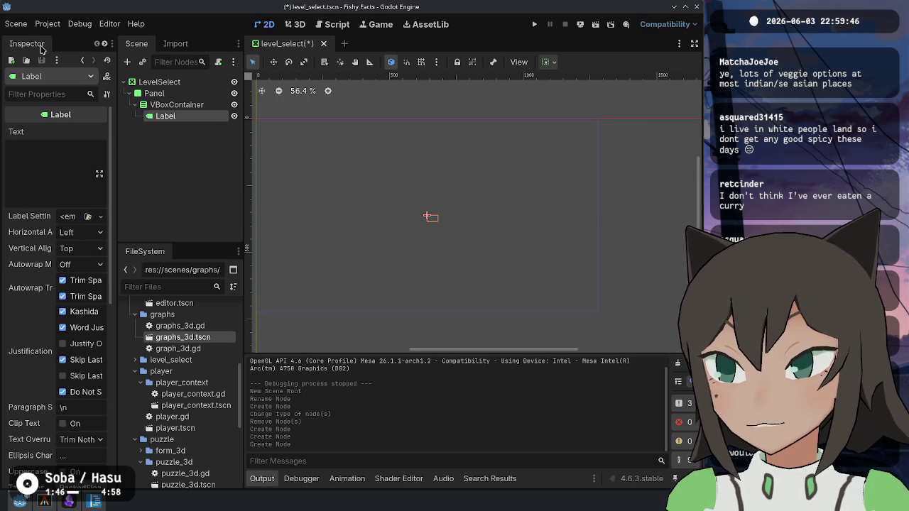
{"action": "left_click", "coordinate": [16, 163]}
{"action": "type", "text": "LE"}
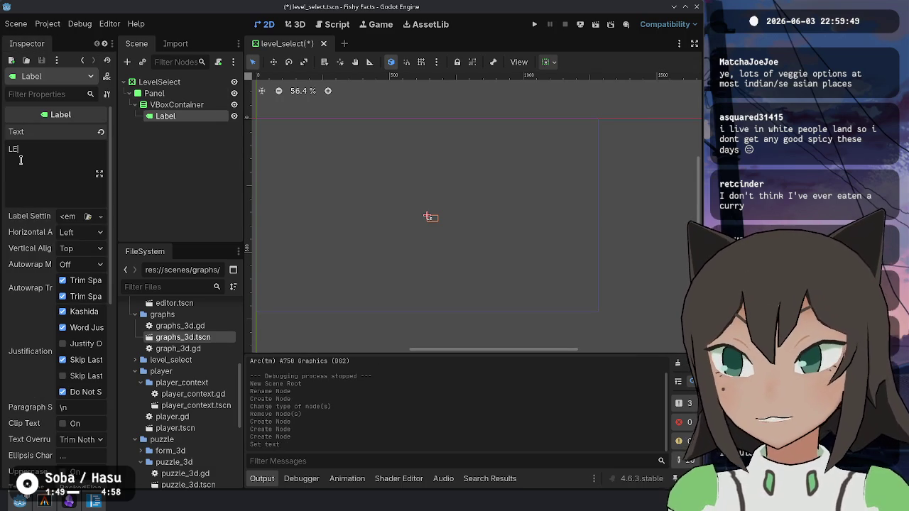
{"action": "key", "text": "BackSpace"}
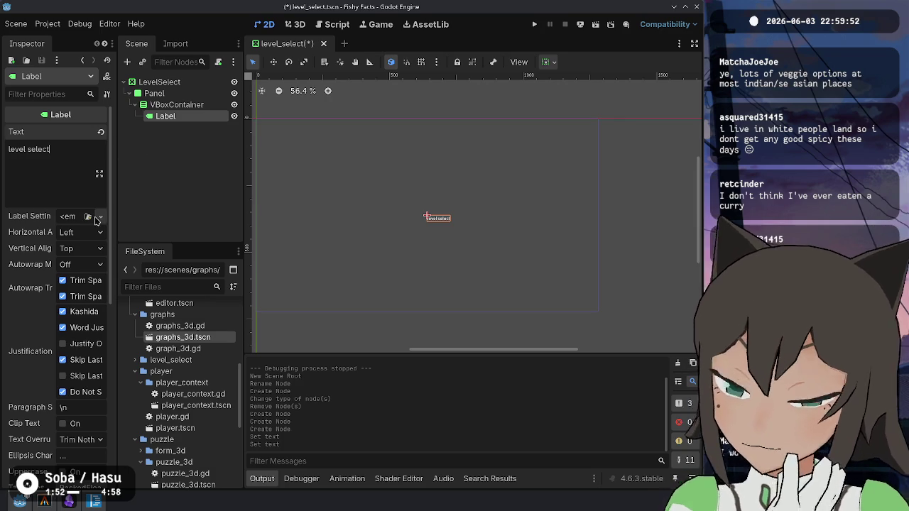
- Give the Label new LabelSettings using a custom bold font
{"action": "left_click", "coordinate": [87, 216]}
{"action": "key", "text": "Escape"}
{"action": "left_click", "coordinate": [100, 216]}
{"action": "left_click", "coordinate": [57, 243]}
{"action": "left_click", "coordinate": [78, 216]}
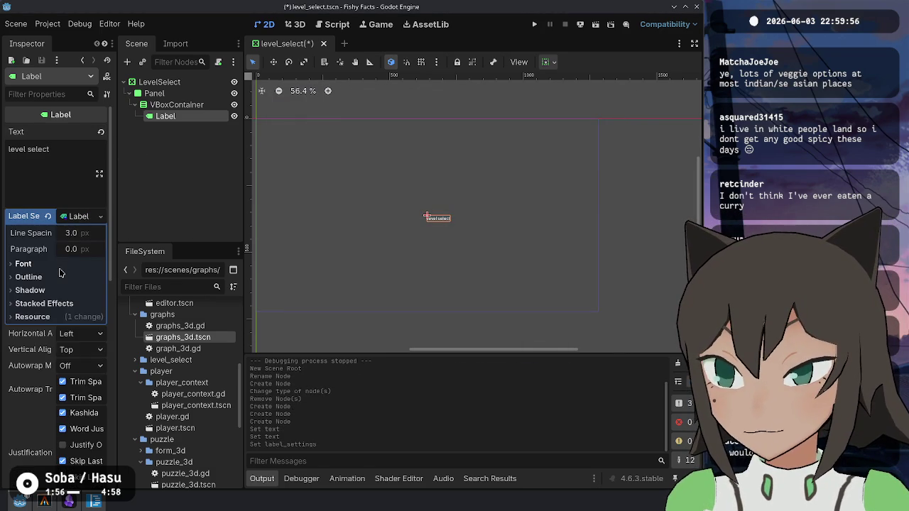
{"action": "left_click", "coordinate": [59, 269]}
{"action": "left_click", "coordinate": [67, 278]}
{"action": "left_click", "coordinate": [86, 279]}
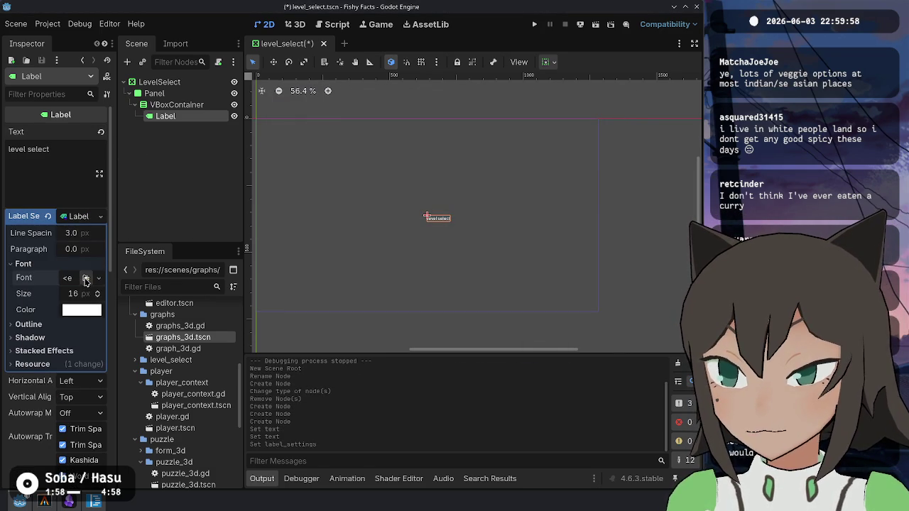
{"action": "double_click", "coordinate": [315, 152]}
{"action": "scroll", "coordinate": [375, 223], "scroll_direction": "up", "scroll_amount": 5}
{"action": "scroll", "coordinate": [392, 233], "scroll_direction": "down", "scroll_amount": 2}
- Compare the Panel's and VBoxContainer's layout and container sizing properties
{"action": "left_click", "coordinate": [154, 93]}
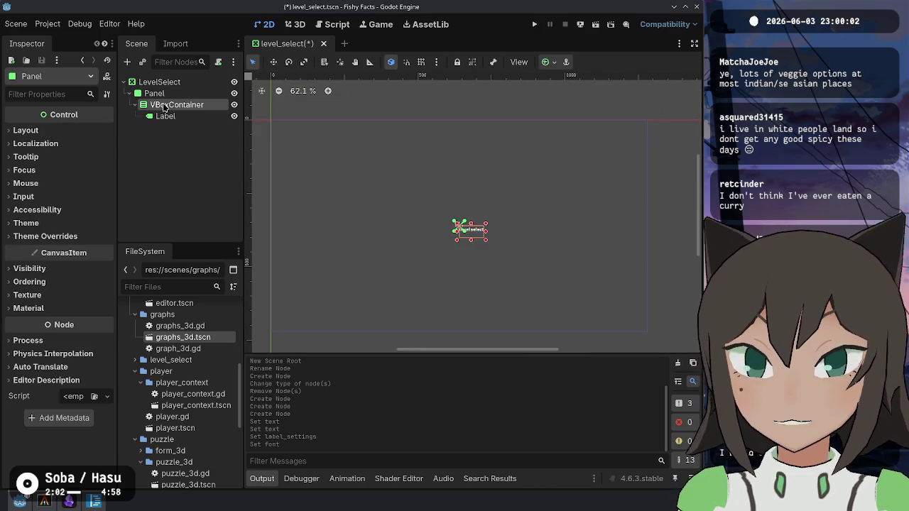
{"action": "left_click", "coordinate": [164, 106]}
{"action": "left_click", "coordinate": [182, 94]}
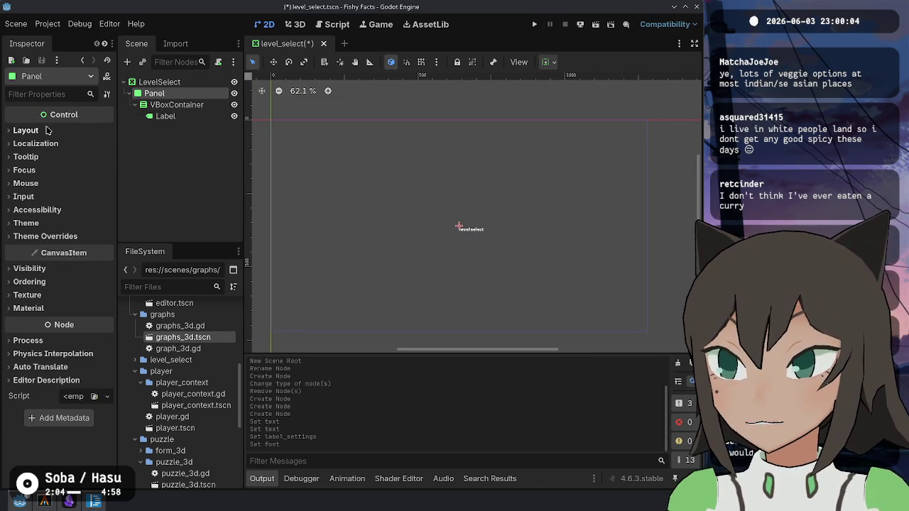
{"action": "left_click", "coordinate": [48, 129]}
{"action": "left_click", "coordinate": [74, 284]}
{"action": "left_click", "coordinate": [75, 286]}
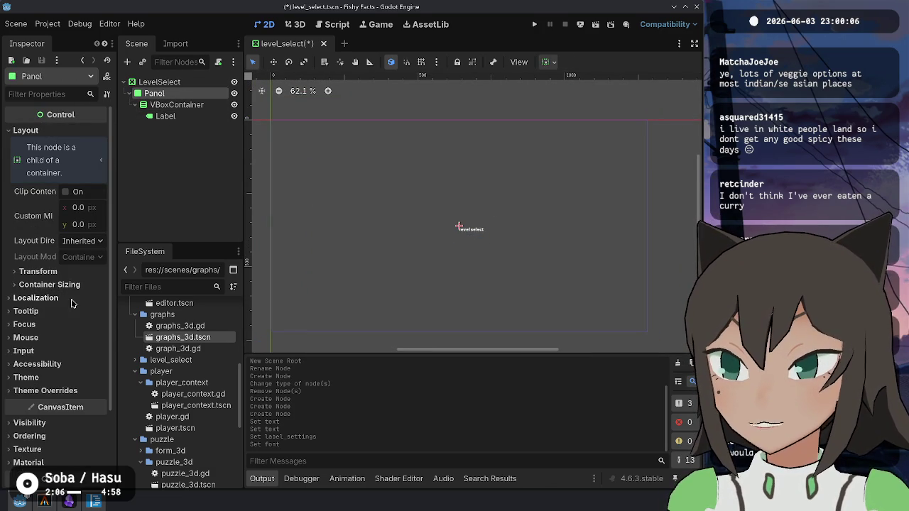
{"action": "left_click", "coordinate": [181, 105]}
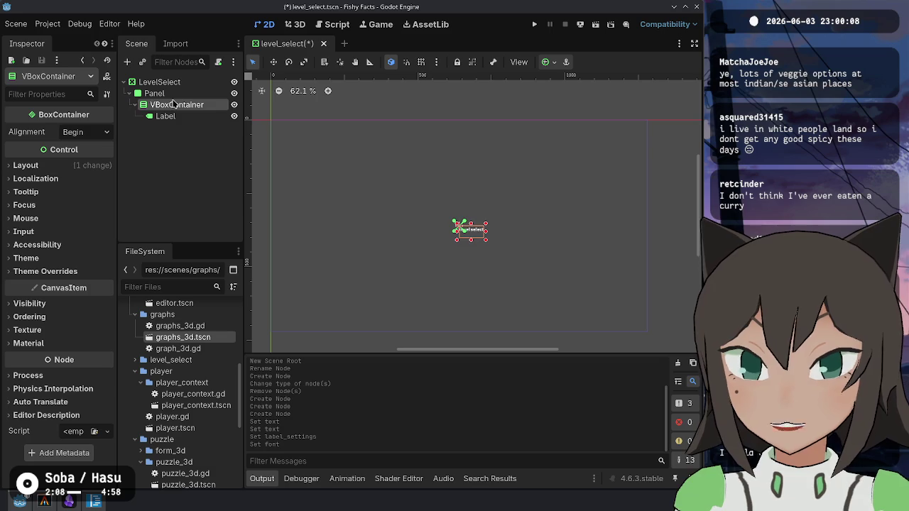
{"action": "left_click", "coordinate": [172, 94]}
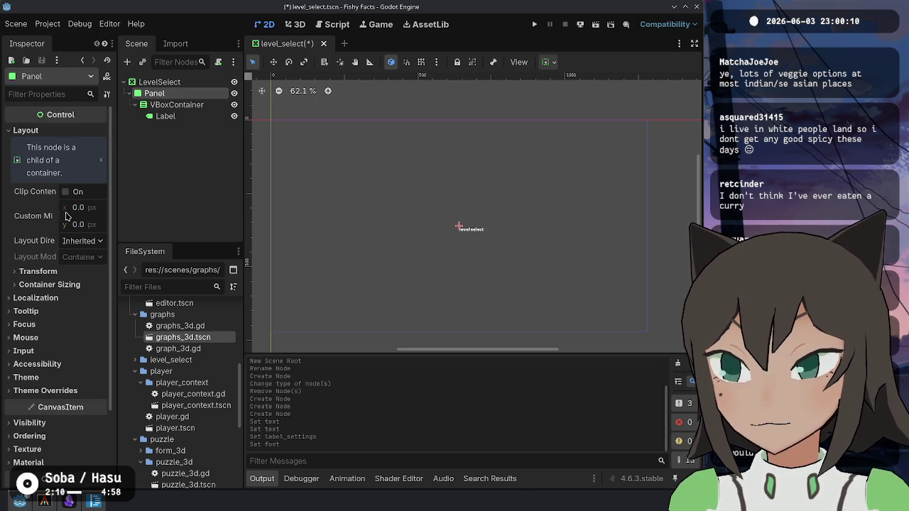
- Check the Panel's container sizing and localization options
{"action": "left_click", "coordinate": [84, 286]}
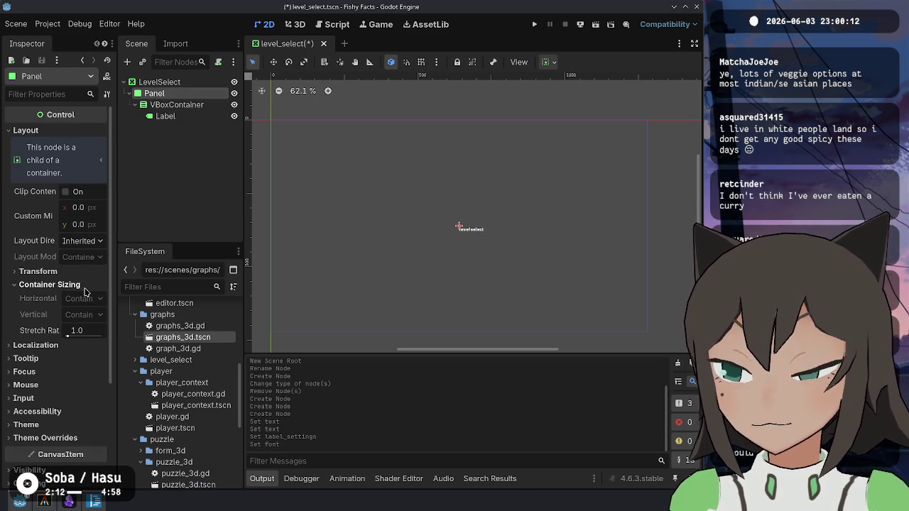
{"action": "left_click", "coordinate": [84, 285]}
{"action": "left_click", "coordinate": [39, 298]}
{"action": "left_click", "coordinate": [39, 298]}
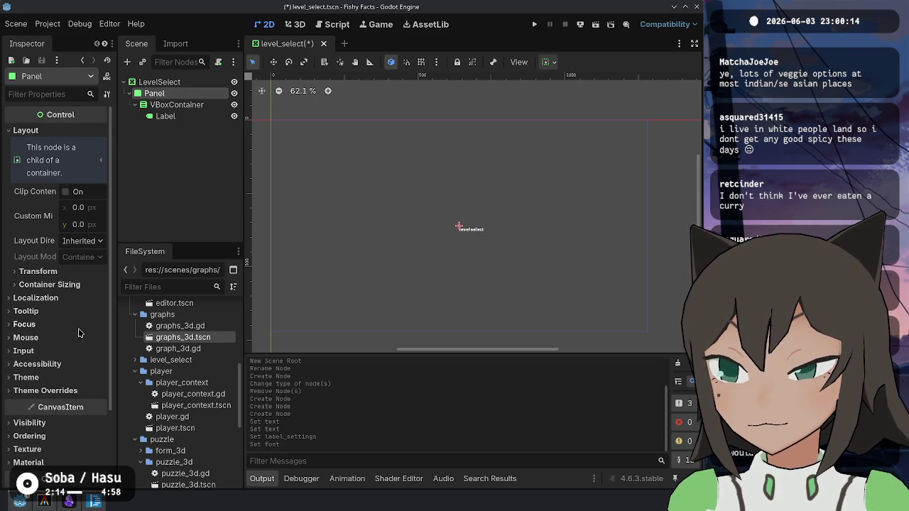
{"action": "scroll", "coordinate": [42, 425], "scroll_direction": "down", "scroll_amount": 3}
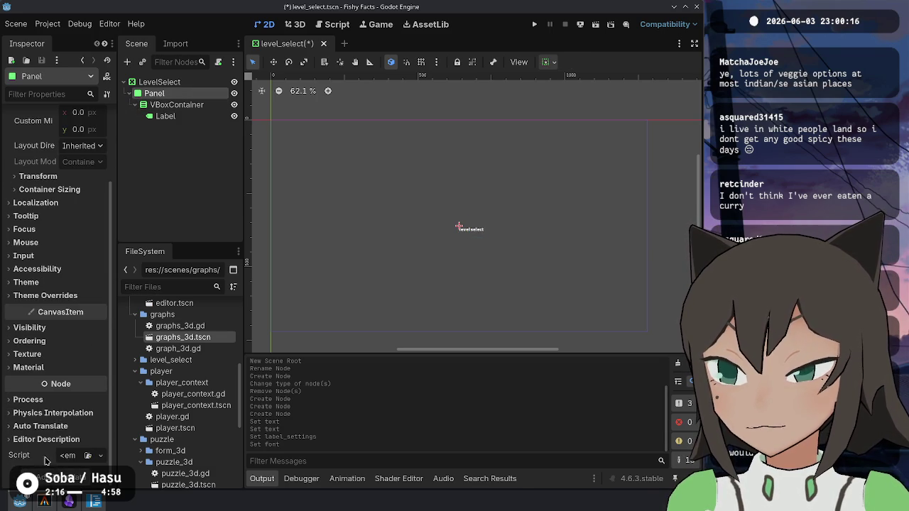
{"action": "scroll", "coordinate": [64, 392], "scroll_direction": "up", "scroll_amount": 3}
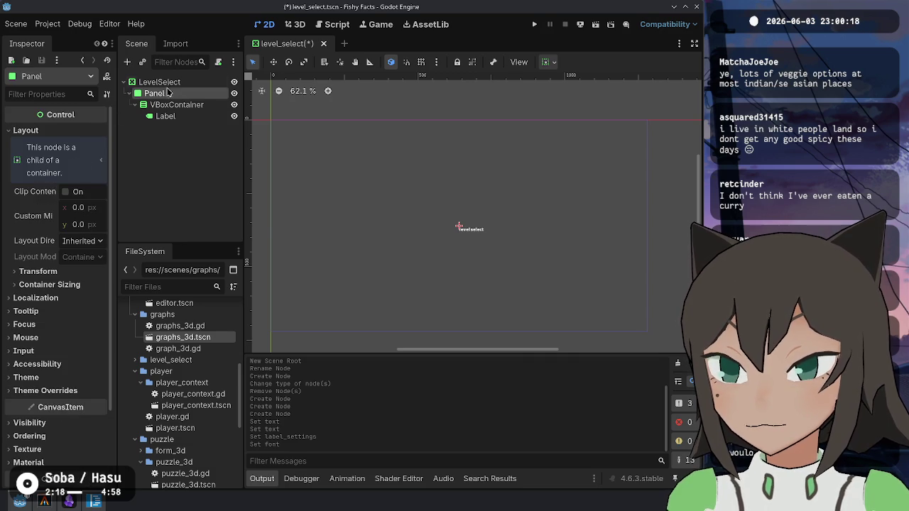
- Toggle the Panel's Clip Contents on and back off
{"action": "left_click", "coordinate": [162, 82]}
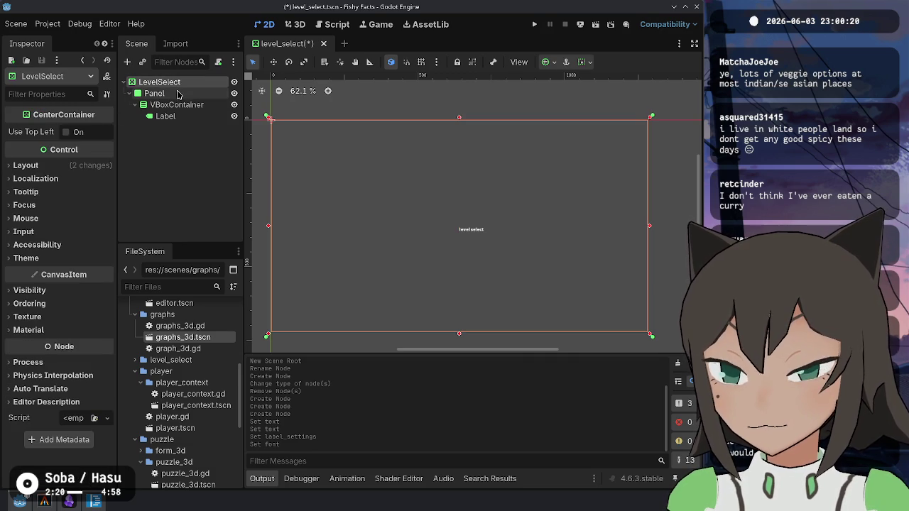
{"action": "left_click", "coordinate": [179, 94]}
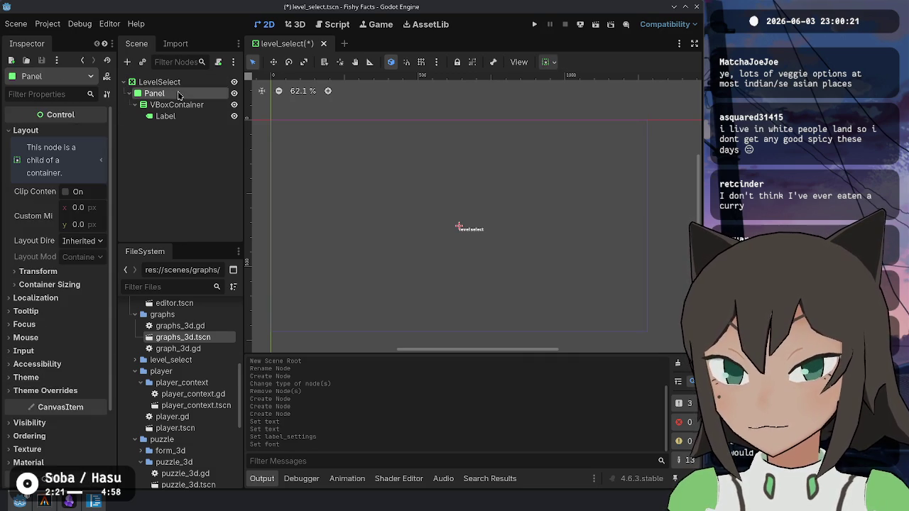
{"action": "left_click", "coordinate": [80, 191]}
{"action": "left_click", "coordinate": [83, 193]}
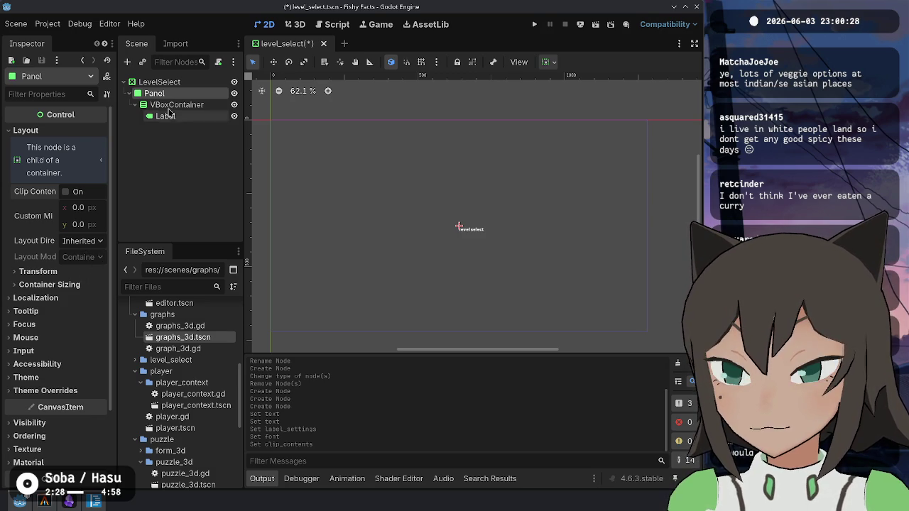
- Try moving the Label directly under the Panel, undo it, and save level_select.tscn
{"action": "left_click_drag", "start_coordinate": [165, 116], "coordinate": [206, 93]}
{"action": "left_click", "coordinate": [210, 93]}
{"action": "key", "text": "ctrl+z"}
{"action": "scroll", "coordinate": [461, 229], "scroll_direction": "up", "scroll_amount": 8}
{"action": "key", "text": "ctrl+s"}
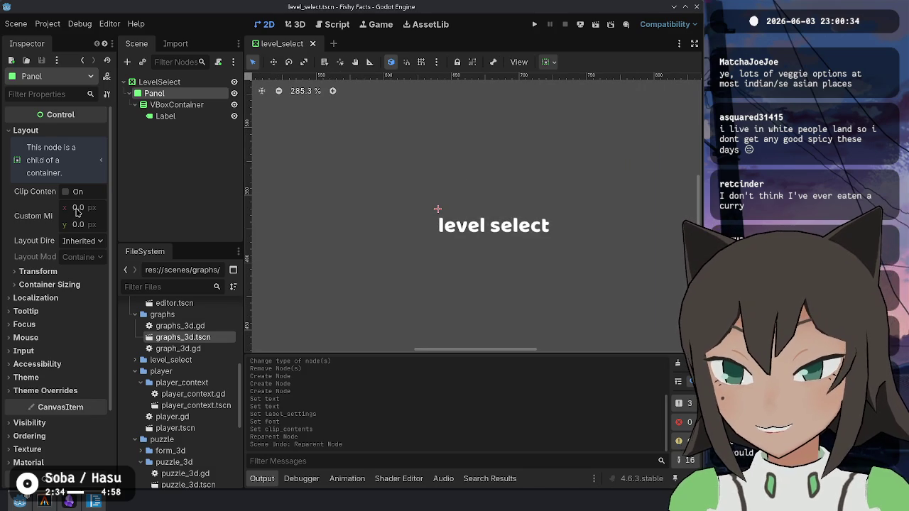
{"action": "left_click", "coordinate": [63, 285]}
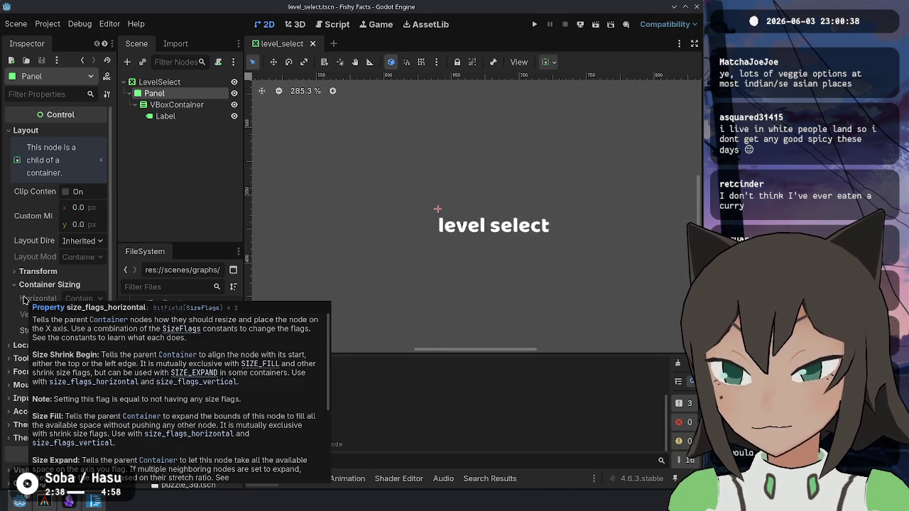
{"action": "left_click", "coordinate": [166, 83]}
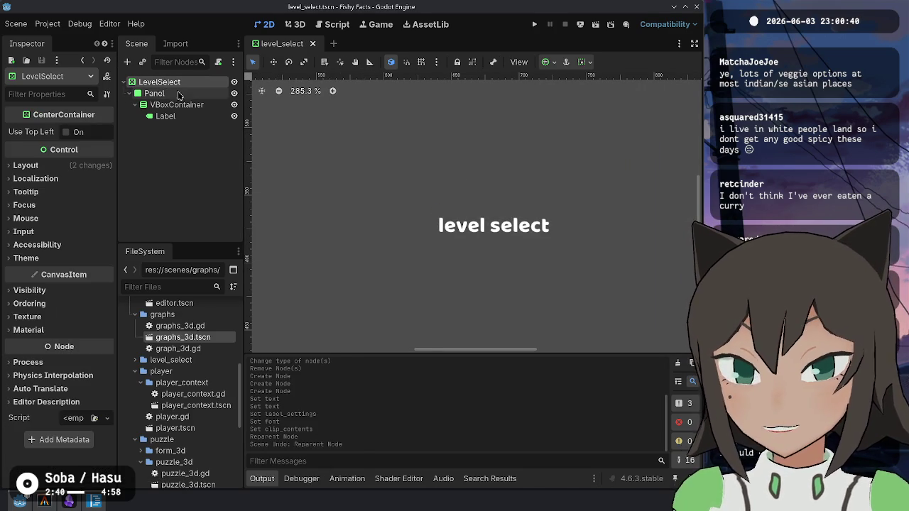
- Add then undo a Control child, and change LevelSelect's node type to Control
{"action": "right_click", "coordinate": [182, 81]}
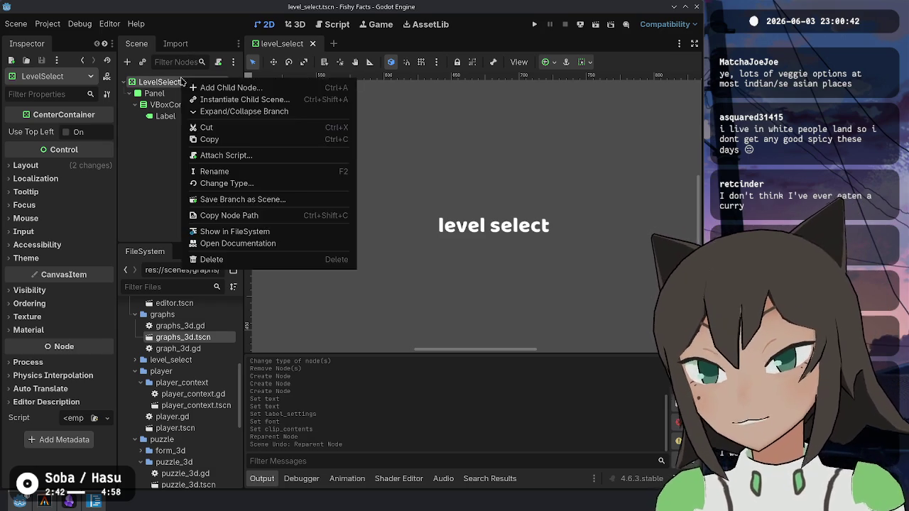
{"action": "left_click", "coordinate": [199, 85]}
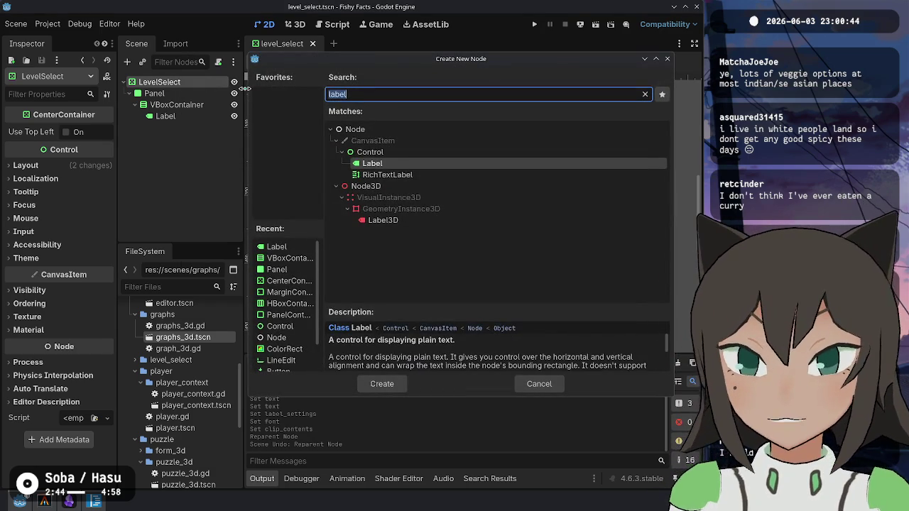
{"action": "type", "text": "control"}
{"action": "key", "text": "Return"}
{"action": "key", "text": "ctrl+z"}
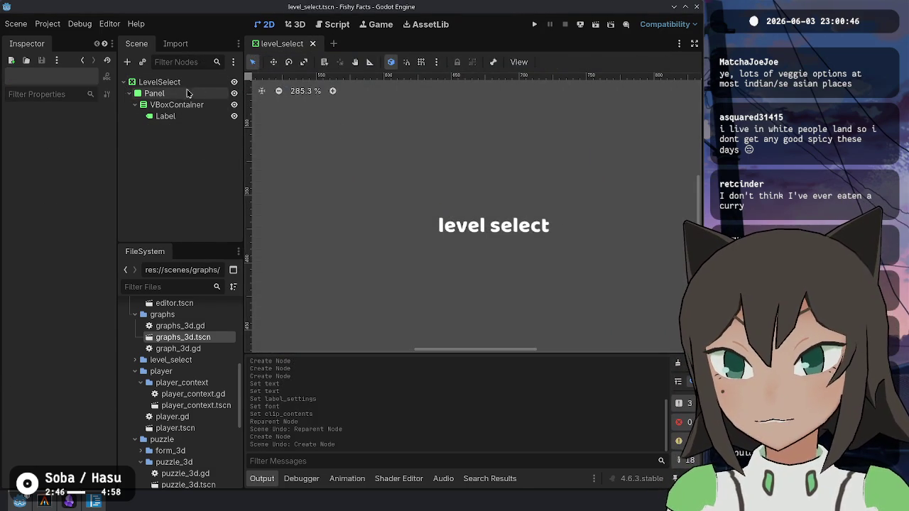
{"action": "right_click", "coordinate": [186, 82]}
{"action": "left_click", "coordinate": [213, 186]}
{"action": "type", "text": "contr"}
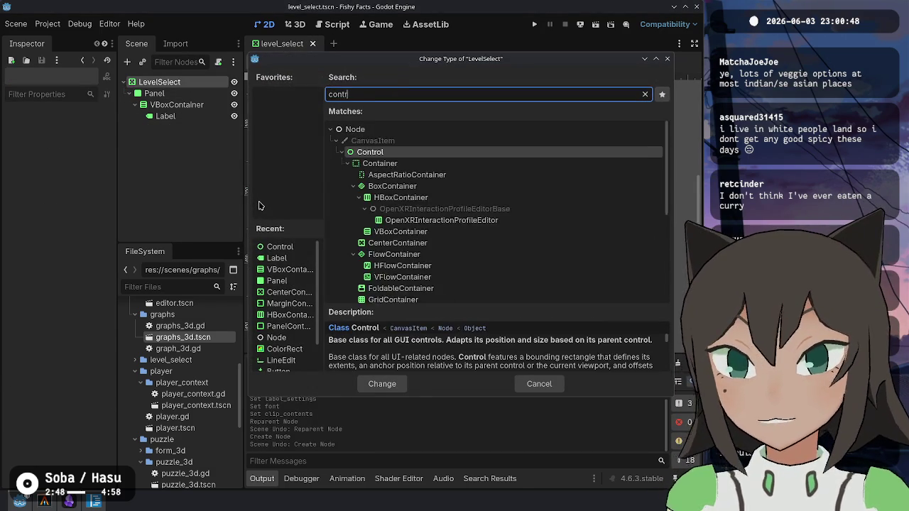
{"action": "type", "text": "ol"}
{"action": "key", "text": "Return"}
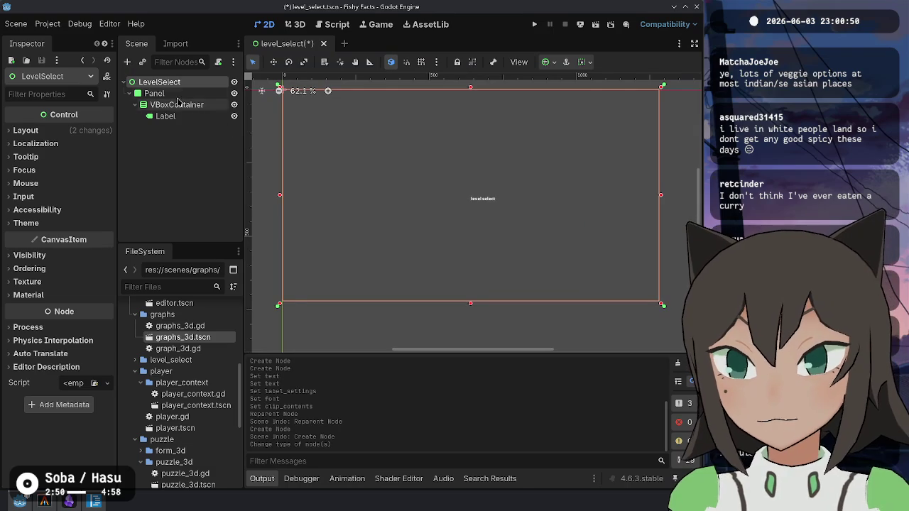
- Reset the Panel's position to 0,0 and anchor it with the Center preset
{"action": "left_click", "coordinate": [160, 93]}
{"action": "left_click", "coordinate": [88, 274]}
{"action": "left_click", "coordinate": [98, 270]}
{"action": "left_click", "coordinate": [80, 274]}
{"action": "left_click", "coordinate": [53, 327]}
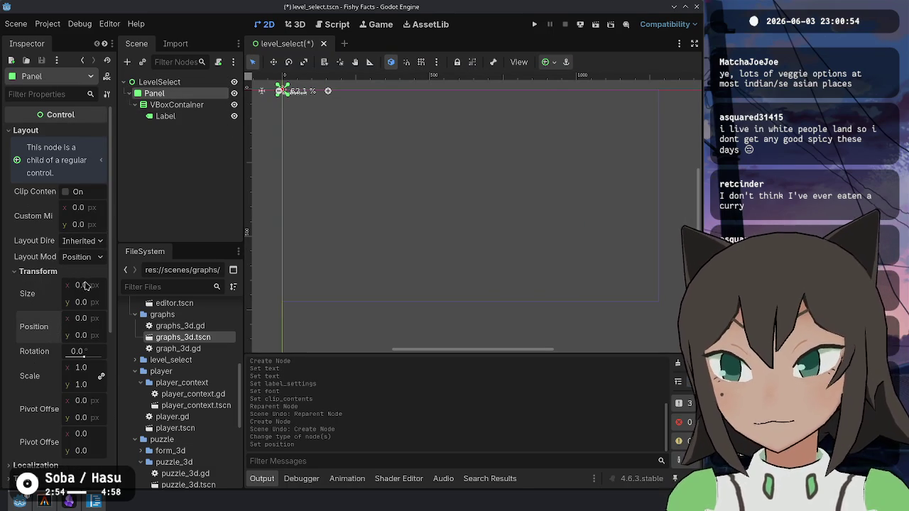
{"action": "left_click", "coordinate": [91, 257]}
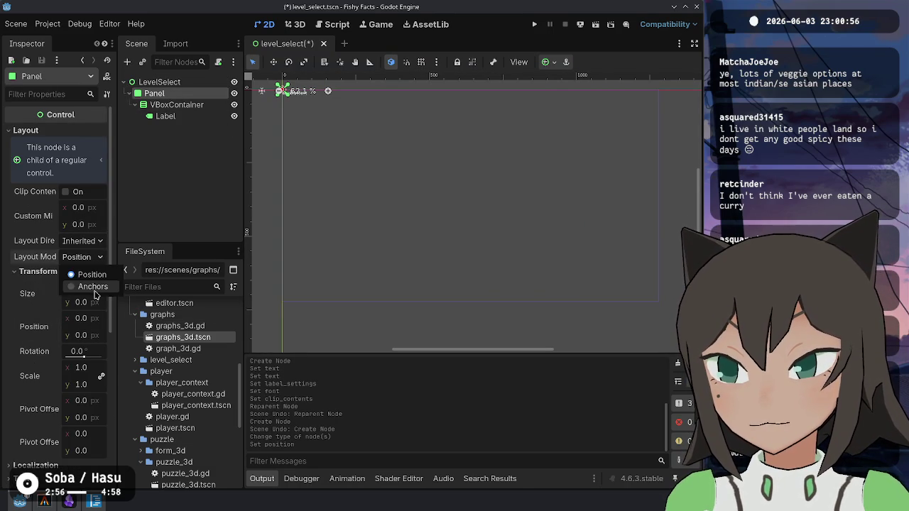
{"action": "left_click", "coordinate": [88, 286]}
{"action": "left_click", "coordinate": [95, 274]}
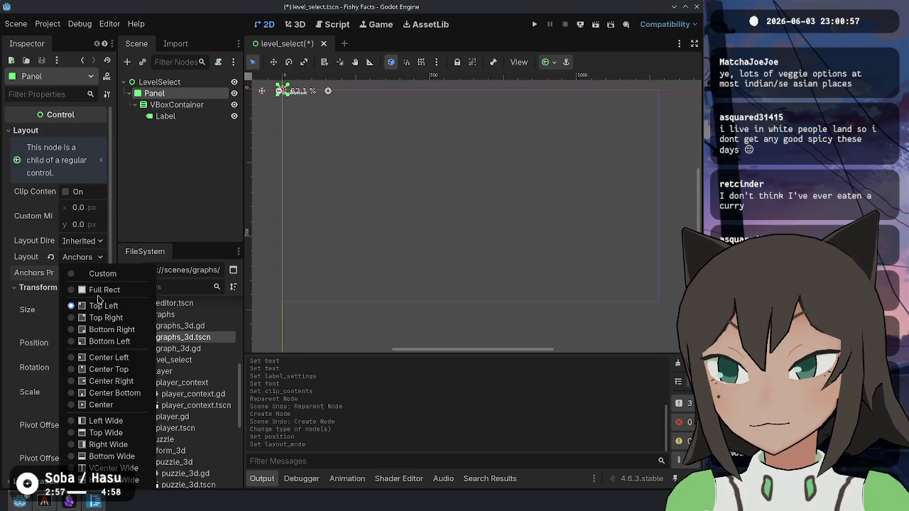
{"action": "left_click", "coordinate": [105, 405]}
- Move the Label under the Panel, then undo back to the CenterContainer layout
{"action": "scroll", "coordinate": [89, 249], "scroll_direction": "down", "scroll_amount": 3}
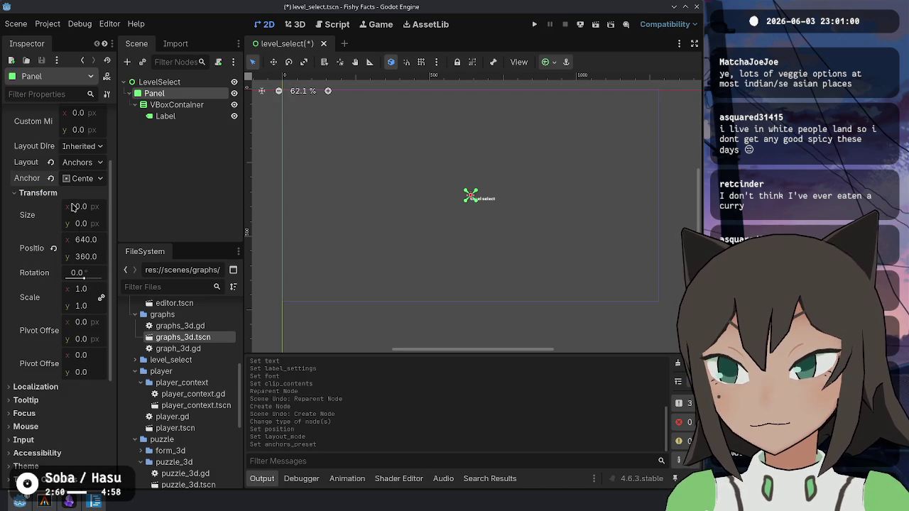
{"action": "scroll", "coordinate": [71, 283], "scroll_direction": "down", "scroll_amount": 3}
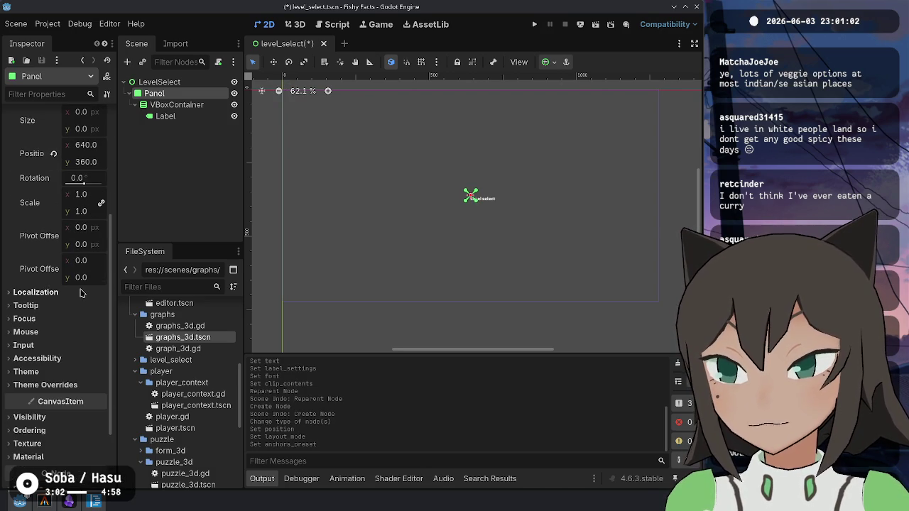
{"action": "scroll", "coordinate": [81, 293], "scroll_direction": "up", "scroll_amount": 6}
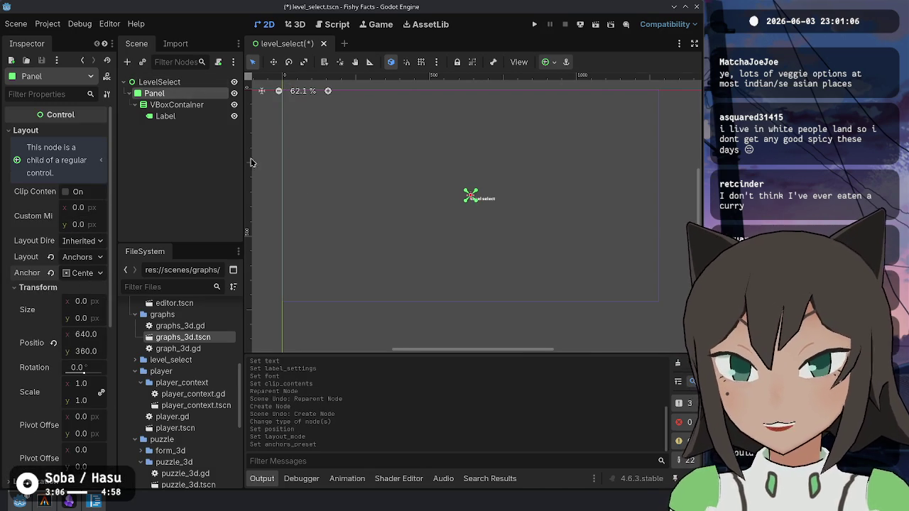
{"action": "scroll", "coordinate": [501, 204], "scroll_direction": "up", "scroll_amount": 6}
{"action": "mouse_move", "coordinate": [165, 116]}
{"action": "left_mouse_down"}
{"action": "mouse_move", "coordinate": [186, 84]}
{"action": "mouse_move", "coordinate": [185, 93]}
{"action": "left_mouse_up"}
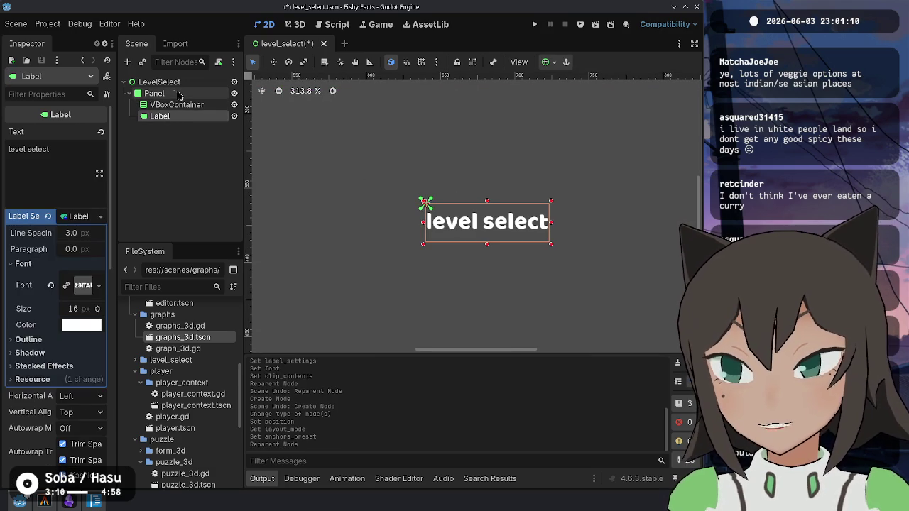
{"action": "left_click", "coordinate": [171, 93]}
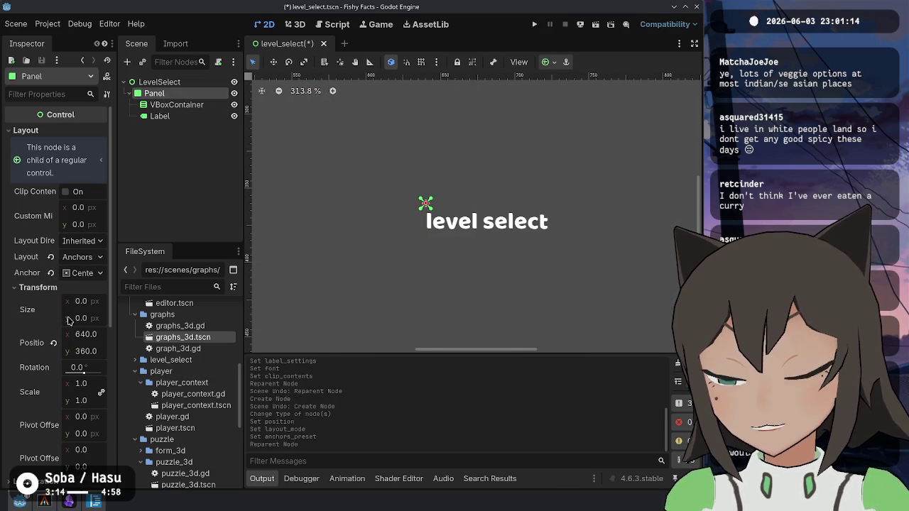
{"action": "key", "text": "ctrl+z"}
{"action": "key", "text": "ctrl+z"}
{"action": "key", "text": "ctrl+z"}
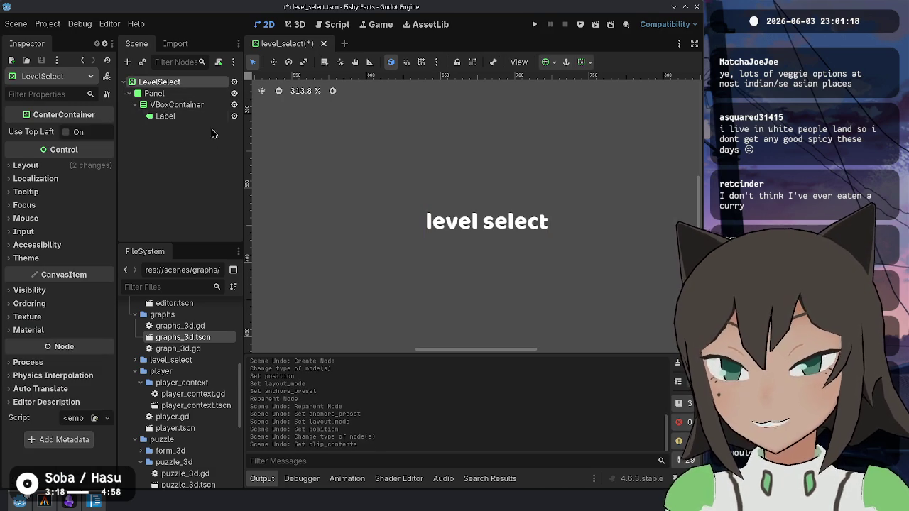
- Set the root's Container Sizing to vertical expand only, horizontal off, and save level_select.tscn
{"action": "scroll", "coordinate": [391, 220], "scroll_direction": "down", "scroll_amount": 5}
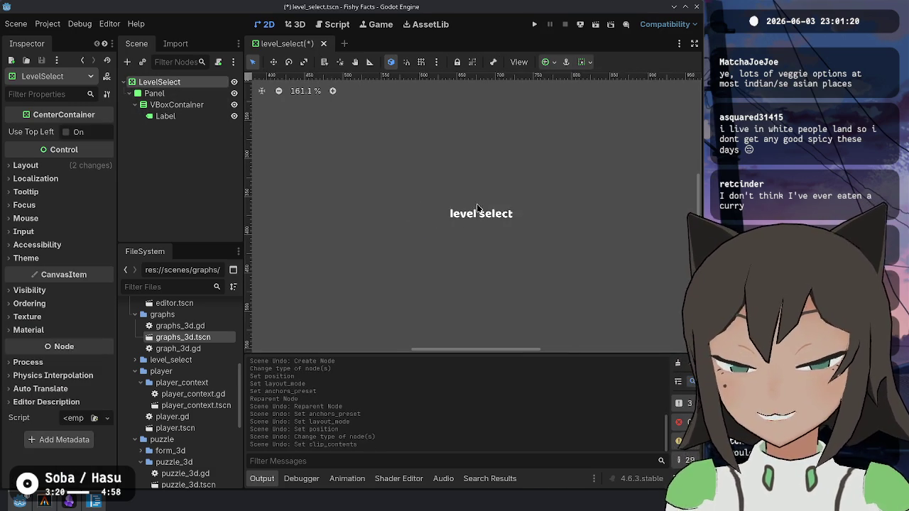
{"action": "left_click", "coordinate": [27, 165]}
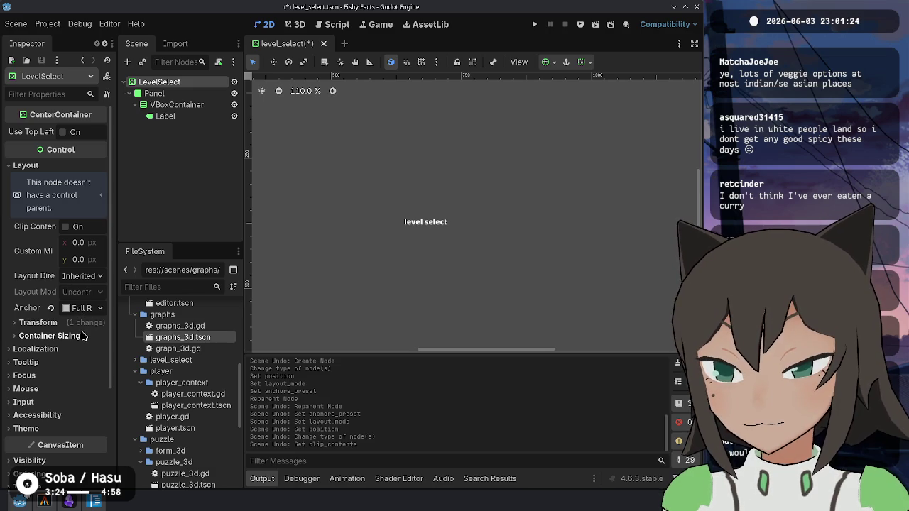
{"action": "left_click", "coordinate": [49, 335]}
{"action": "left_click", "coordinate": [86, 365]}
{"action": "left_click", "coordinate": [86, 366]}
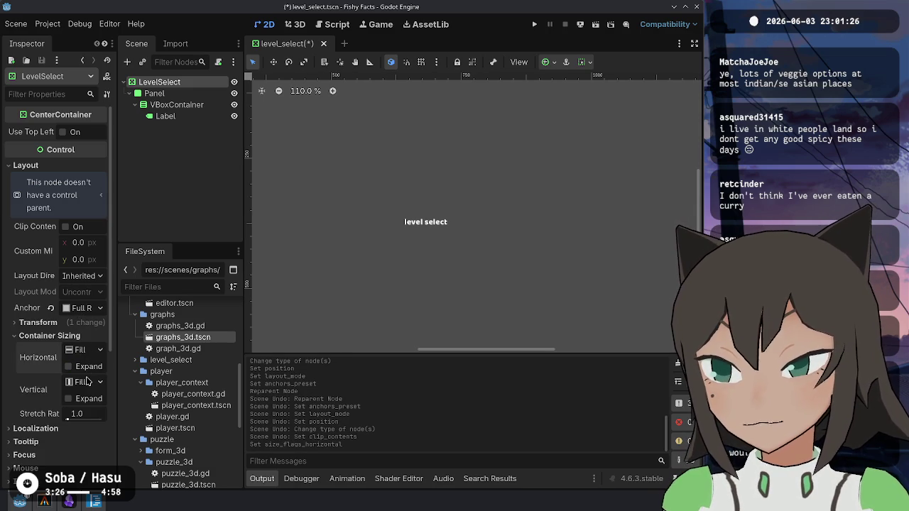
{"action": "left_click", "coordinate": [87, 397]}
{"action": "key", "text": "ctrl+s"}
- Collapse the player and graphs folders in the FileSystem panel
{"action": "scroll", "coordinate": [355, 163], "scroll_direction": "down", "scroll_amount": 3}
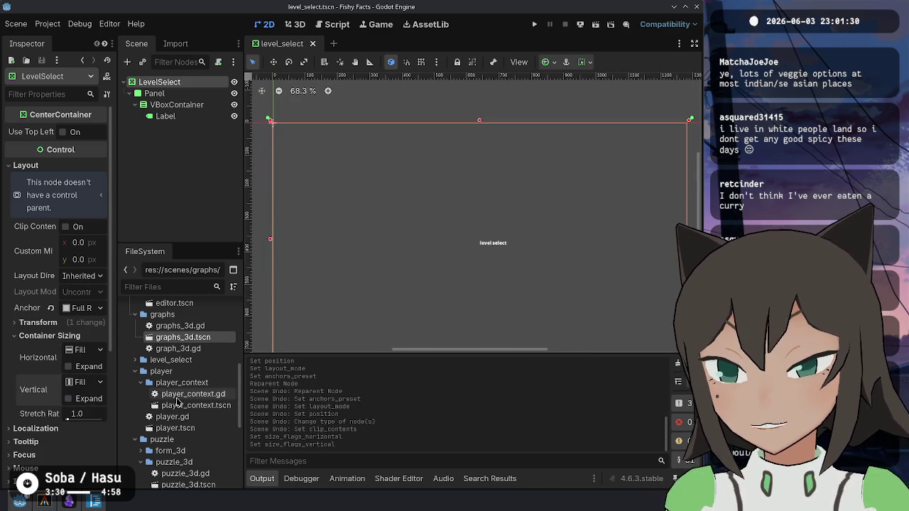
{"action": "scroll", "coordinate": [170, 397], "scroll_direction": "down", "scroll_amount": 5}
{"action": "scroll", "coordinate": [145, 411], "scroll_direction": "up", "scroll_amount": 6}
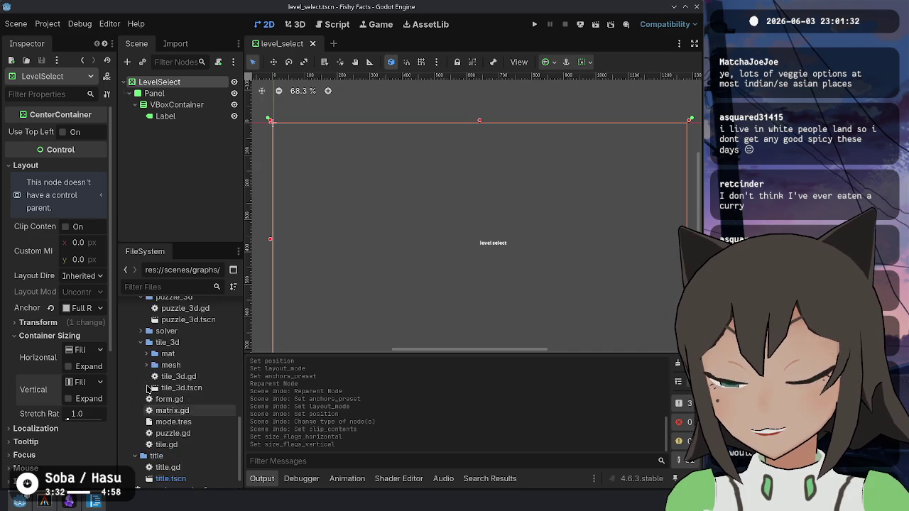
{"action": "left_click", "coordinate": [135, 365]}
{"action": "scroll", "coordinate": [135, 364], "scroll_direction": "up", "scroll_amount": 2}
{"action": "left_click", "coordinate": [135, 355]}
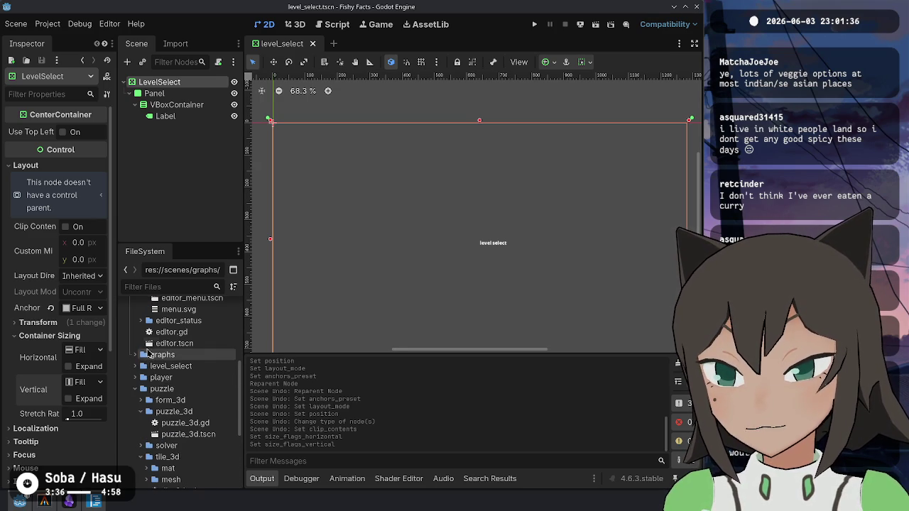
- Open editor.tscn and view its EditorContext sub-scene, then close editor_context again
{"action": "double_click", "coordinate": [174, 343]}
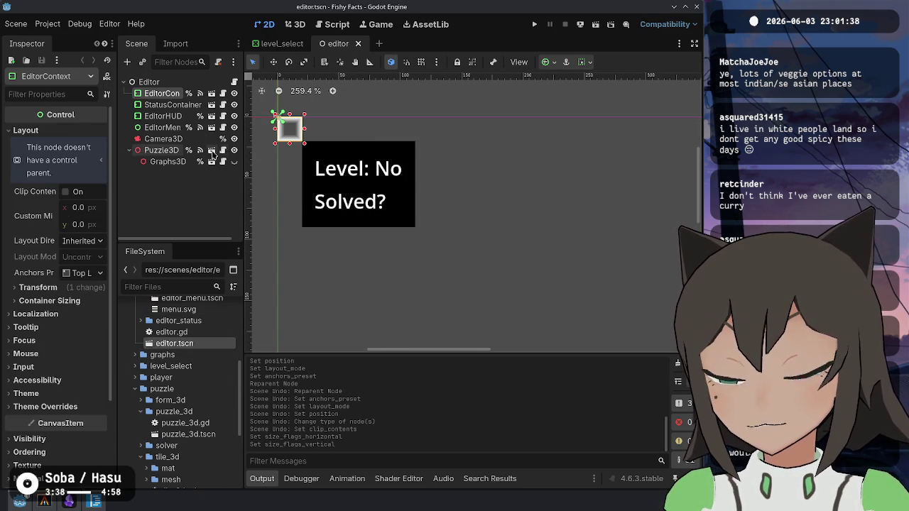
{"action": "scroll", "coordinate": [337, 158], "scroll_direction": "down", "scroll_amount": 2}
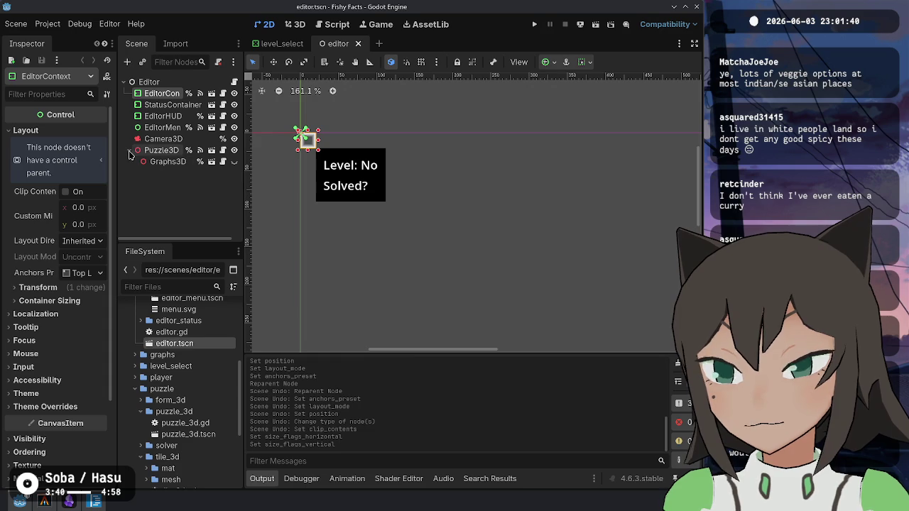
{"action": "left_click", "coordinate": [211, 96]}
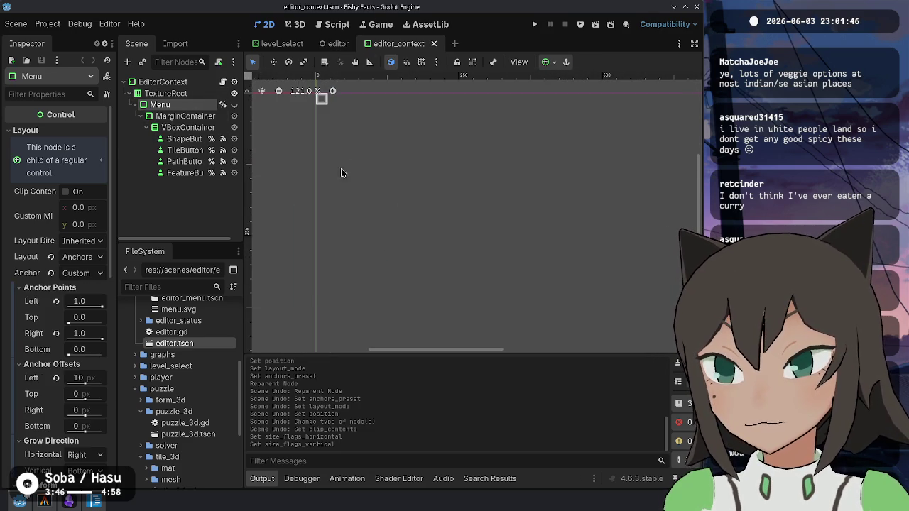
{"action": "key", "text": "ctrl+shift+w"}
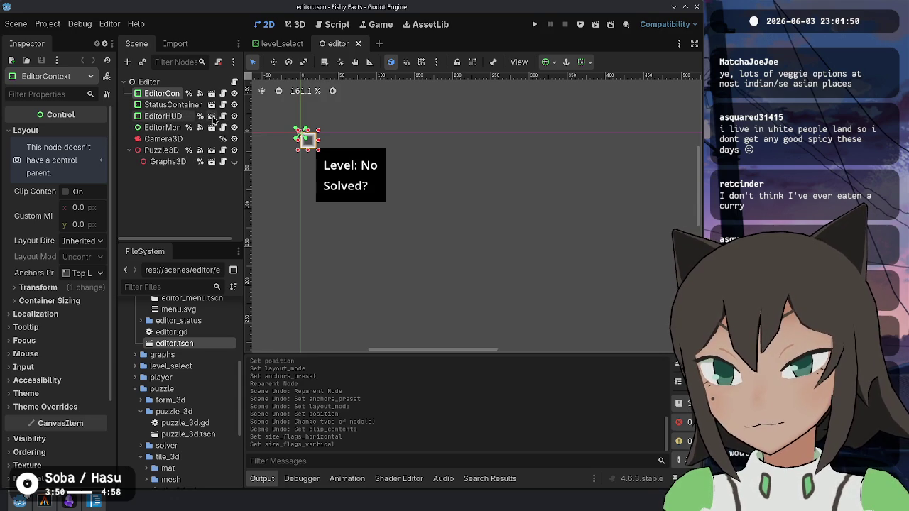
- Open the EditorHUD sub-scene and inspect its MarginContainer, VBoxContainer, HBoxContainer, ActionIconCont and ModeLabel nodes
{"action": "left_click", "coordinate": [210, 116]}
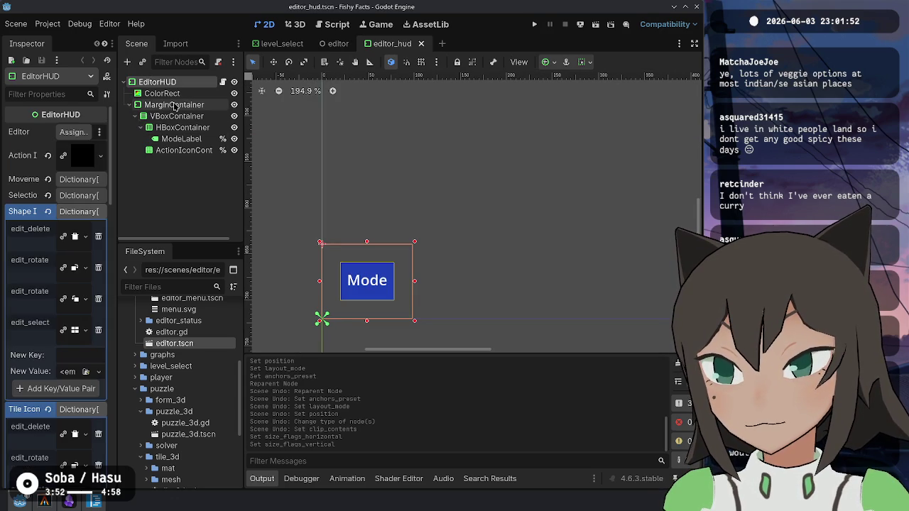
{"action": "left_click", "coordinate": [175, 105]}
{"action": "left_click", "coordinate": [175, 116]}
{"action": "left_click", "coordinate": [181, 127]}
{"action": "left_click", "coordinate": [181, 149]}
{"action": "left_click", "coordinate": [171, 139]}
{"action": "left_click", "coordinate": [175, 116]}
{"action": "left_click", "coordinate": [174, 105]}
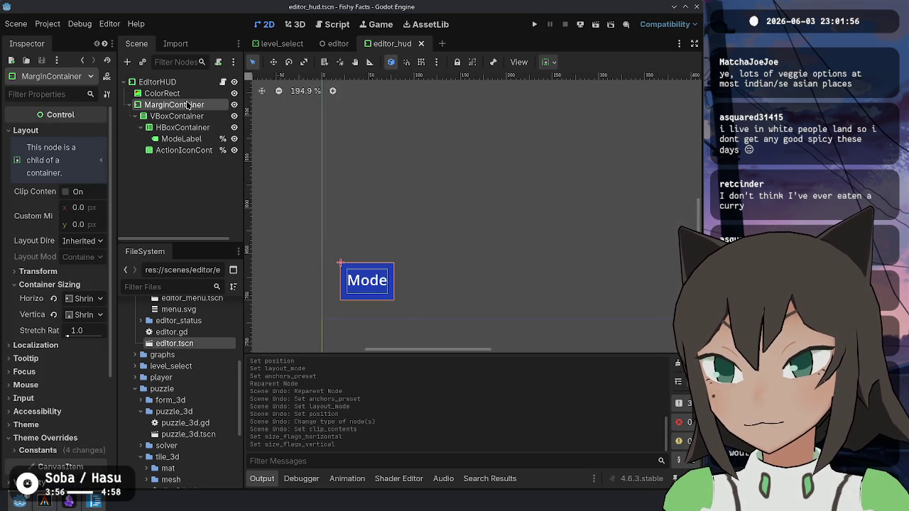
- Check the ColorRect and EditorHUD root, then close editor_hud and return to level_select
{"action": "left_click", "coordinate": [186, 93]}
{"action": "left_click", "coordinate": [191, 83]}
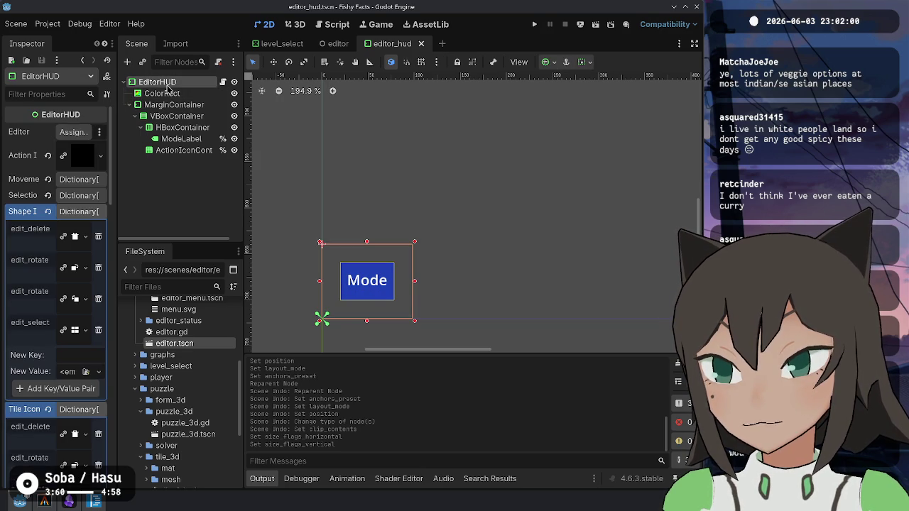
{"action": "scroll", "coordinate": [57, 284], "scroll_direction": "down", "scroll_amount": 3}
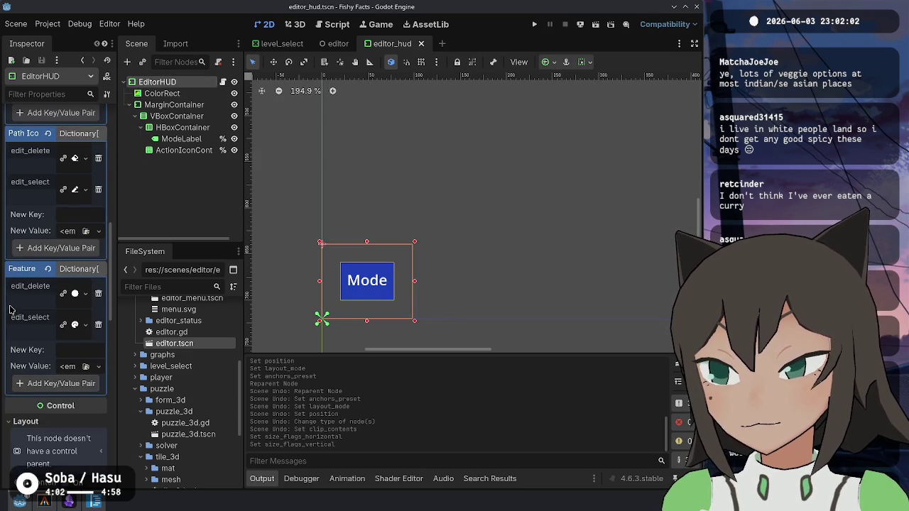
{"action": "scroll", "coordinate": [8, 305], "scroll_direction": "up", "scroll_amount": 3}
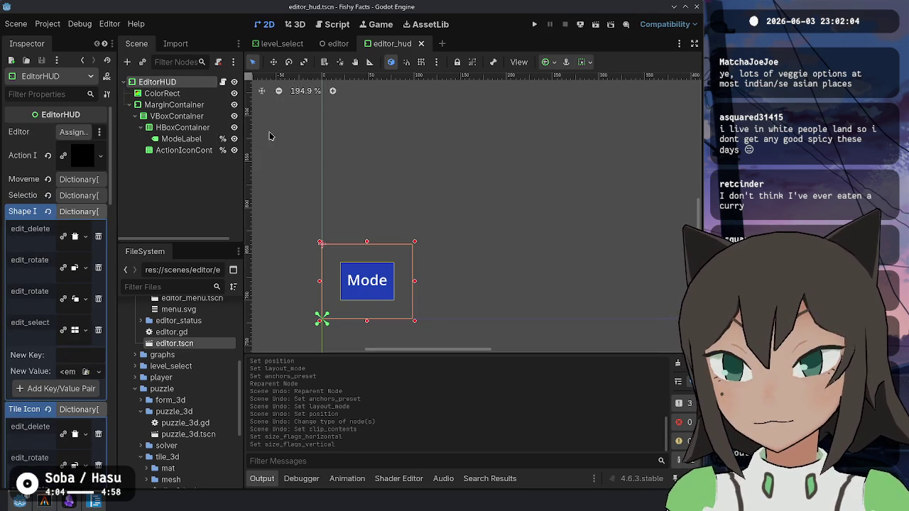
{"action": "middle_click", "coordinate": [383, 47]}
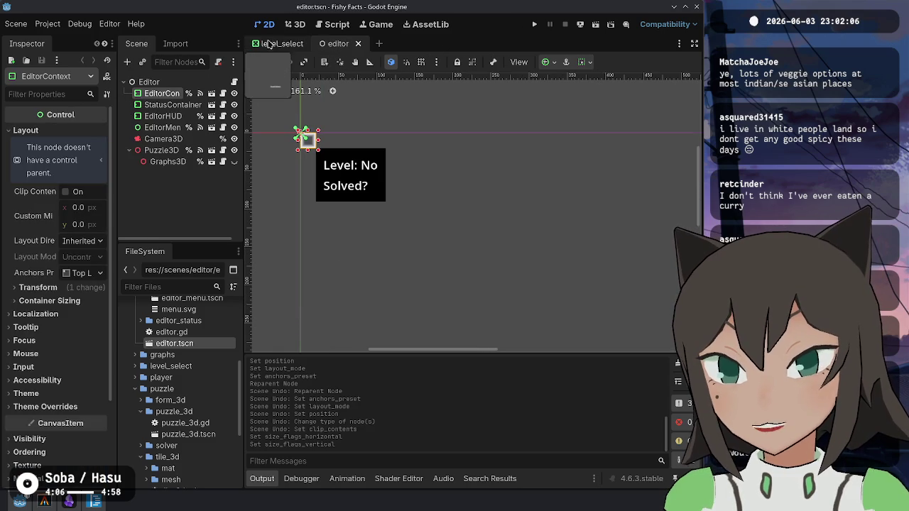
{"action": "left_click", "coordinate": [273, 43]}
- Select the Panel and cancel Change Type, keeping it a Panel
{"action": "left_click", "coordinate": [159, 93]}
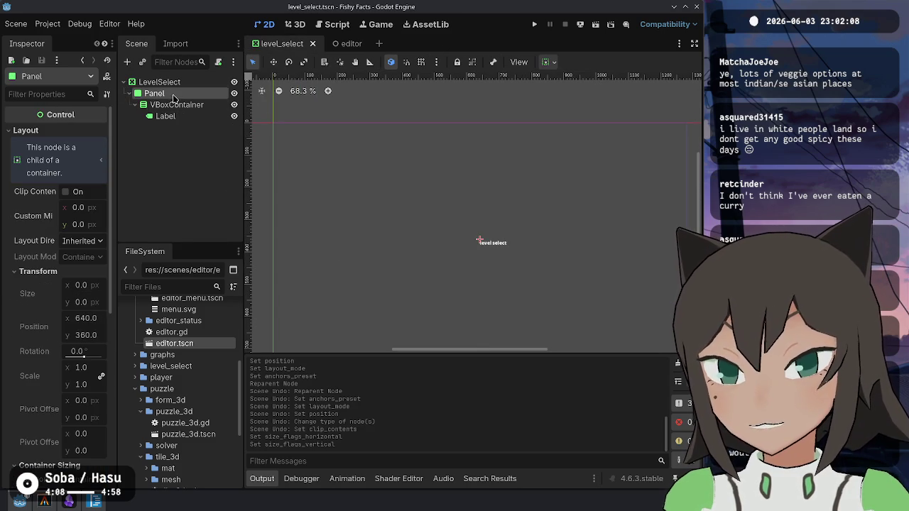
{"action": "right_click", "coordinate": [174, 93]}
{"action": "left_click", "coordinate": [241, 198]}
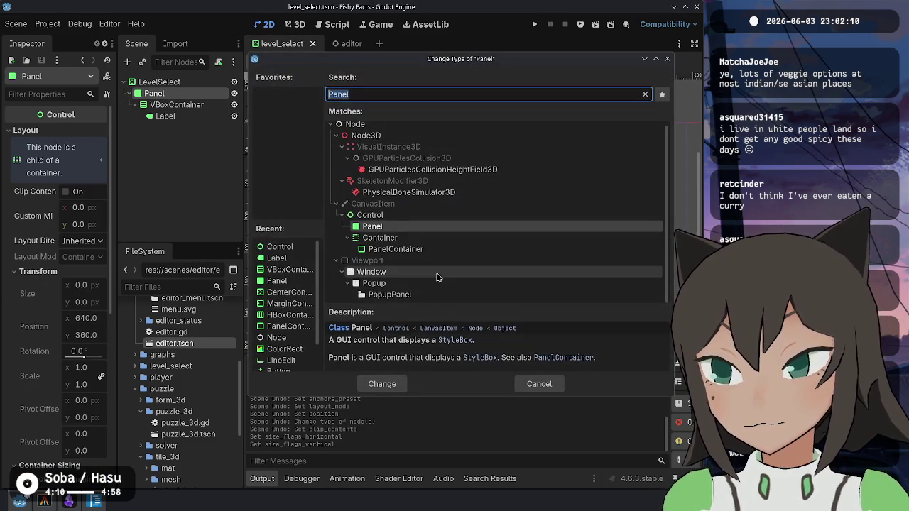
{"action": "key", "text": "Escape"}
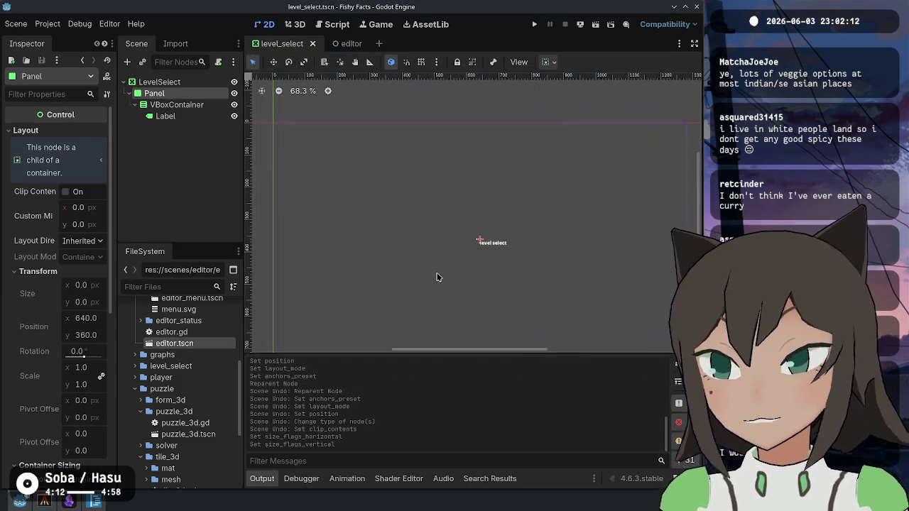
- Set the Panel's Custom Minimum Size to 300 × 500
{"action": "key", "text": "Down"}
{"action": "key", "text": "Up"}
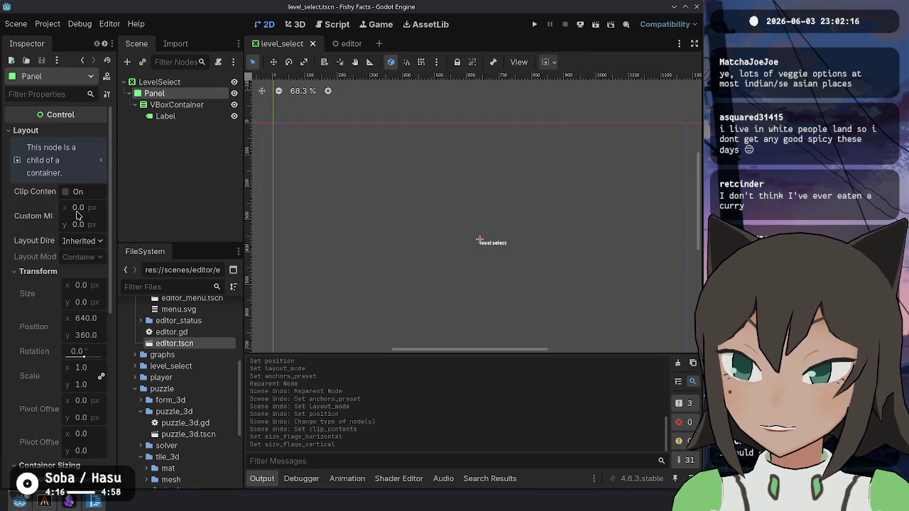
{"action": "left_click", "coordinate": [90, 210]}
{"action": "type", "text": "300"}
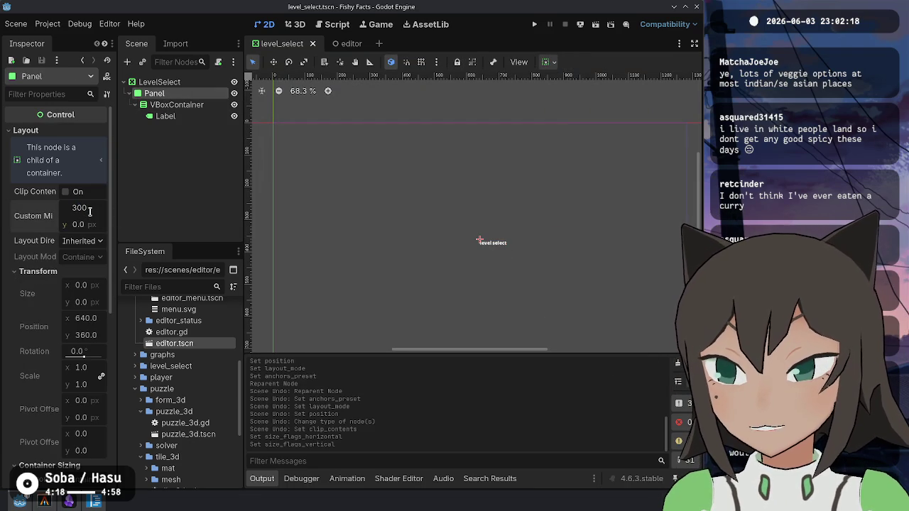
{"action": "key", "text": "Tab"}
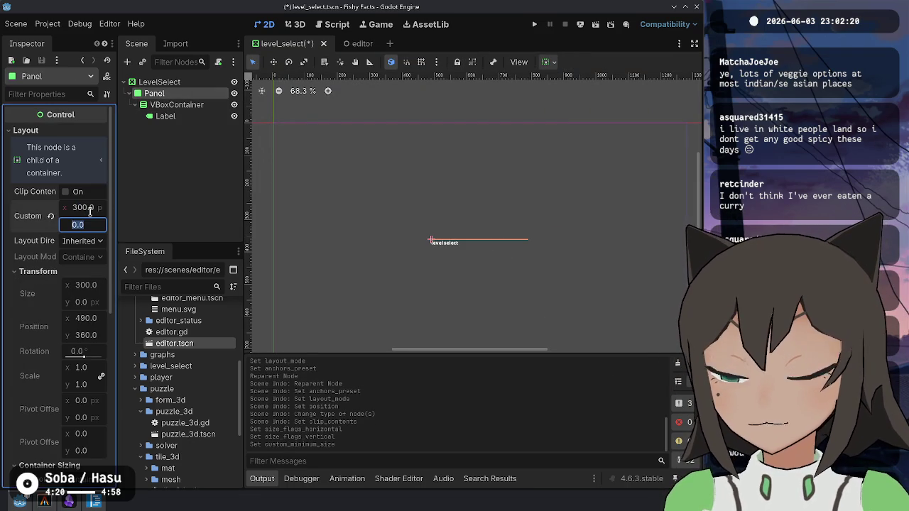
{"action": "type", "text": "500"}
{"action": "key", "text": "Return"}
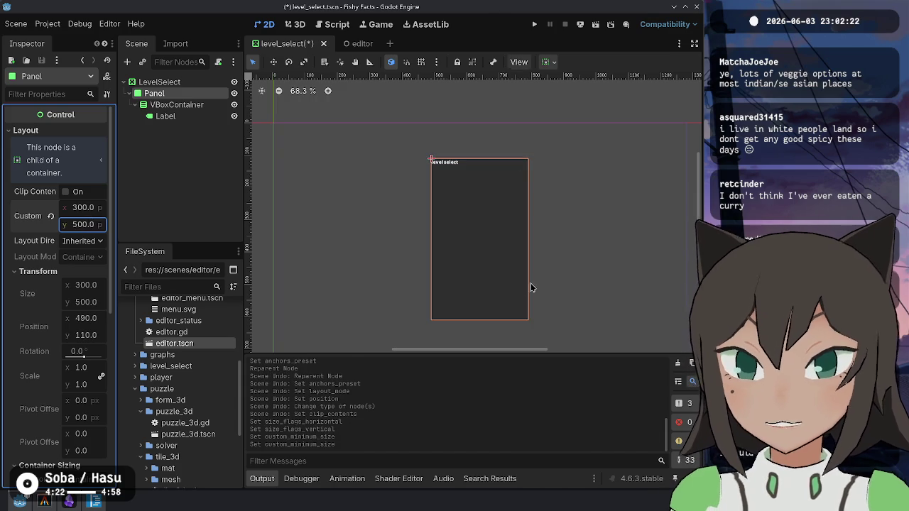
{"action": "scroll", "coordinate": [534, 274], "scroll_direction": "down", "scroll_amount": 2}
{"action": "scroll", "coordinate": [428, 225], "scroll_direction": "up", "scroll_amount": 2}
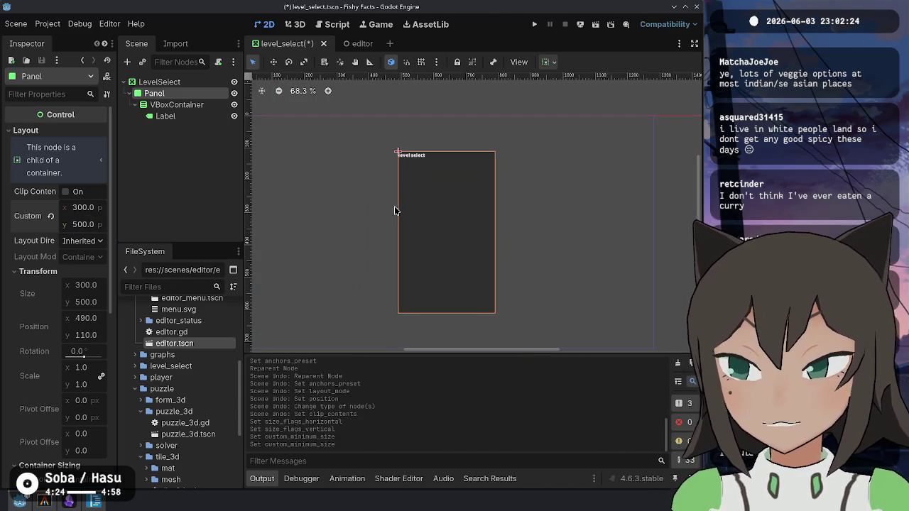
- Widen the Panel's minimum width to 350 and save the scene
{"action": "left_click", "coordinate": [86, 209]}
{"action": "key", "text": "Return"}
{"action": "key", "text": "ctrl+s"}
- Select the Label and tick Vertical Expand under Container Sizing
{"action": "left_click", "coordinate": [171, 106]}
{"action": "left_click", "coordinate": [166, 116]}
{"action": "left_click", "coordinate": [177, 106]}
{"action": "left_click", "coordinate": [165, 116]}
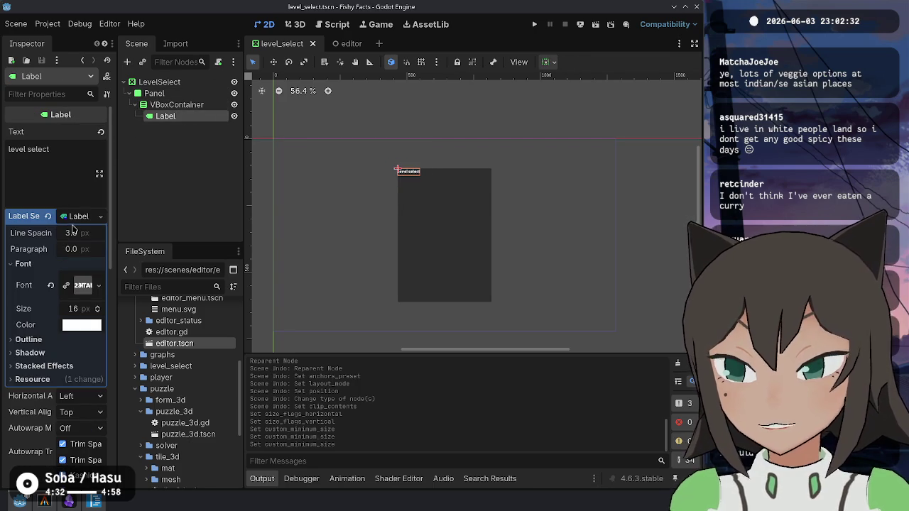
{"action": "scroll", "coordinate": [74, 272], "scroll_direction": "down", "scroll_amount": 5}
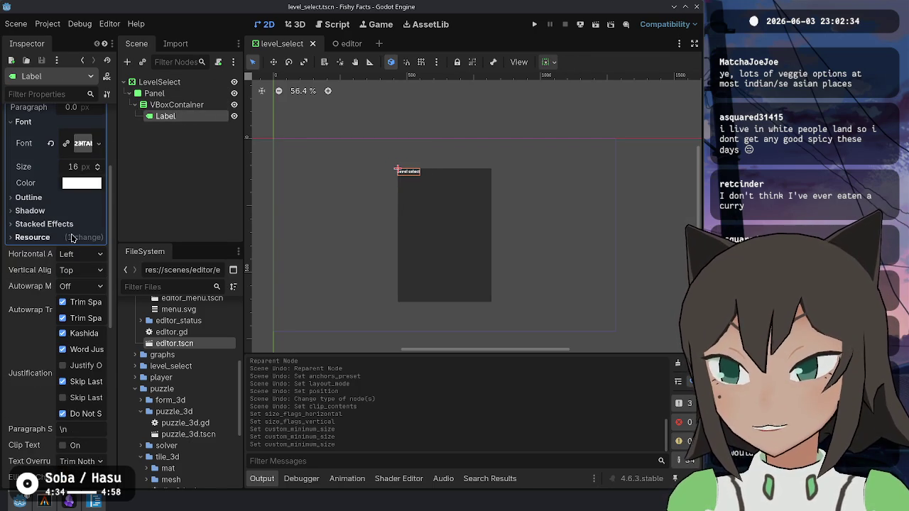
{"action": "scroll", "coordinate": [71, 238], "scroll_direction": "down", "scroll_amount": 5}
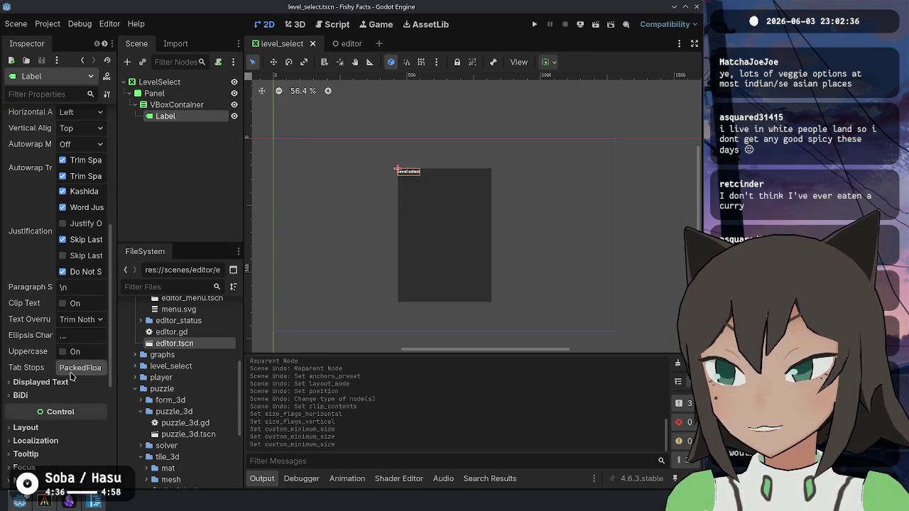
{"action": "scroll", "coordinate": [69, 369], "scroll_direction": "down", "scroll_amount": 3}
{"action": "left_click", "coordinate": [68, 335]}
{"action": "scroll", "coordinate": [67, 354], "scroll_direction": "down", "scroll_amount": 3}
{"action": "scroll", "coordinate": [68, 365], "scroll_direction": "down", "scroll_amount": 5}
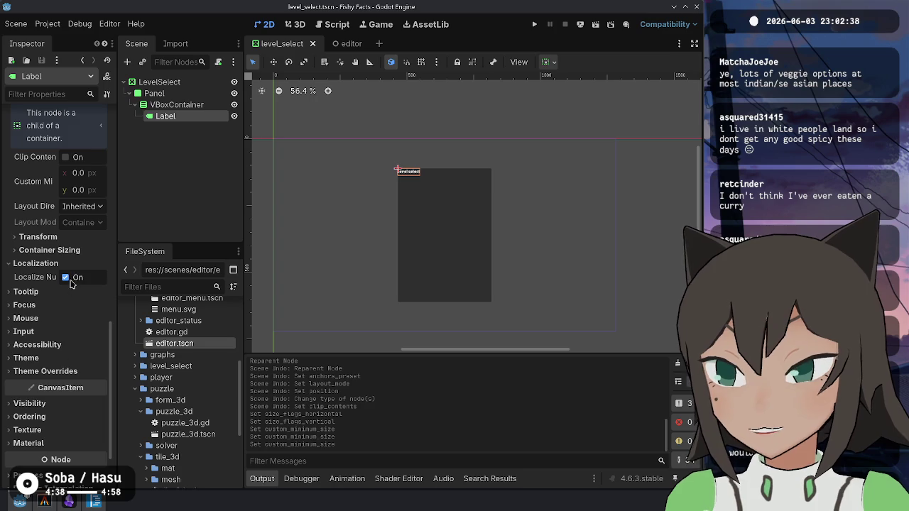
{"action": "left_click", "coordinate": [43, 250]}
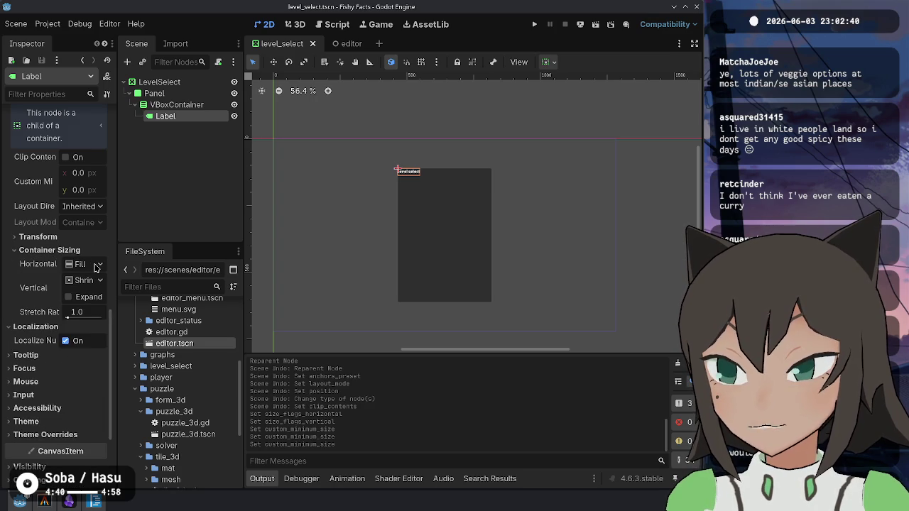
{"action": "left_click", "coordinate": [85, 298]}
- Set the Label's Horizontal Alignment to Center
{"action": "scroll", "coordinate": [74, 341], "scroll_direction": "up", "scroll_amount": 6}
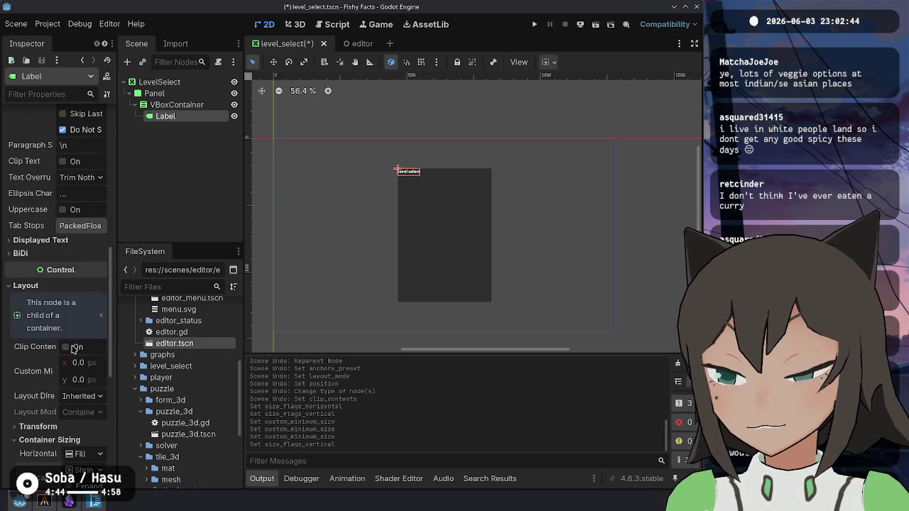
{"action": "scroll", "coordinate": [75, 338], "scroll_direction": "up", "scroll_amount": 5}
{"action": "left_click", "coordinate": [89, 303]}
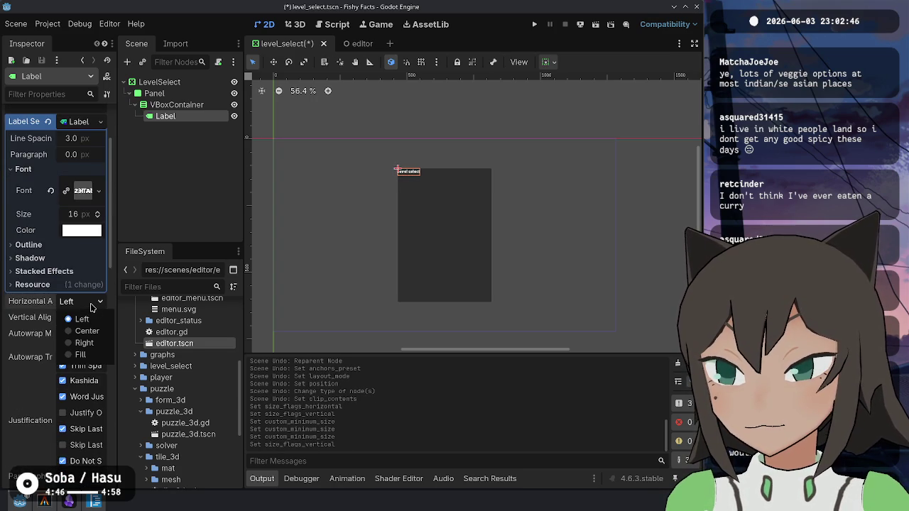
{"action": "left_click", "coordinate": [87, 330]}
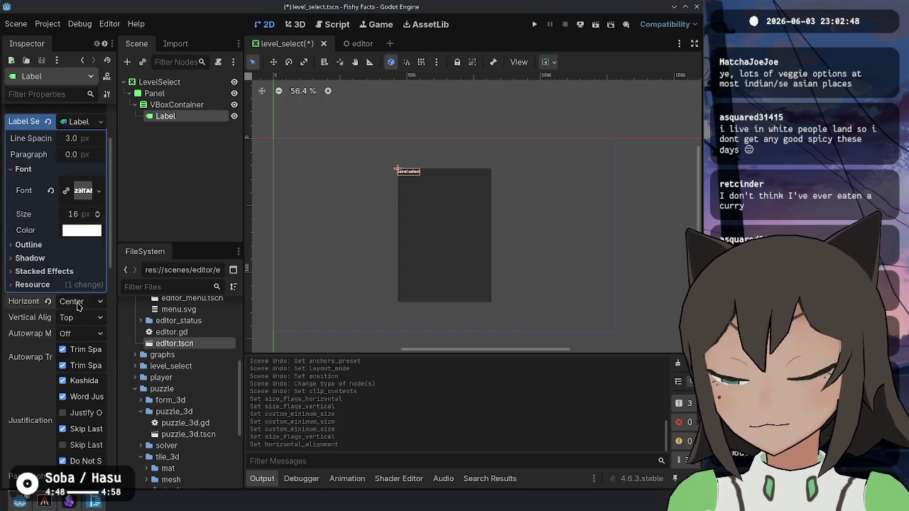
{"action": "scroll", "coordinate": [77, 295], "scroll_direction": "up", "scroll_amount": 3}
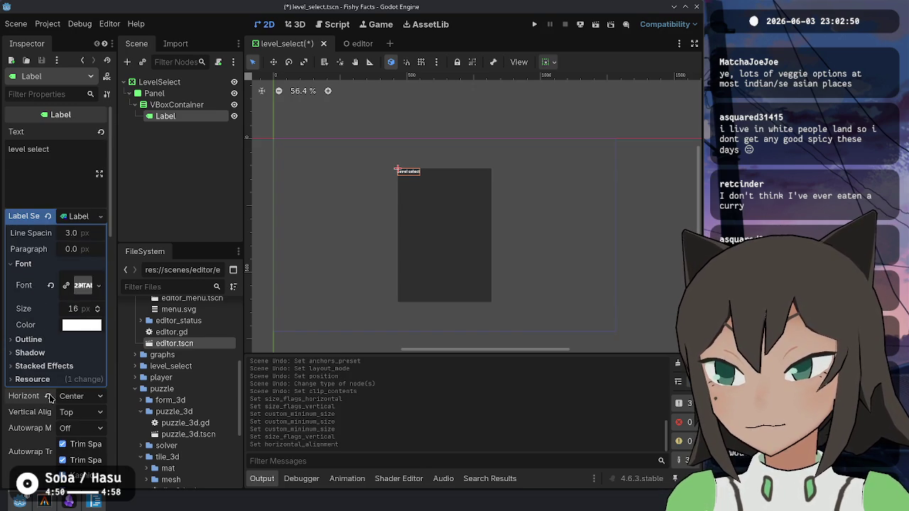
{"action": "scroll", "coordinate": [50, 397], "scroll_direction": "down", "scroll_amount": 12}
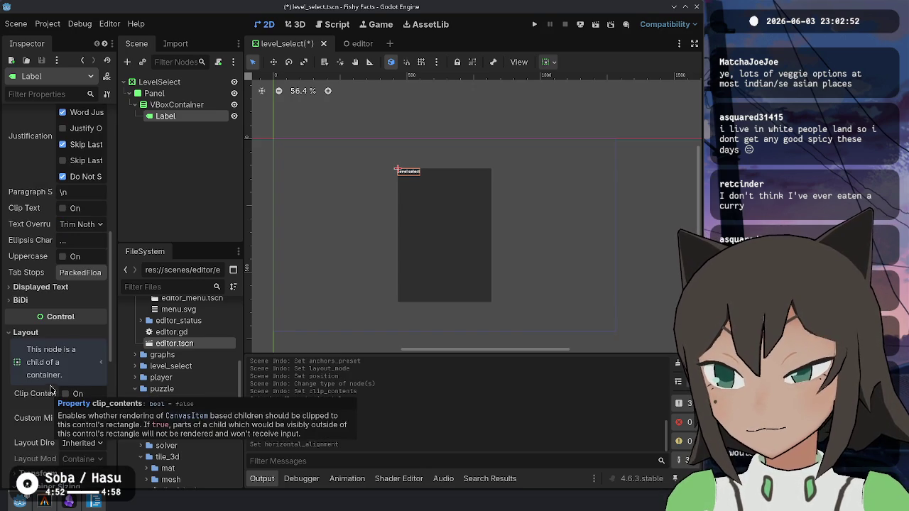
{"action": "scroll", "coordinate": [45, 272], "scroll_direction": "up", "scroll_amount": 6}
{"action": "scroll", "coordinate": [46, 272], "scroll_direction": "up", "scroll_amount": 2}
{"action": "left_click", "coordinate": [51, 254]}
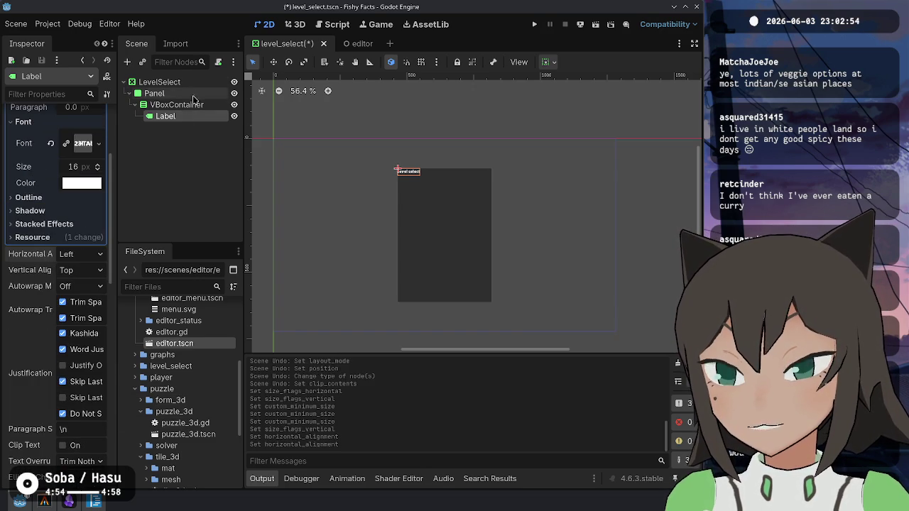
{"action": "left_click", "coordinate": [71, 254]}
{"action": "left_click", "coordinate": [81, 284]}
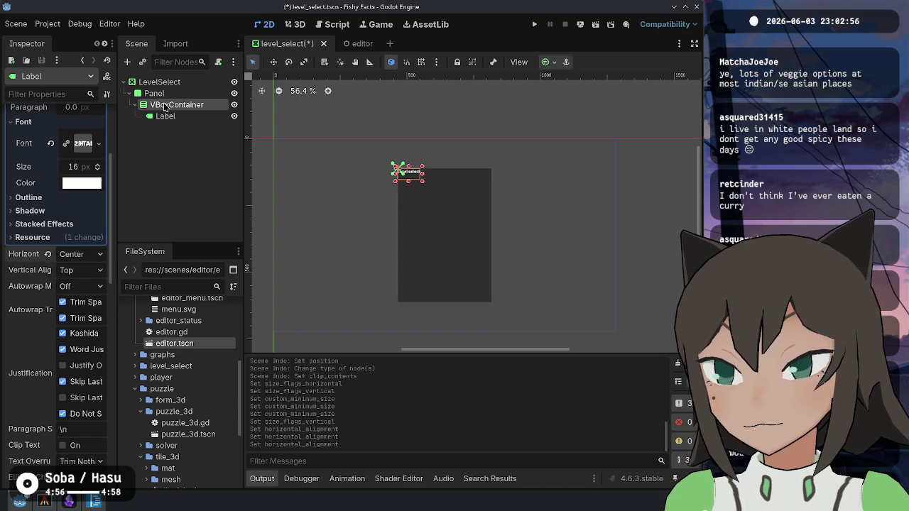
- Give the VBoxContainer Anchors layout with the Full Rect preset and save
{"action": "left_click", "coordinate": [165, 107]}
{"action": "left_click", "coordinate": [86, 164]}
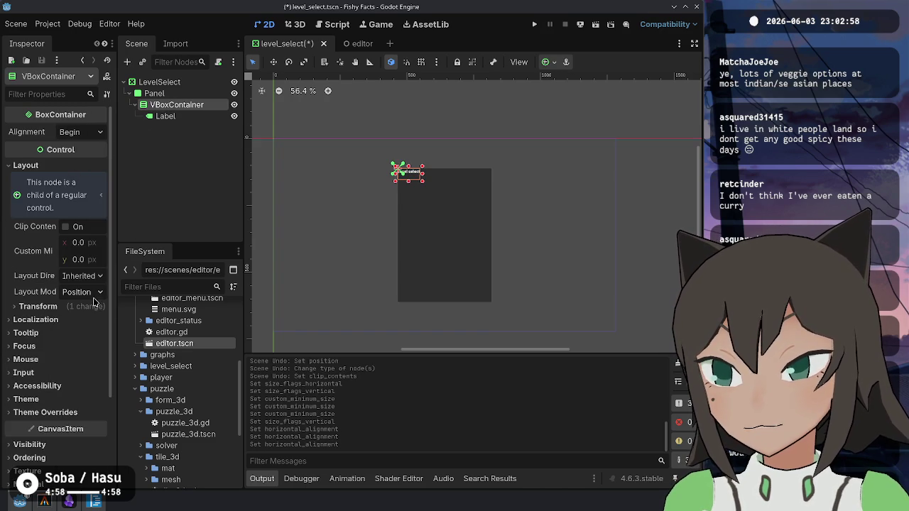
{"action": "left_click", "coordinate": [92, 291]}
{"action": "left_click", "coordinate": [94, 318]}
{"action": "left_click", "coordinate": [92, 311]}
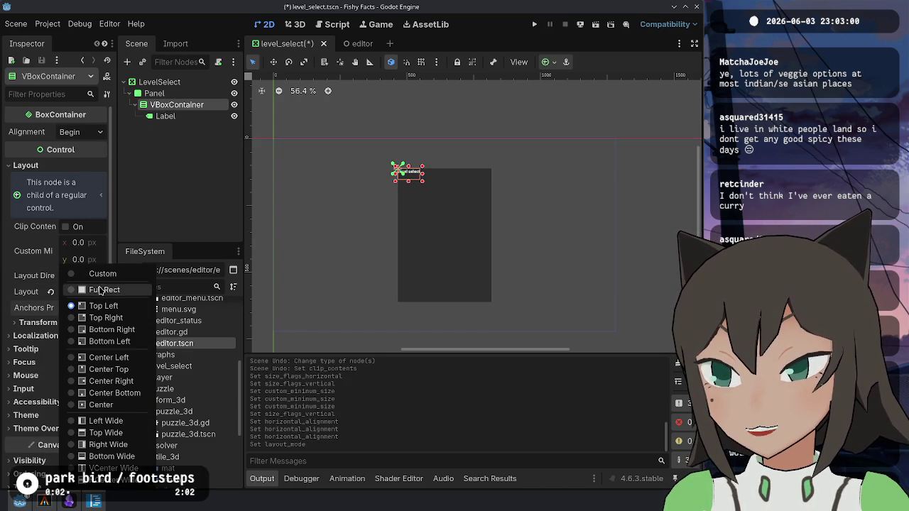
{"action": "left_click", "coordinate": [103, 291]}
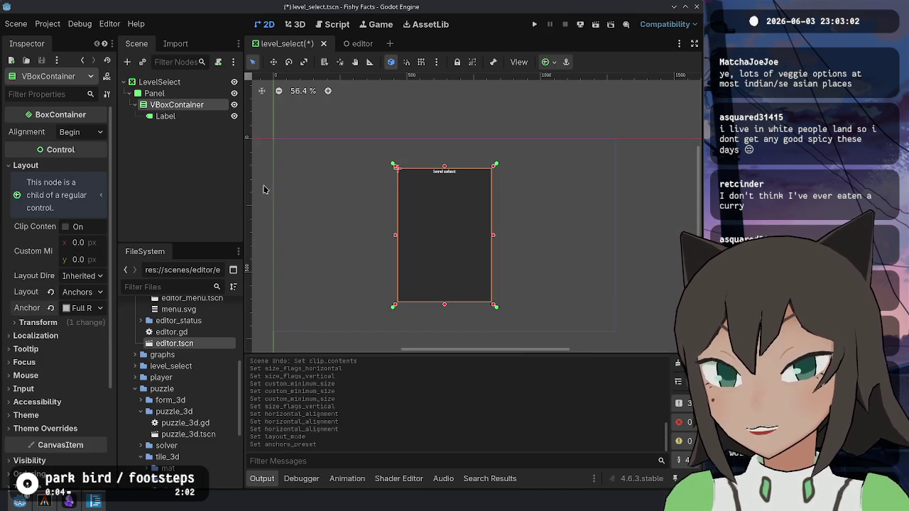
{"action": "key", "text": "ctrl+s"}
- Set the Label's font size to 32
{"action": "left_click", "coordinate": [186, 82]}
{"action": "left_click", "coordinate": [178, 93]}
{"action": "left_click", "coordinate": [181, 105]}
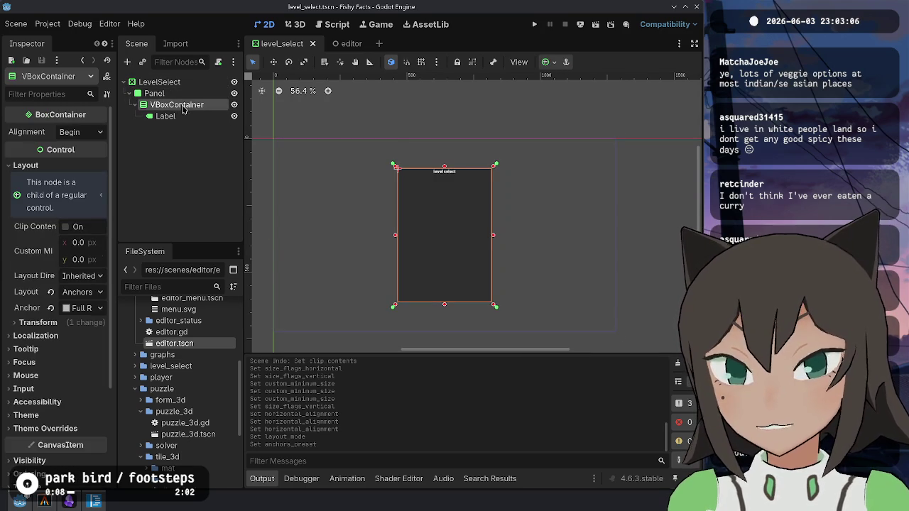
{"action": "scroll", "coordinate": [429, 229], "scroll_direction": "up", "scroll_amount": 3}
{"action": "left_click", "coordinate": [174, 117]}
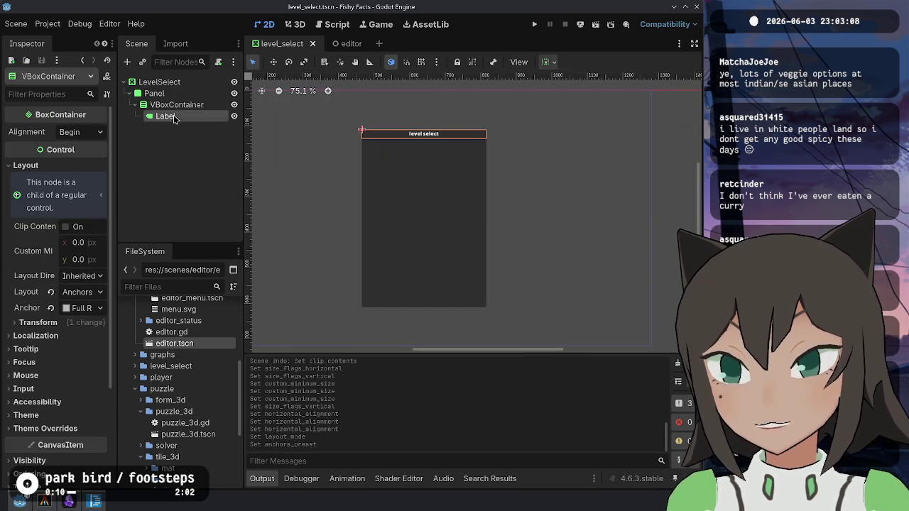
{"action": "left_click", "coordinate": [174, 119]}
{"action": "type", "text": "32"}
{"action": "key", "text": "Return"}
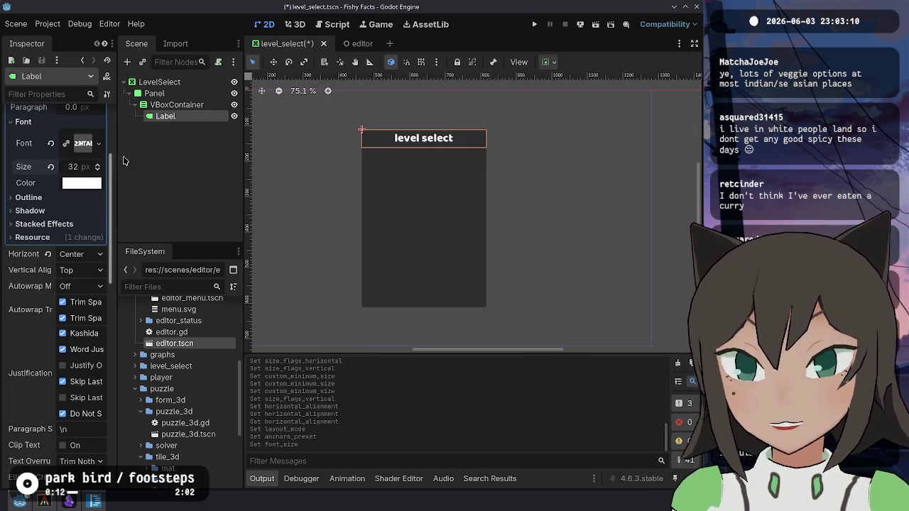
{"action": "left_click", "coordinate": [193, 105]}
{"action": "left_click", "coordinate": [196, 117]}
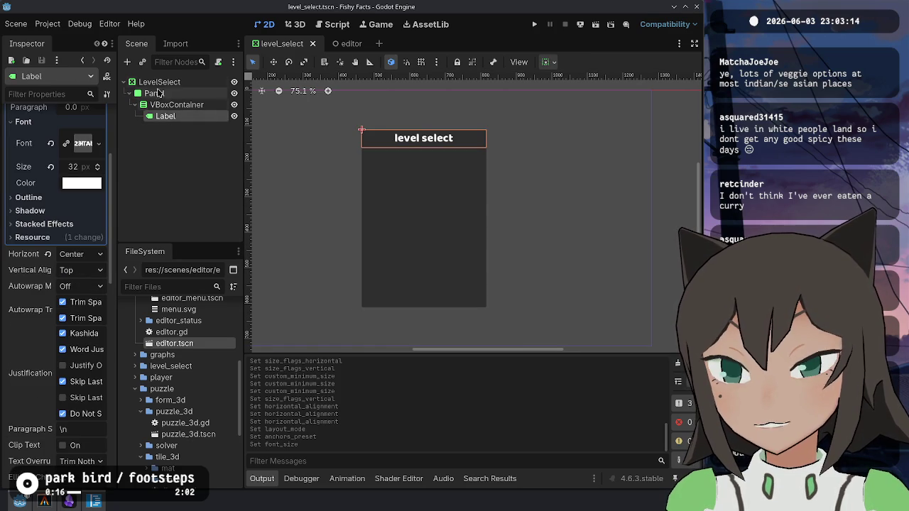
{"action": "right_click", "coordinate": [178, 92]}
- Add a ScrollContainer as a child of the VBoxContainer
{"action": "left_click", "coordinate": [168, 115]}
{"action": "right_click", "coordinate": [177, 105]}
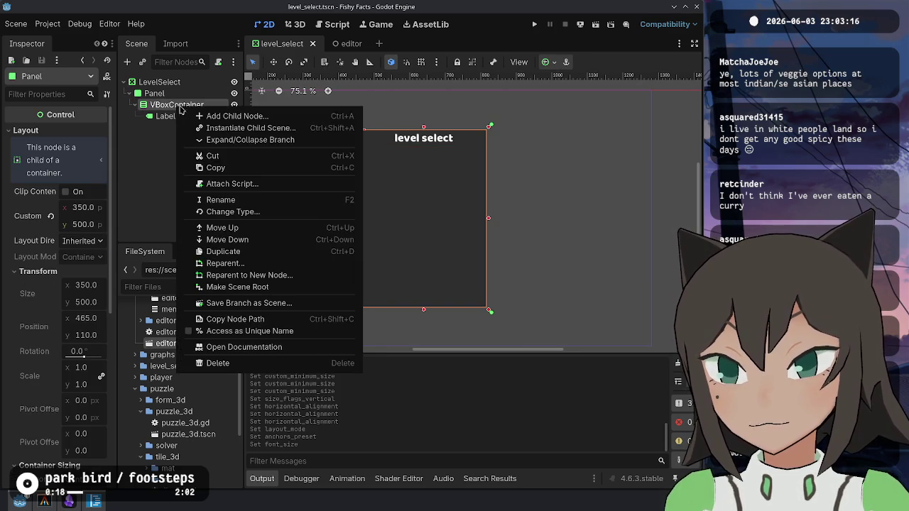
{"action": "left_click", "coordinate": [203, 116]}
{"action": "type", "text": "cr"}
{"action": "key", "text": "BackSpace"}
{"action": "key", "text": "BackSpace"}
{"action": "type", "text": "scro"}
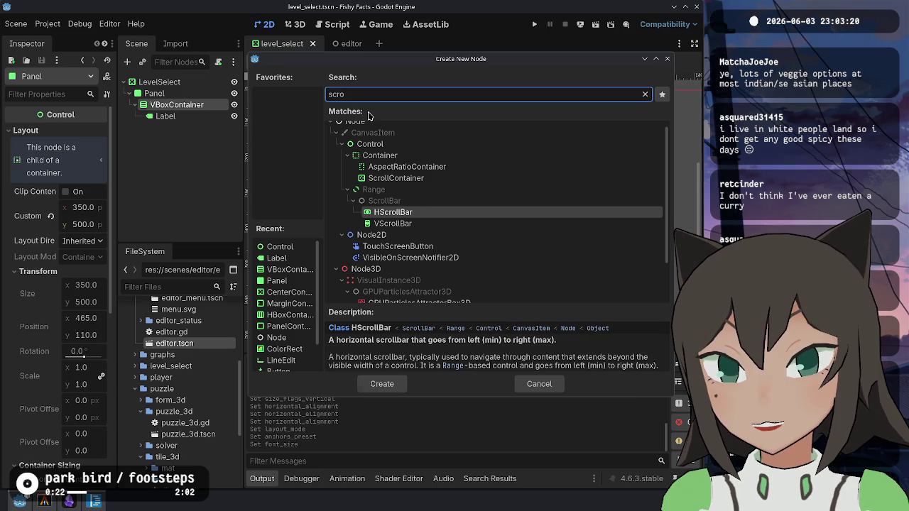
{"action": "key", "text": "Up"}
{"action": "key", "text": "Up"}
{"action": "key", "text": "Up"}
{"action": "key", "text": "Return"}
- Add a VBoxContainer inside the ScrollContainer and a Button inside that
{"action": "right_click", "coordinate": [235, 130]}
{"action": "left_click", "coordinate": [239, 141]}
{"action": "type", "text": "vbox"}
{"action": "key", "text": "Return"}
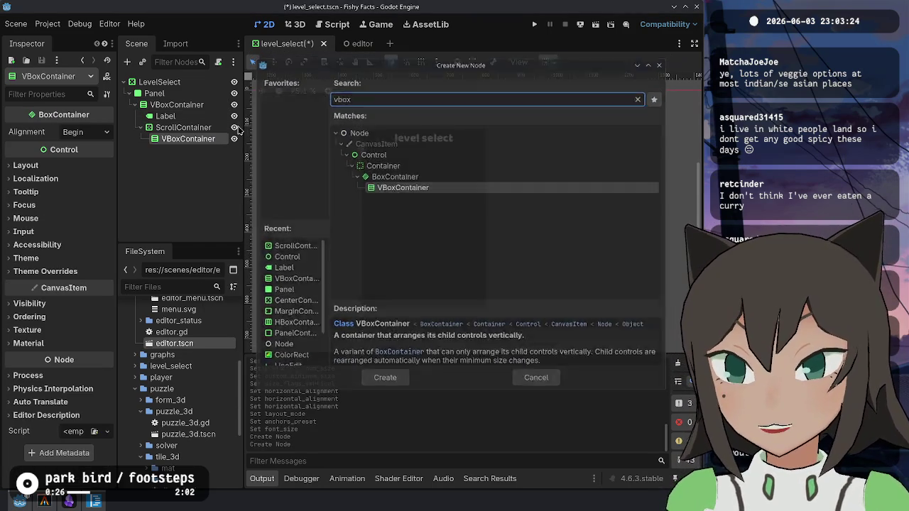
{"action": "right_click", "coordinate": [206, 139]}
{"action": "left_click", "coordinate": [245, 148]}
{"action": "type", "text": "bu"}
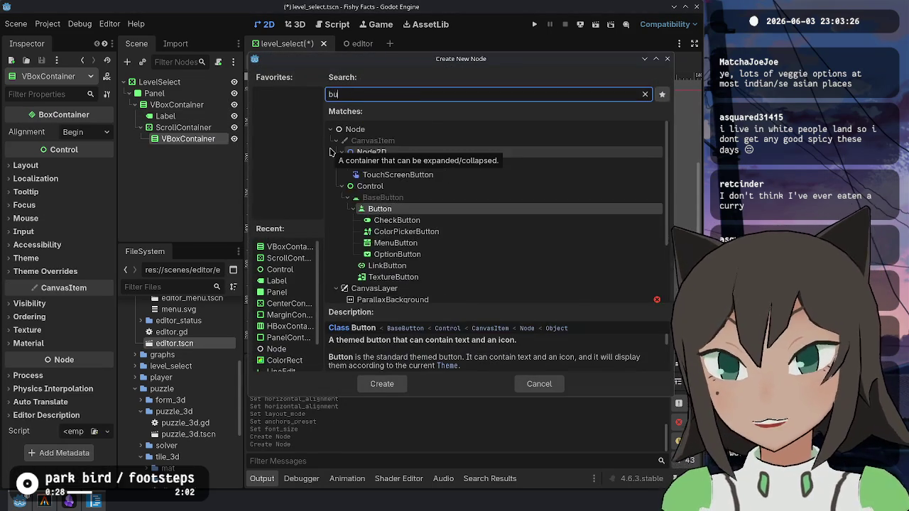
{"action": "type", "text": "tt"}
{"action": "key", "text": "Return"}
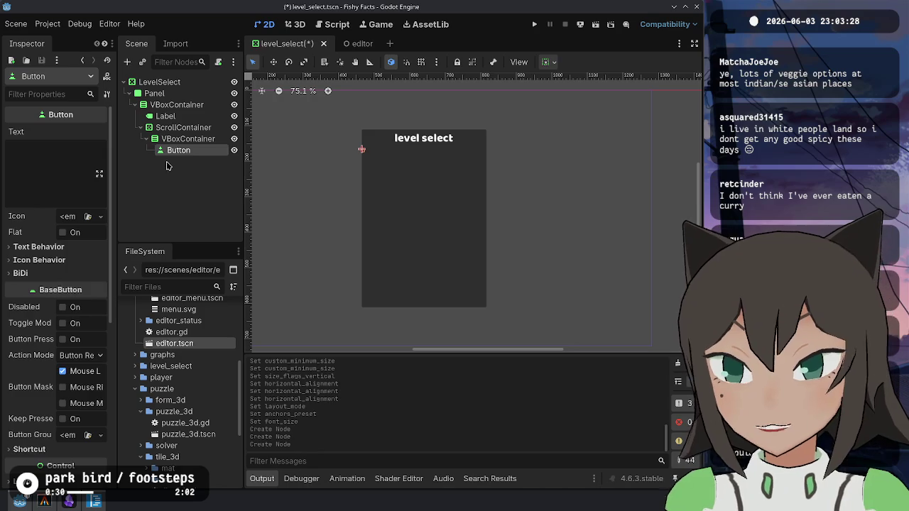
- Make the inner VBoxContainer expand horizontally and the ScrollContainer expand vertically
{"action": "left_click", "coordinate": [187, 139]}
{"action": "left_click", "coordinate": [88, 165]}
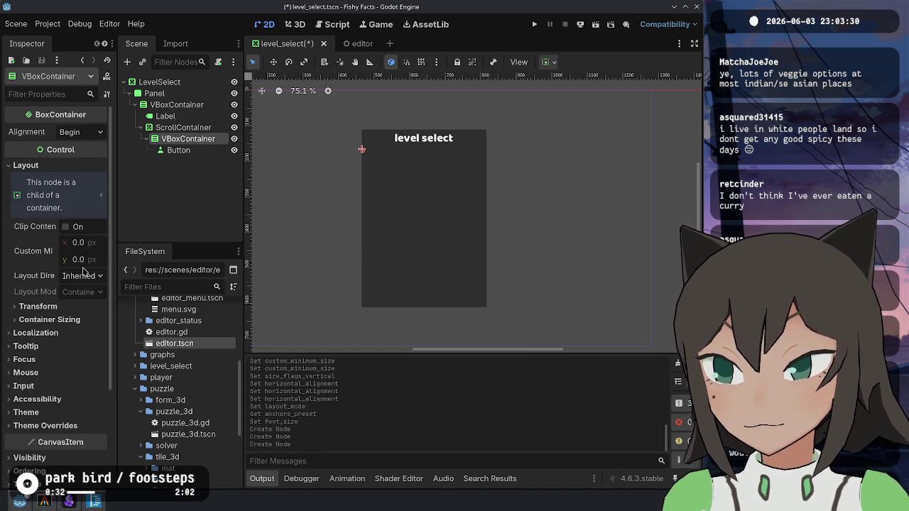
{"action": "left_click", "coordinate": [85, 320]}
{"action": "left_click", "coordinate": [85, 351]}
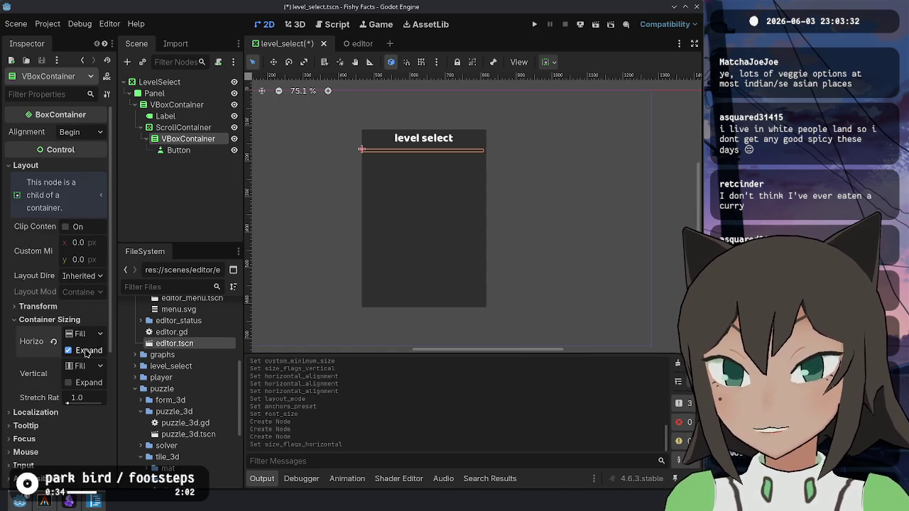
{"action": "left_click", "coordinate": [186, 127]}
{"action": "left_click", "coordinate": [26, 207]}
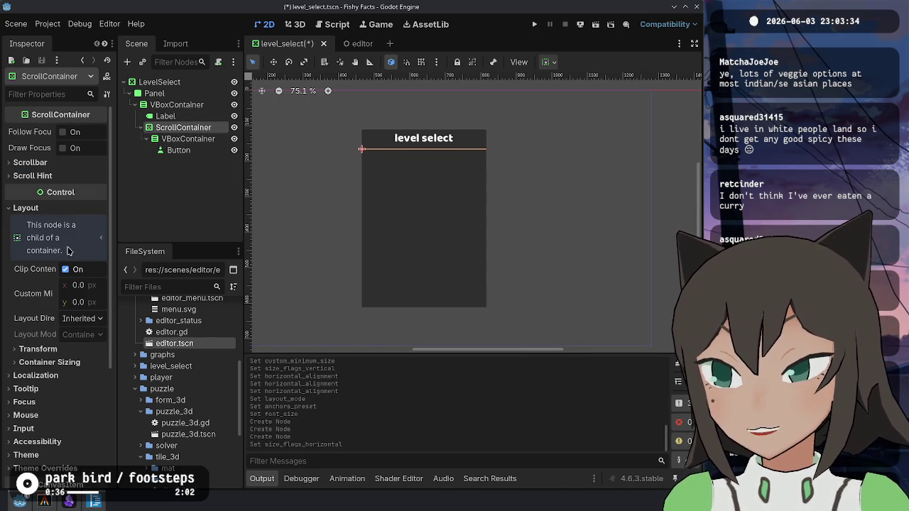
{"action": "left_click", "coordinate": [84, 362]}
{"action": "left_click", "coordinate": [80, 410]}
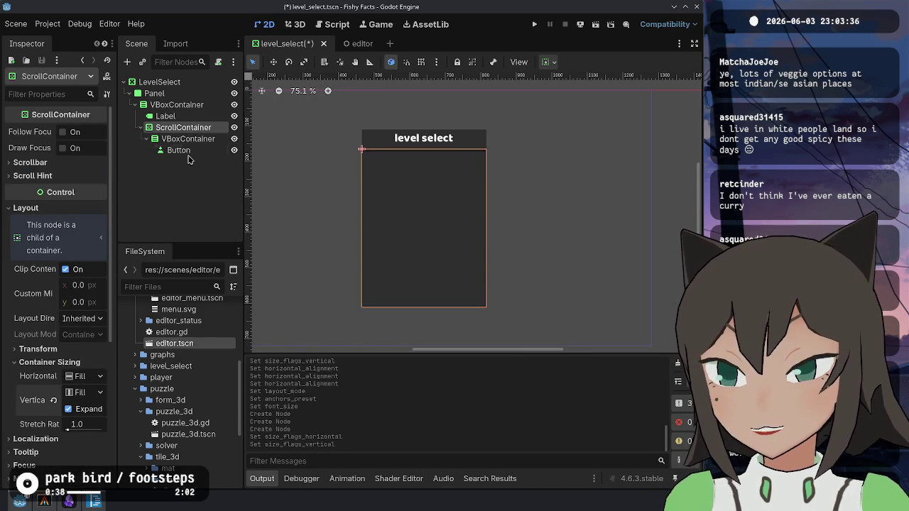
- Select the new Button and begin editing its Text property
{"action": "left_click", "coordinate": [156, 140]}
{"action": "left_click", "coordinate": [178, 149]}
{"action": "left_click", "coordinate": [188, 139]}
{"action": "left_click", "coordinate": [178, 150]}
{"action": "left_click", "coordinate": [60, 158]}
- Set the Button's text to 'Level One' and save the scene
{"action": "type", "text": "Level One"}
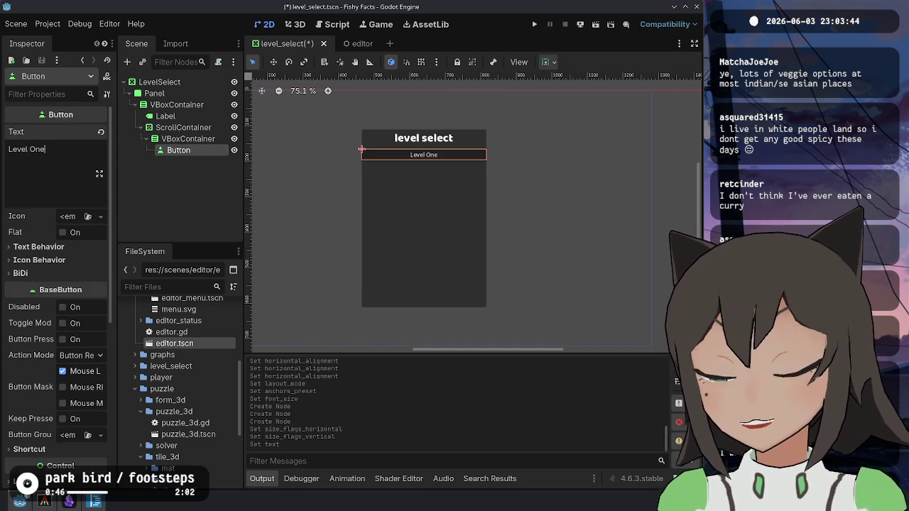
{"action": "key", "text": "ctrl+s"}
{"action": "left_click", "coordinate": [187, 139]}
{"action": "left_click", "coordinate": [188, 152]}
- Rename the inner VBoxContainer to LevelContainer and save
{"action": "double_click", "coordinate": [188, 139]}
{"action": "type", "text": "Level"}
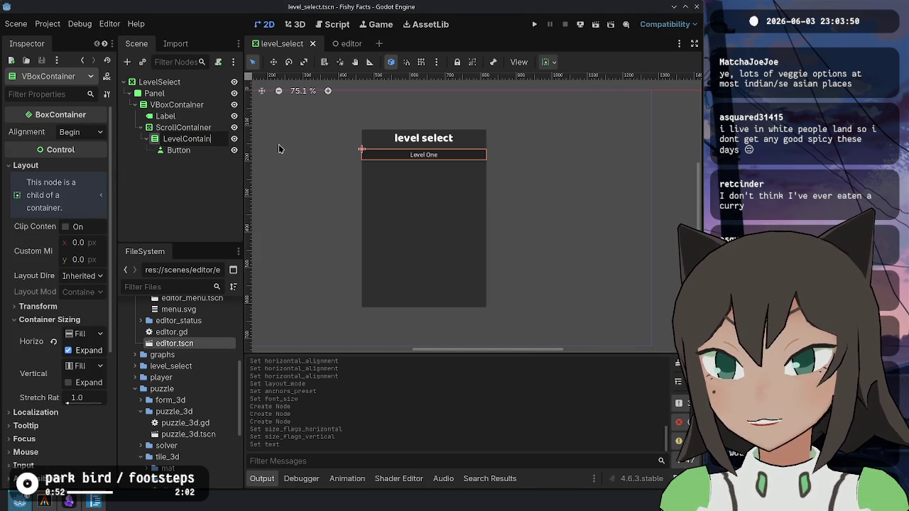
{"action": "key", "text": "Return"}
{"action": "key", "text": "ctrl+s"}
{"action": "left_click", "coordinate": [188, 150]}
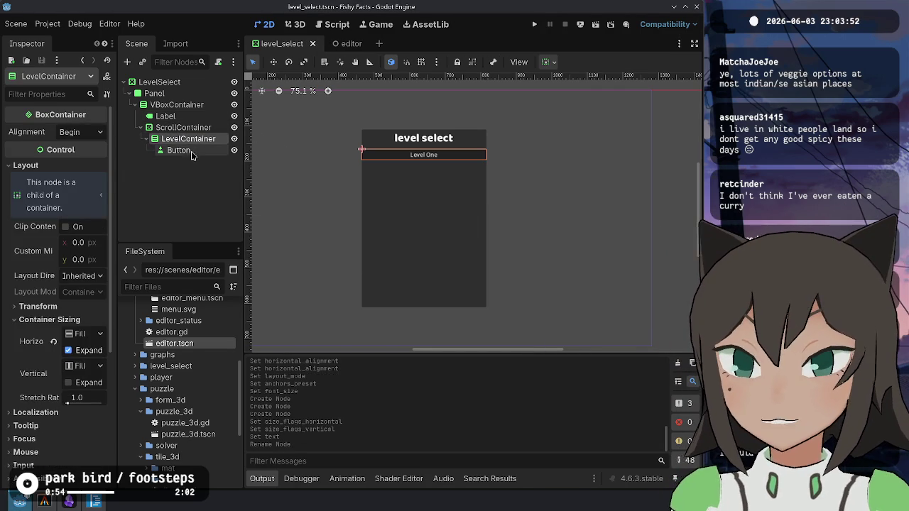
{"action": "left_click", "coordinate": [197, 140]}
{"action": "right_click", "coordinate": [159, 84]}
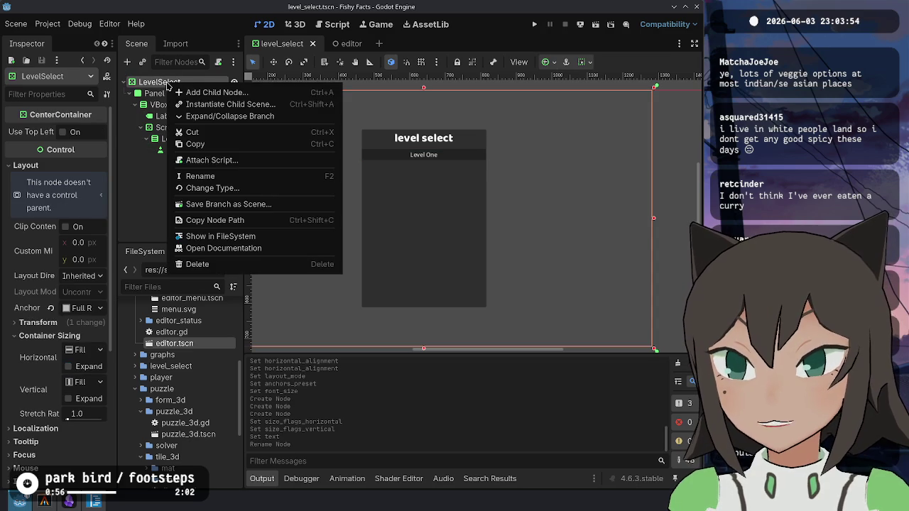
- Attach level_select.gd to LevelSelect and add an onready reference to unique-named %LevelContainer
{"action": "left_click", "coordinate": [236, 166]}
{"action": "key", "text": "Return"}
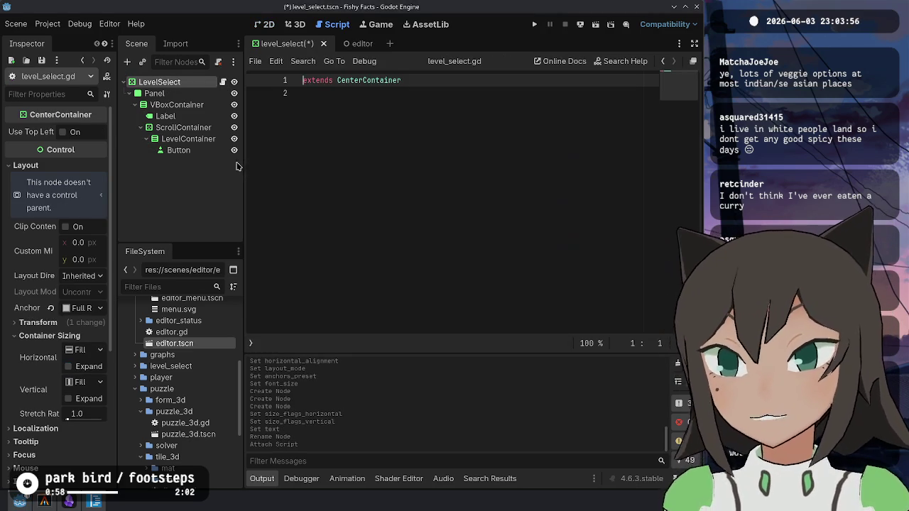
{"action": "left_click", "coordinate": [185, 140]}
{"action": "right_click", "coordinate": [183, 141]}
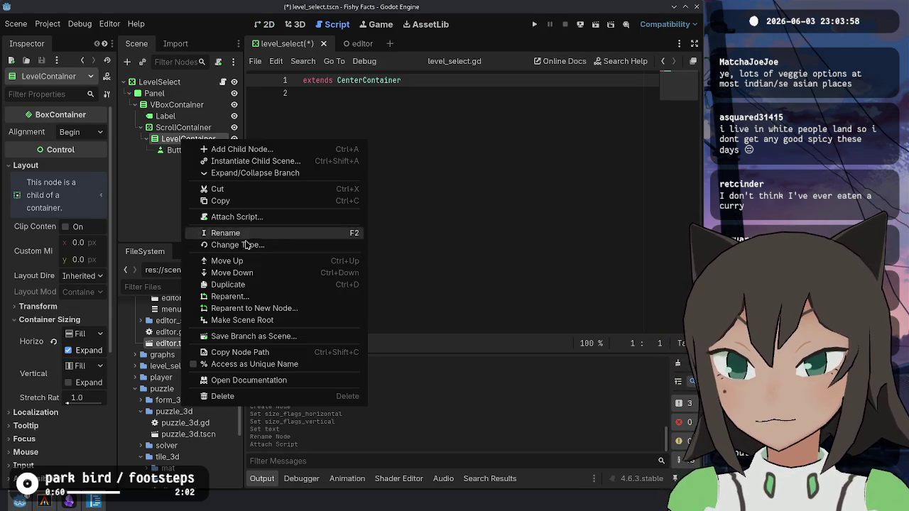
{"action": "left_click", "coordinate": [231, 364]}
{"action": "left_click_drag", "start_coordinate": [201, 144], "coordinate": [398, 103]}
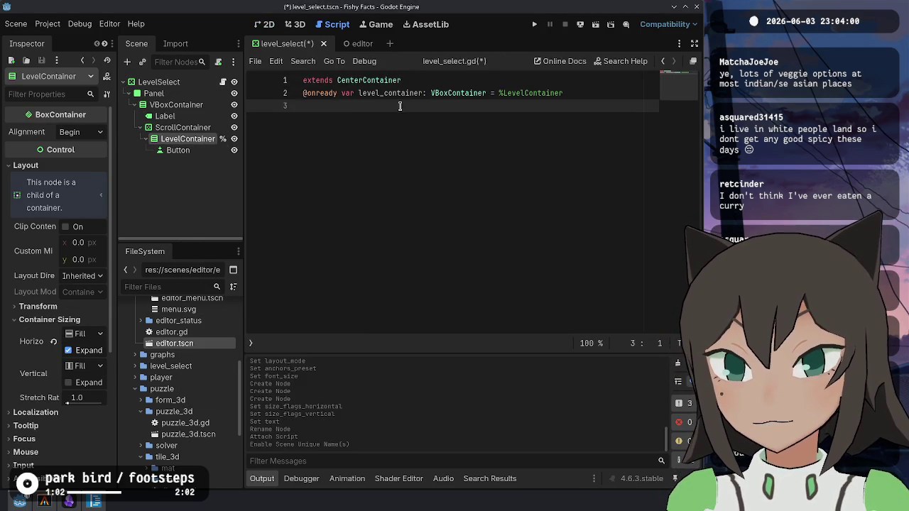
- Begin a _ready function using level_container, and delete the placeholder Button node
{"action": "key", "text": "alt+Down"}
{"action": "left_click", "coordinate": [369, 106]}
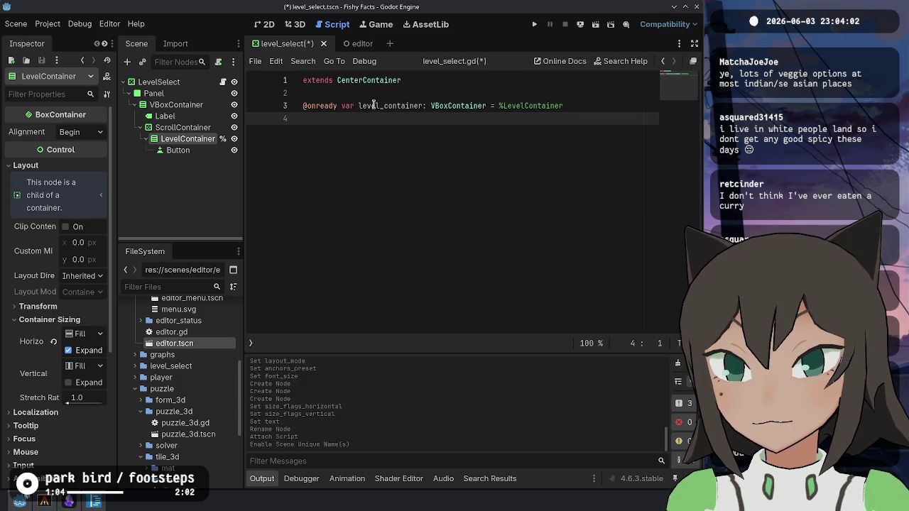
{"action": "left_click", "coordinate": [369, 181]}
{"action": "key", "text": "Return"}
{"action": "key", "text": "Return"}
{"action": "type", "text": "_r"}
{"action": "key", "text": "Return"}
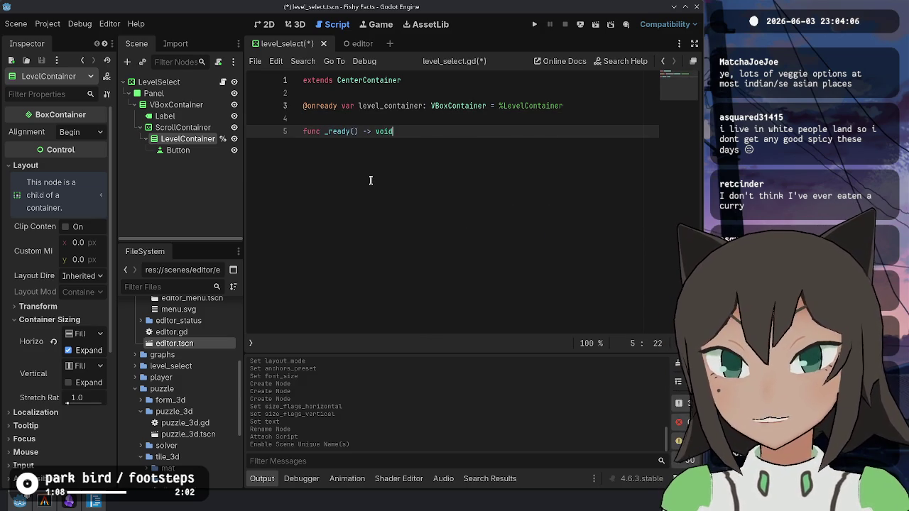
{"action": "type", "text": ":"}
{"action": "key", "text": "Return"}
{"action": "type", "text": "level_container"}
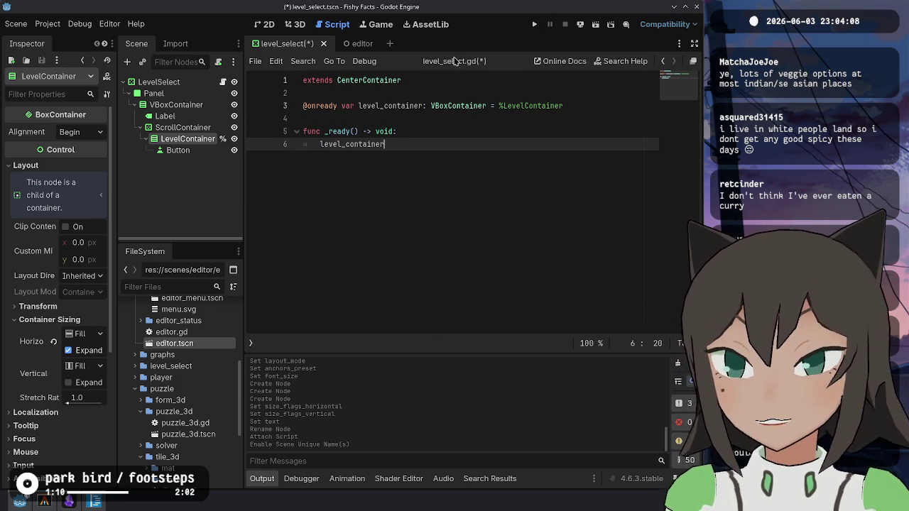
{"action": "left_click", "coordinate": [177, 150]}
{"action": "key", "text": "Delete"}
- Delete the placeholder Button node, save, and declare a new Button variable in level_select.gd
{"action": "key", "text": "Return"}
{"action": "key", "text": "ctrl+s"}
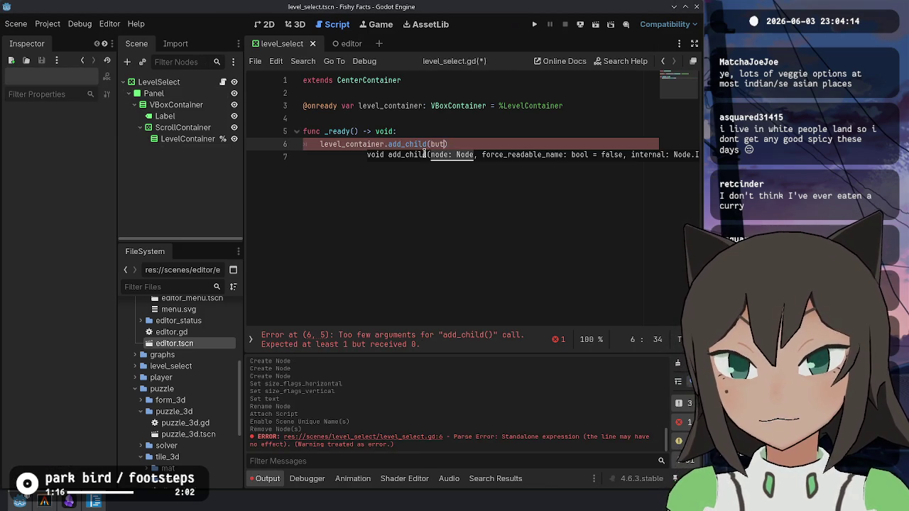
{"action": "type", "text": "ton"}
{"action": "key", "text": "ctrl+shift+Return"}
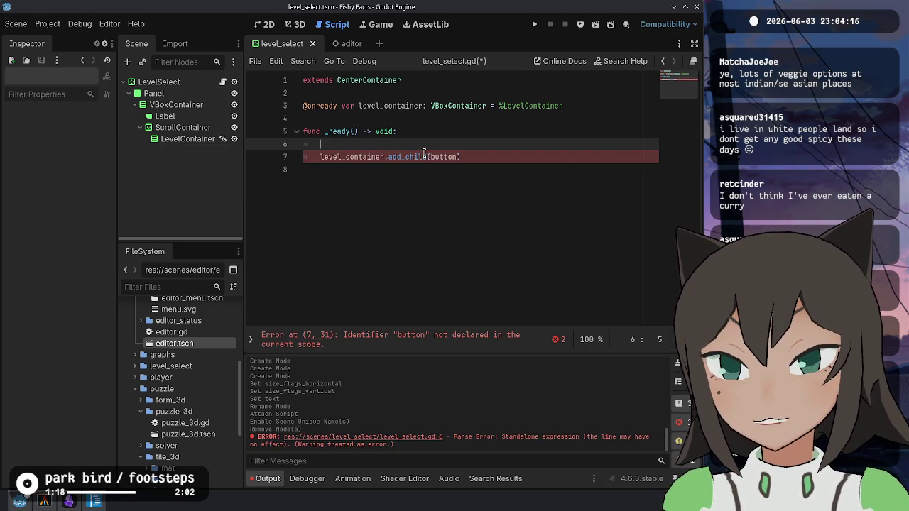
{"action": "key", "text": "BackSpace"}
{"action": "type", "text": "var button := Button.new("}
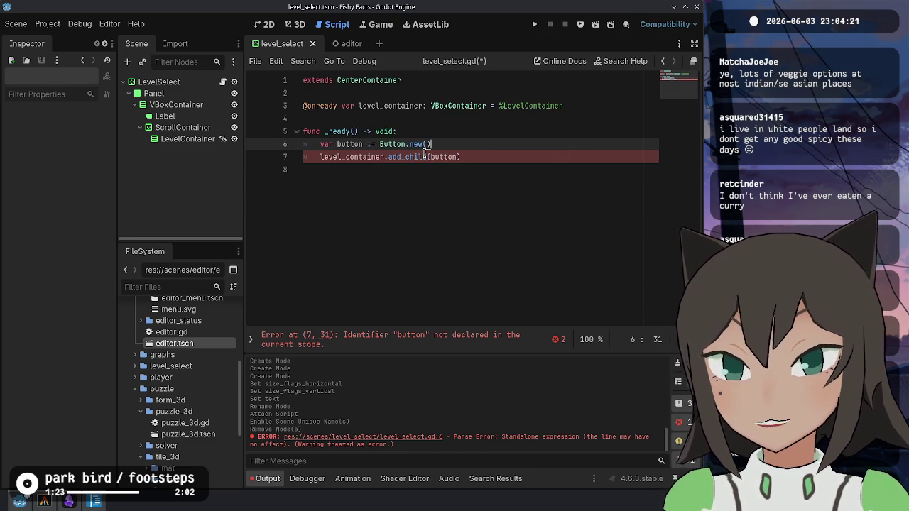
{"action": "key", "text": "Return"}
{"action": "type", "text": "button.text = El"}
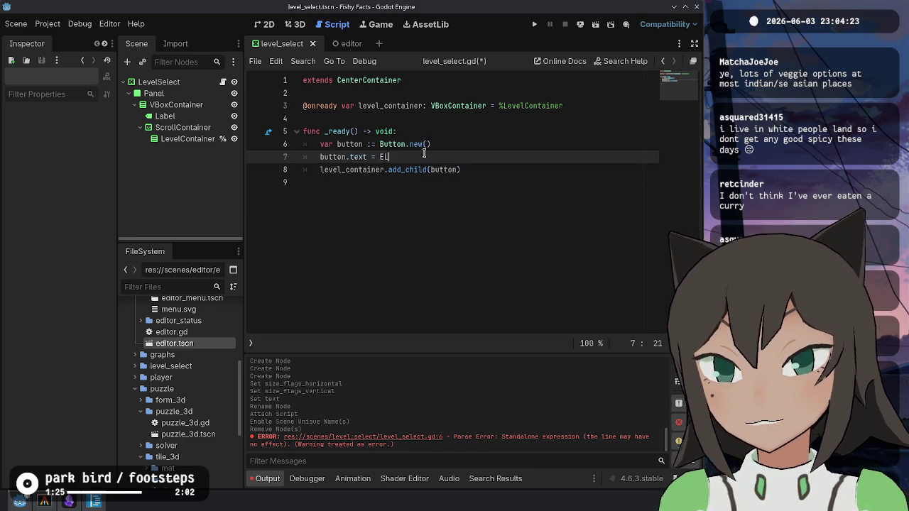
- Give the button the text "Level One", add it to level_container, save, and test-run the scene
{"action": "type", "text": "vel"}
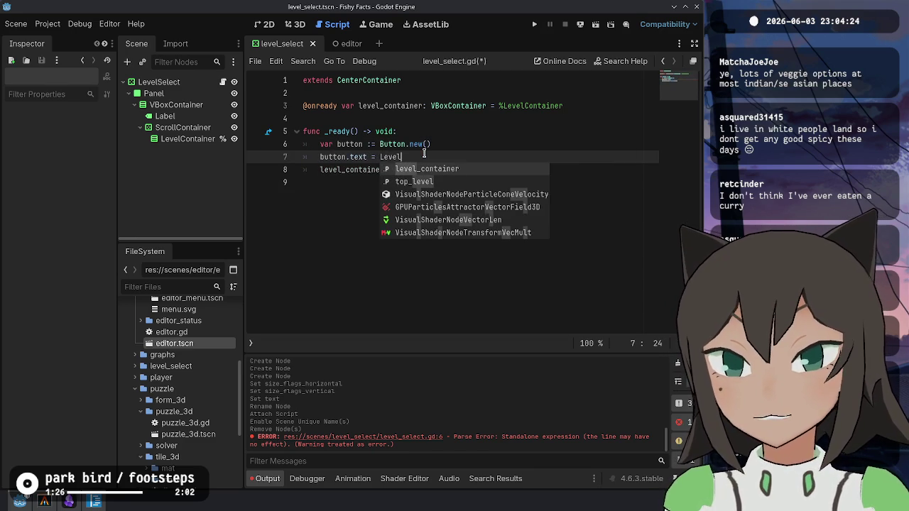
{"action": "key", "text": "ctrl+shift+Left"}
{"action": "type", "text": "\""}
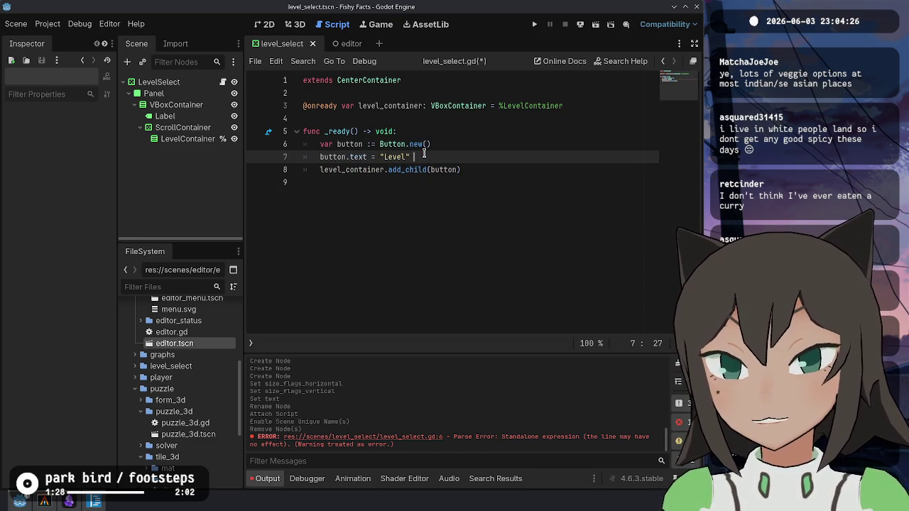
{"action": "type", "text": "One"}
{"action": "key", "text": "ctrl+s"}
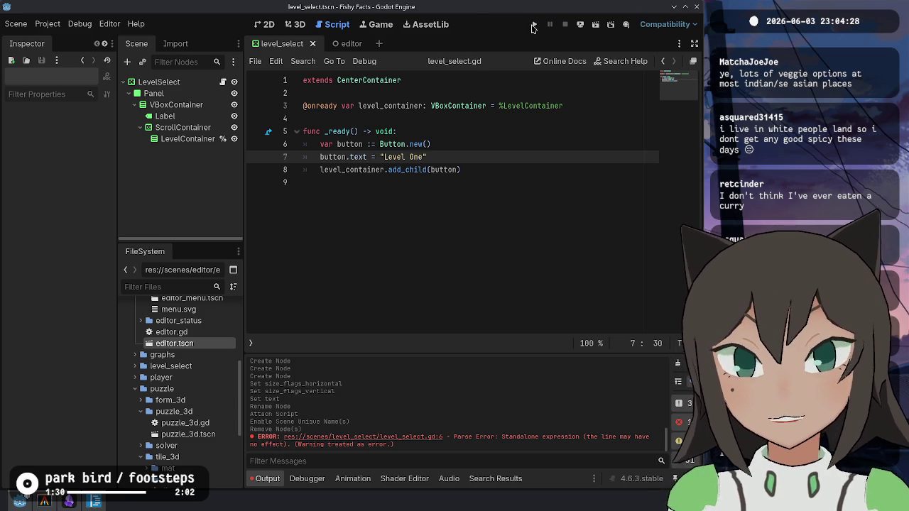
{"action": "left_click", "coordinate": [598, 27]}
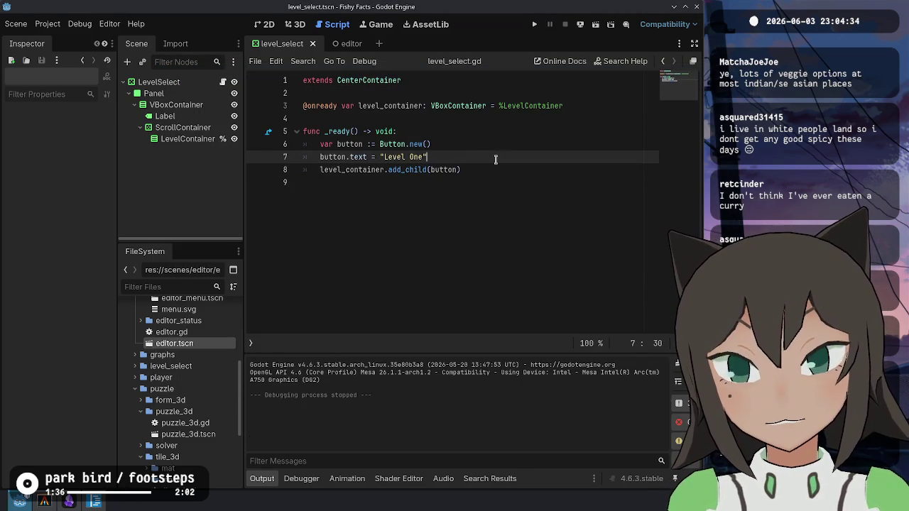
- Begin a new add_level function below _ready
{"action": "key", "text": "Up"}
{"action": "key", "text": "Up"}
{"action": "key", "text": "Return"}
{"action": "key", "text": "Return"}
{"action": "key", "text": "Return"}
{"action": "key", "text": "BackSpace"}
{"action": "type", "text": "func add_level(str"}
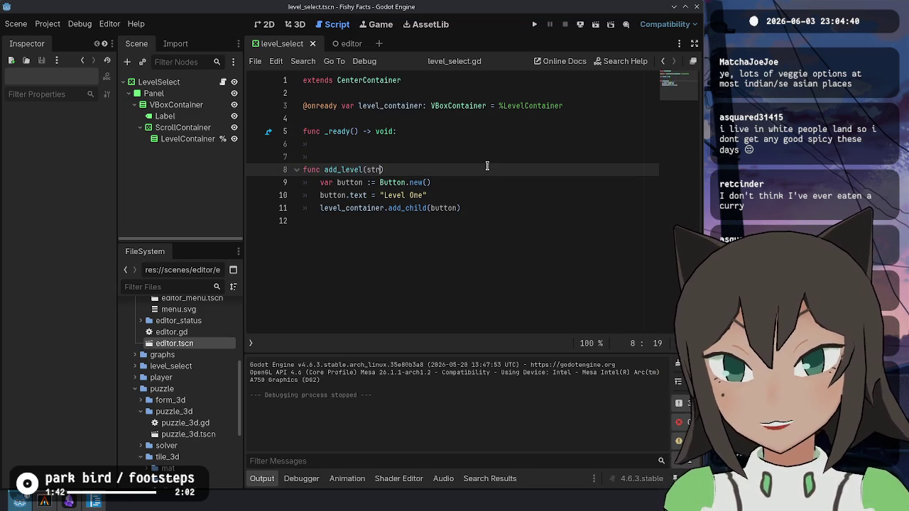
- Make add_level take a single parameter p typed Puzzle
{"action": "key", "text": "BackSpace"}
{"action": "key", "text": "BackSpace"}
{"action": "key", "text": "BackSpace"}
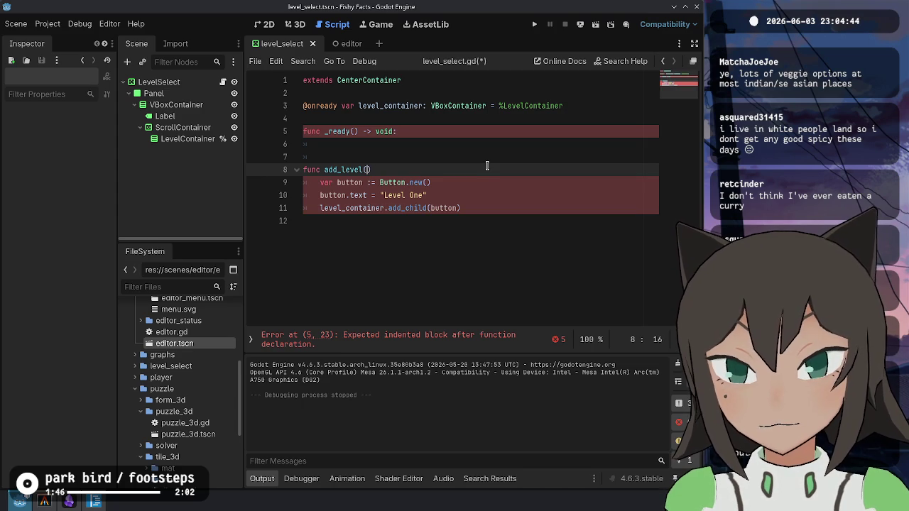
{"action": "type", "text": "Puzzle"}
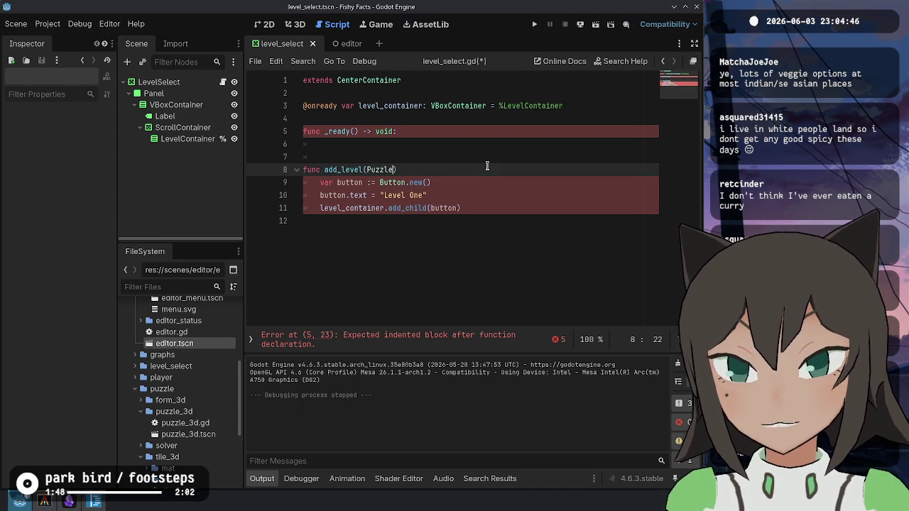
{"action": "type", "text": "var p"}
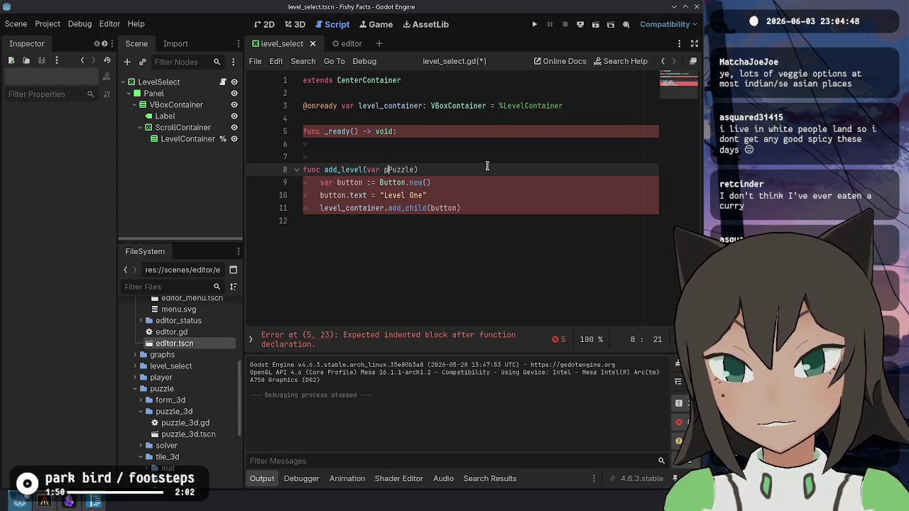
{"action": "key", "text": "BackSpace"}
{"action": "key", "text": "BackSpace"}
{"action": "key", "text": "BackSpace"}
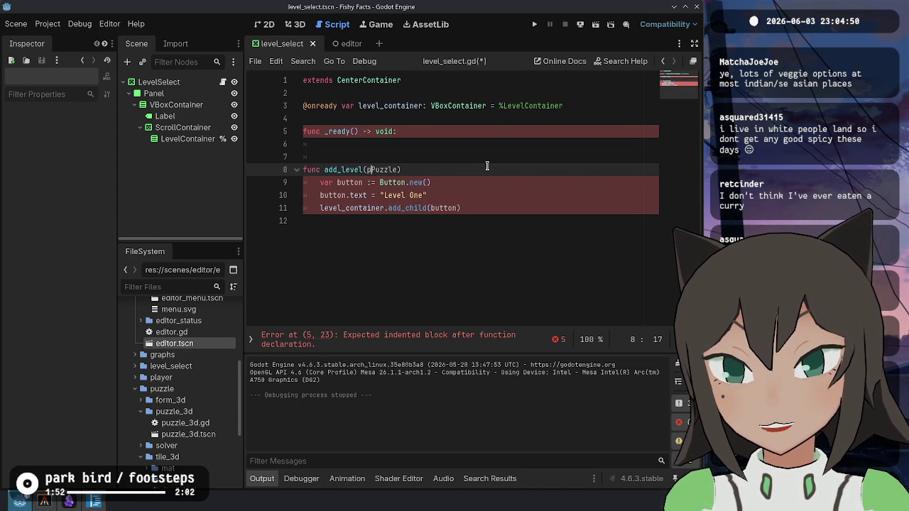
{"action": "type", "text": "p:"}
{"action": "key", "text": "ctrl+Right"}
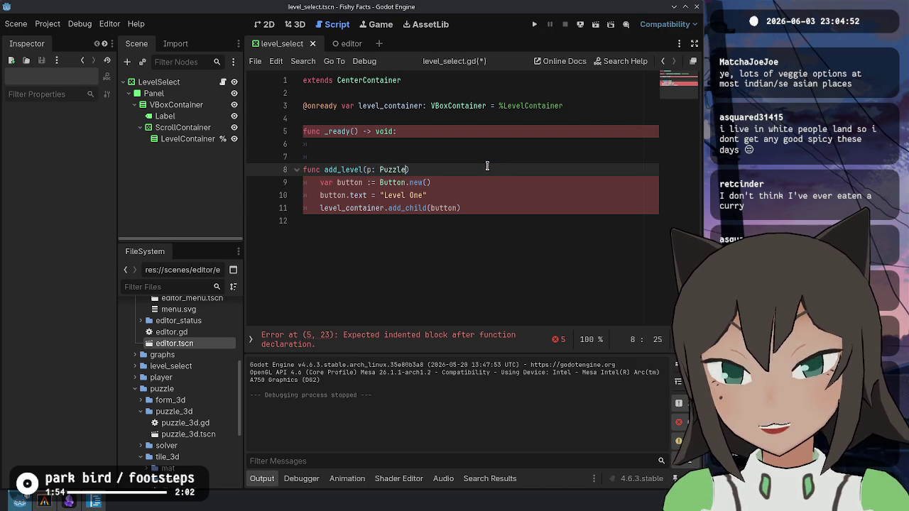
- Set button.text to p.name + " - " + p.author and end the header with -> void:
{"action": "key", "text": "Down"}
{"action": "key", "text": "Down"}
{"action": "key", "text": "ctrl+shift+Left"}
{"action": "key", "text": "ctrl+shift+Left"}
{"action": "key", "text": "ctrl+shift+Left"}
{"action": "type", "text": "p.na"}
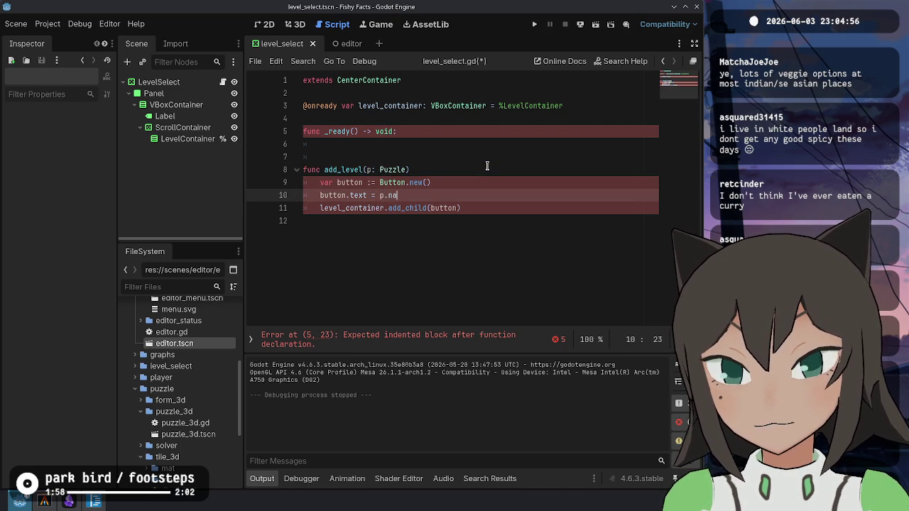
{"action": "key", "text": "Up"}
{"action": "key", "text": "Up"}
{"action": "key", "text": "Down"}
{"action": "key", "text": "Down"}
{"action": "key", "text": "Up"}
{"action": "key", "text": "Up"}
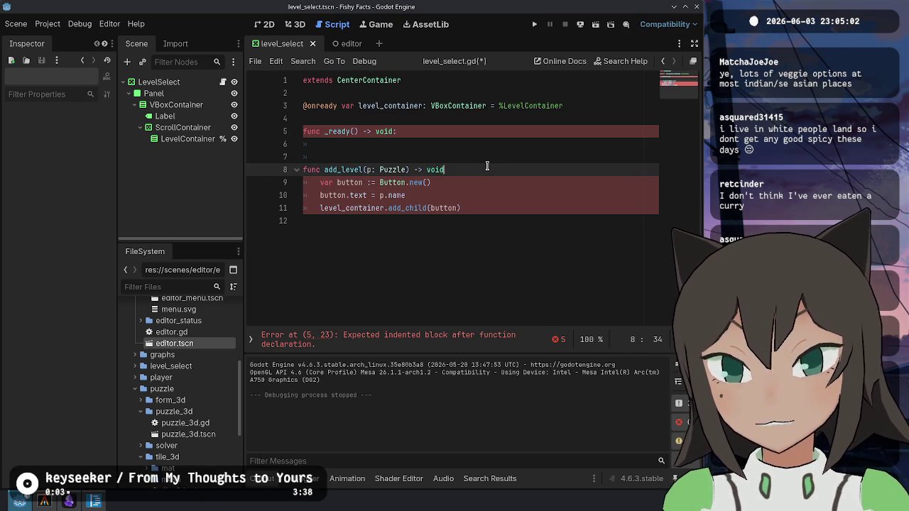
{"action": "type", "text": ":"}
{"action": "key", "text": "Down"}
{"action": "key", "text": "Down"}
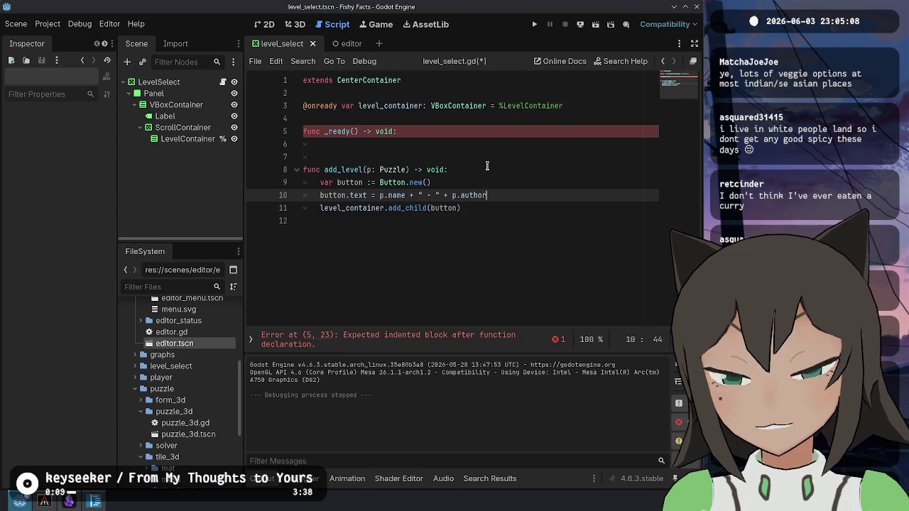
{"action": "key", "text": "Up"}
{"action": "key", "text": "Up"}
{"action": "key", "text": "Up"}
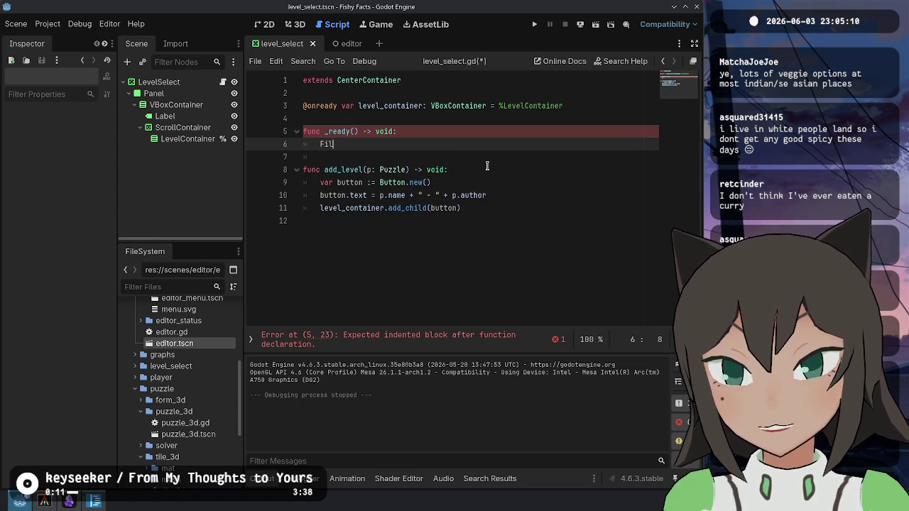
- Try FileAccess and ResourceLoader.load calls on line 6, then erase them completely
{"action": "type", "text": "eAccess."}
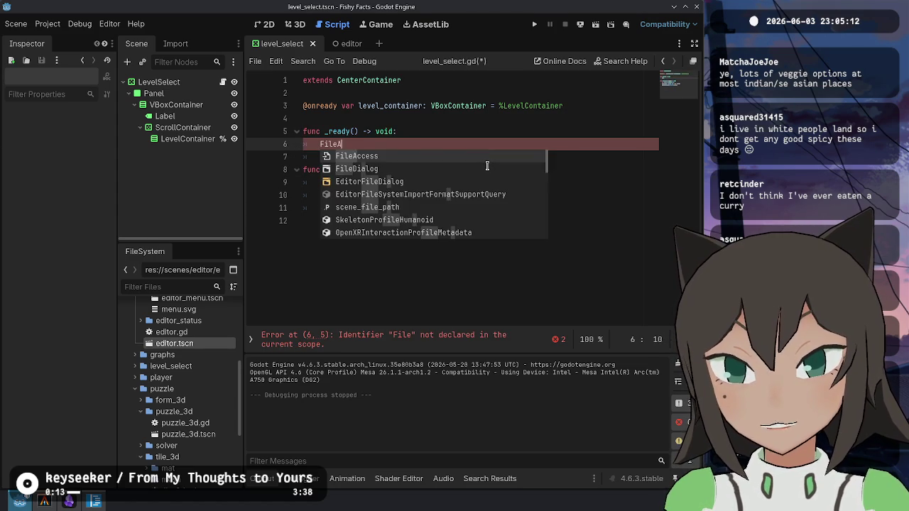
{"action": "key", "text": "Return"}
{"action": "type", "text": "."}
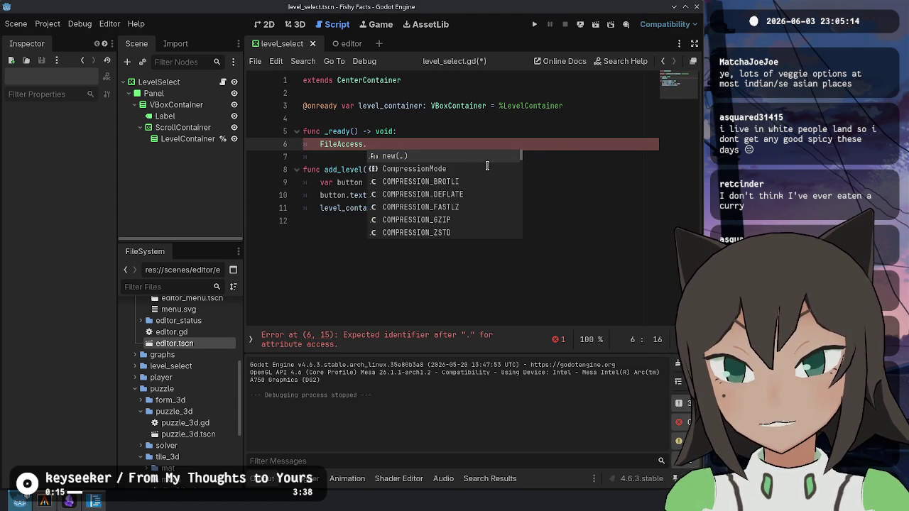
{"action": "key", "text": "ctrl+BackSpace"}
{"action": "key", "text": "ctrl+BackSpace"}
{"action": "type", "text": "ResourceL"}
{"action": "key", "text": "Return"}
{"action": "type", "text": "."}
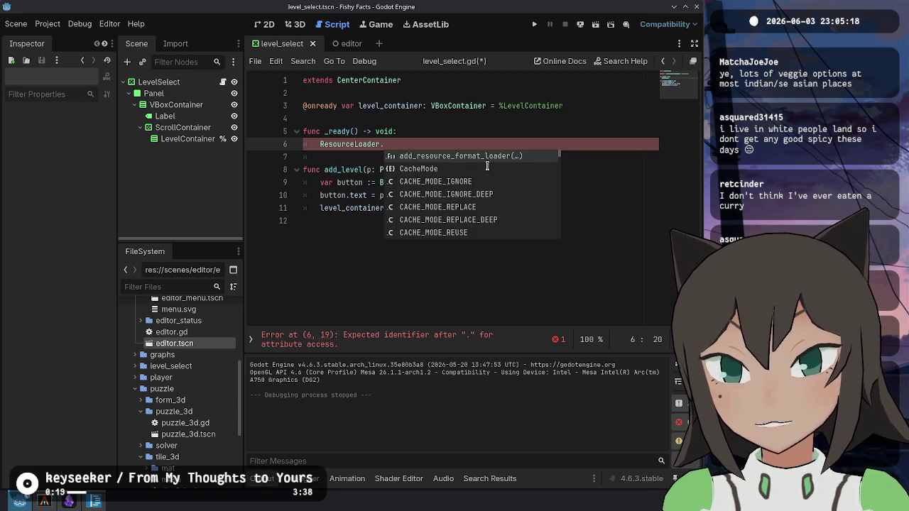
{"action": "type", "text": "f"}
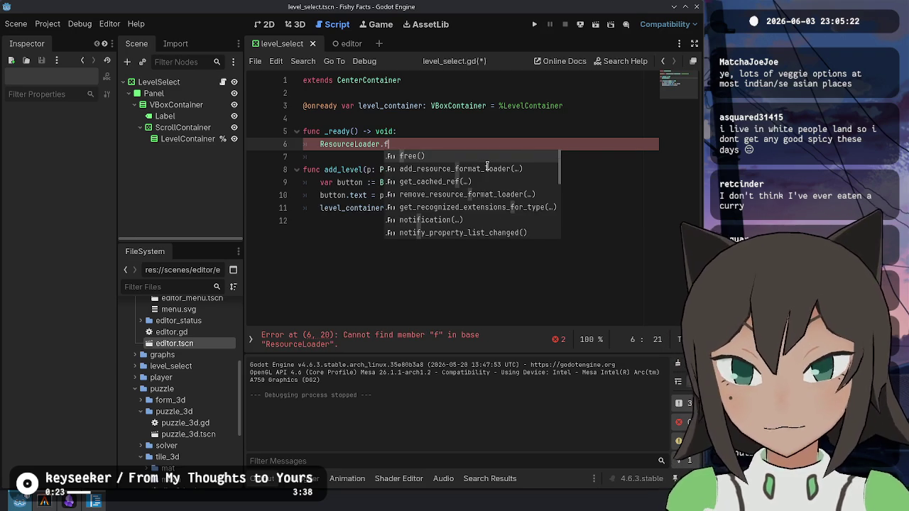
{"action": "key", "text": "BackSpace"}
{"action": "type", "text": "load"}
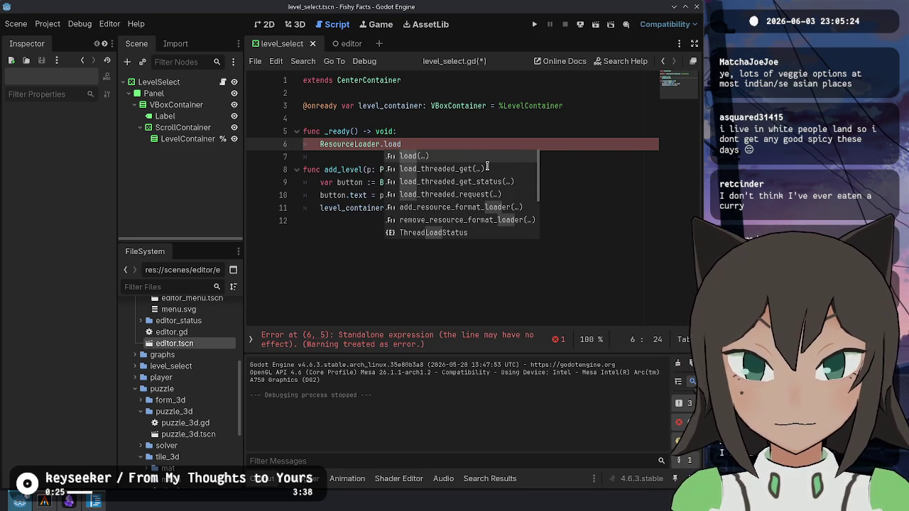
{"action": "key", "text": "BackSpace"}
{"action": "key", "text": "BackSpace"}
{"action": "key", "text": "BackSpace"}
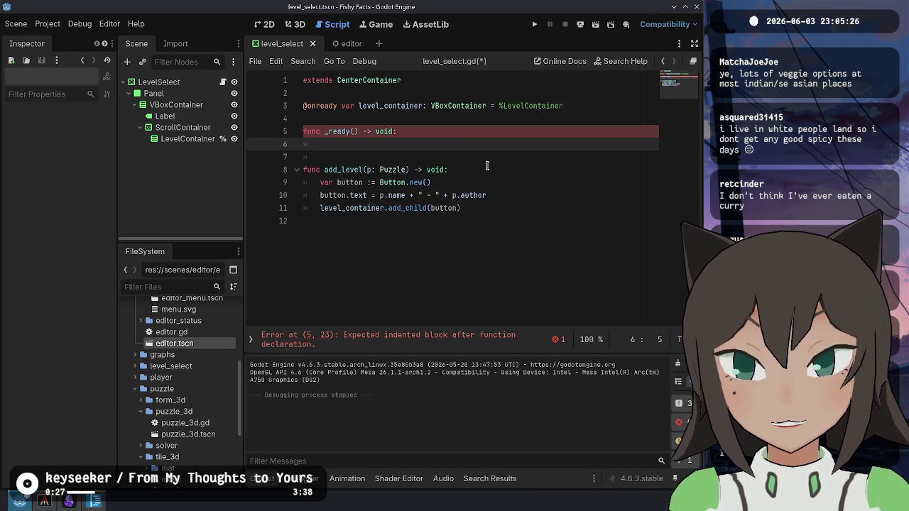
{"action": "type", "text": "File"}
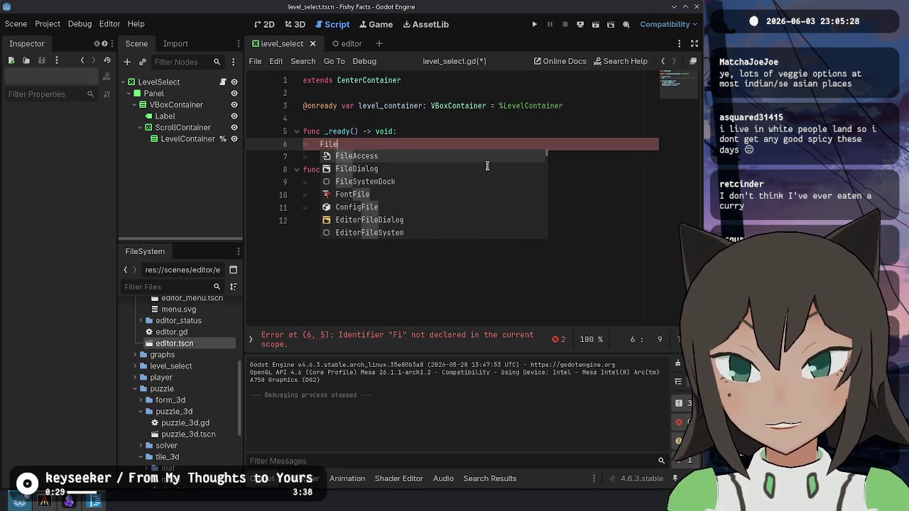
{"action": "key", "text": "BackSpace"}
{"action": "key", "text": "BackSpace"}
- Select and delete the empty _ready function lines
{"action": "left_click", "coordinate": [374, 159]}
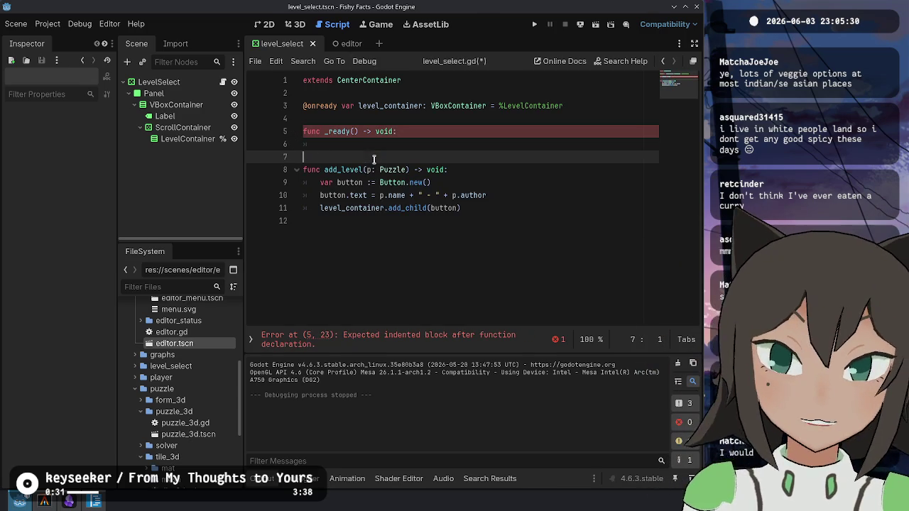
{"action": "left_click", "coordinate": [401, 236]}
{"action": "scroll", "coordinate": [195, 369], "scroll_direction": "up", "scroll_amount": 4}
{"action": "scroll", "coordinate": [195, 369], "scroll_direction": "up", "scroll_amount": 3}
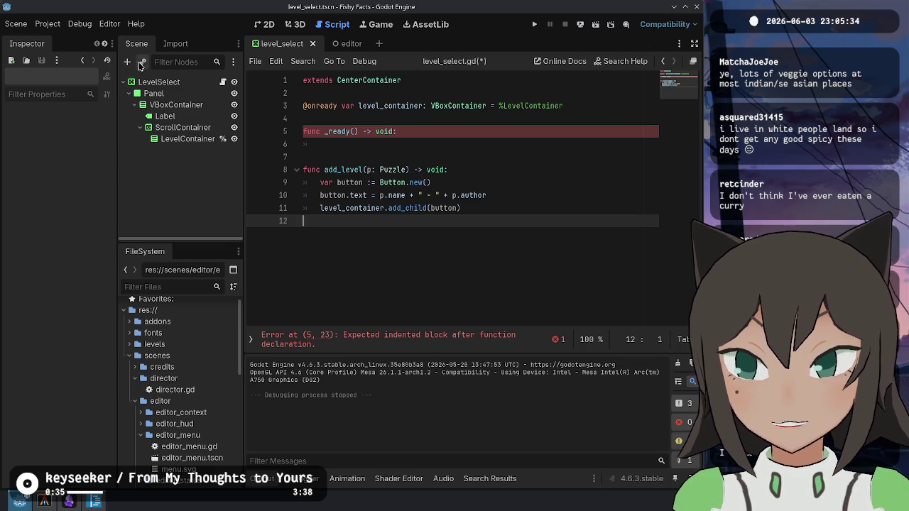
{"action": "left_click_drag", "start_coordinate": [348, 155], "coordinate": [396, 120]}
{"action": "key", "text": "BackSpace"}
{"action": "key", "text": "Return"}
{"action": "type", "text": "v"}
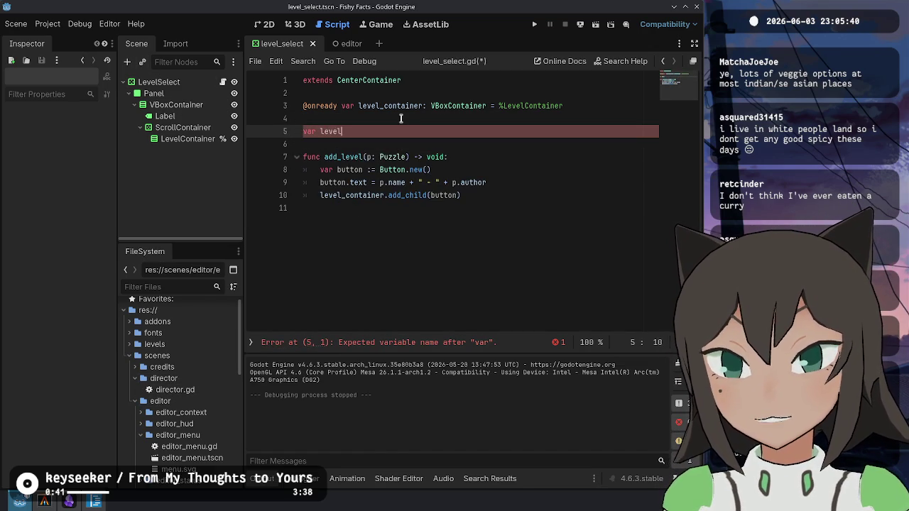
{"action": "type", "text": "Array["}
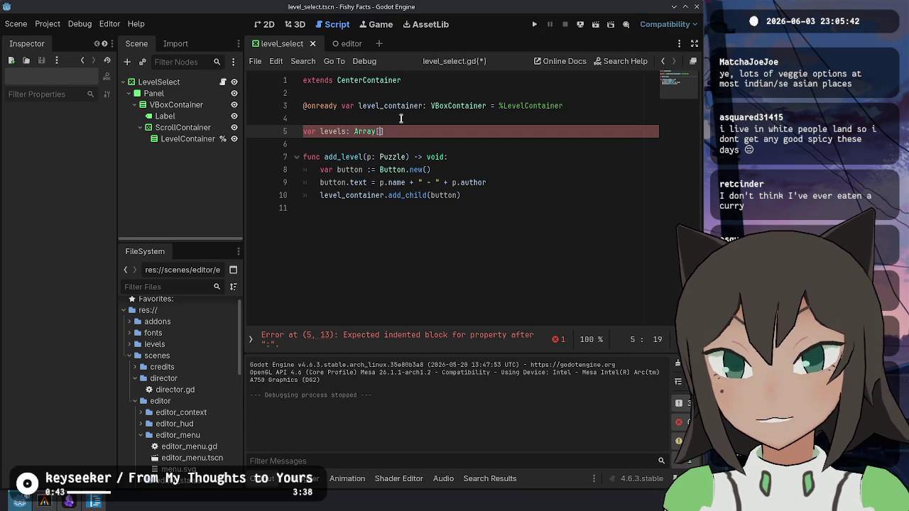
{"action": "type", "text": "le] ="}
{"action": "type", "text": "@export"}
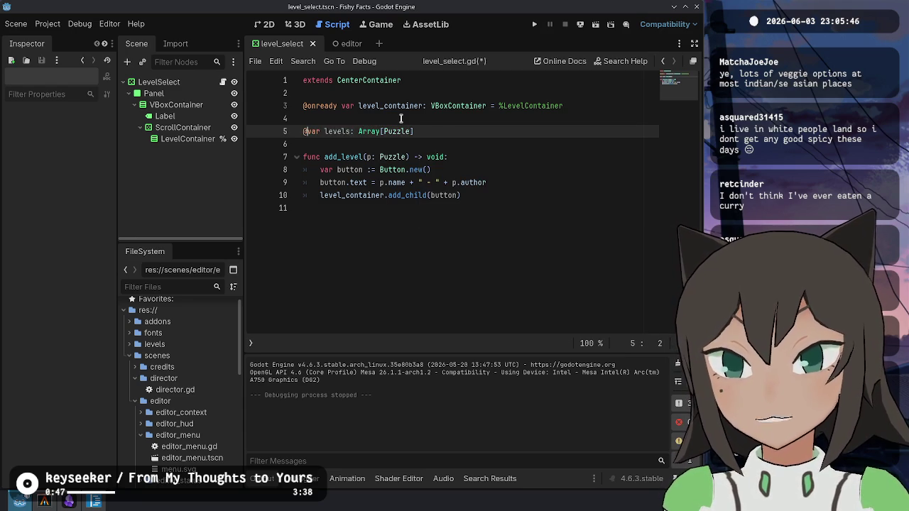
{"action": "key", "text": "End"}
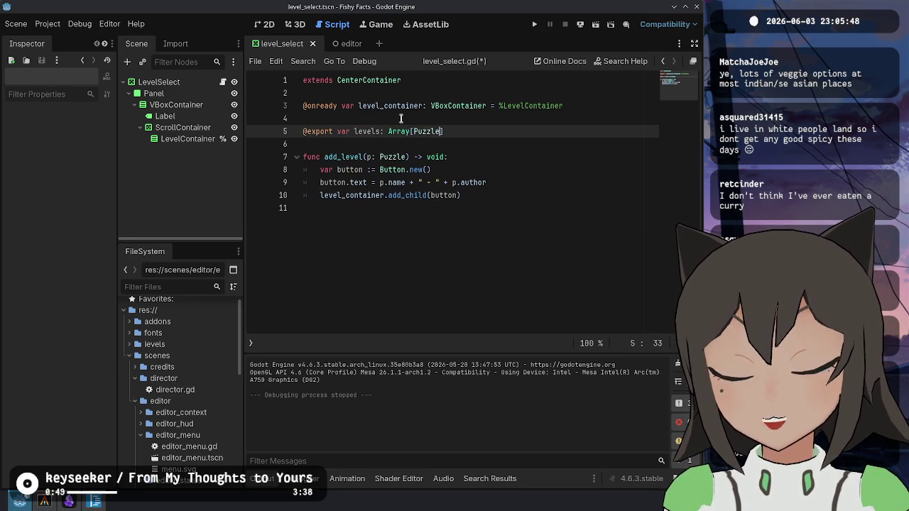
{"action": "key", "text": "ctrl+BackSpace"}
{"action": "type", "text": "Fil"}
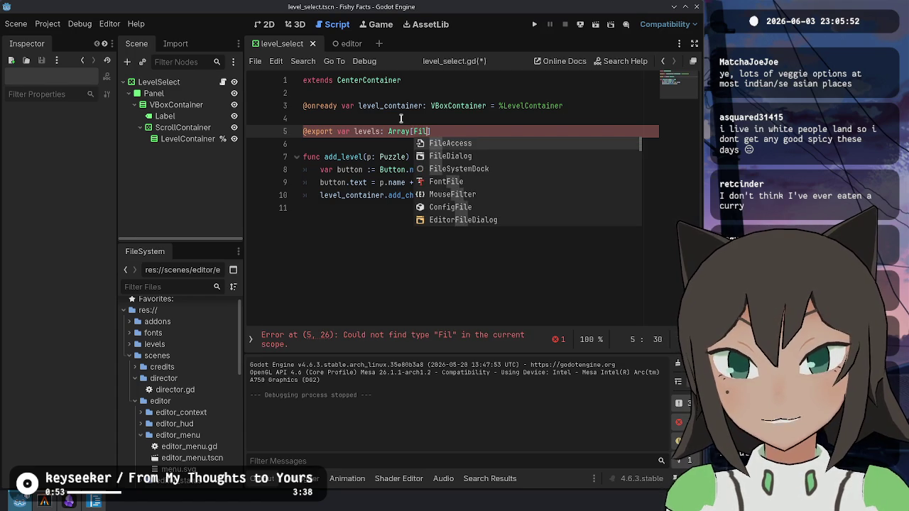
{"action": "key", "text": "ctrl+BackSpace"}
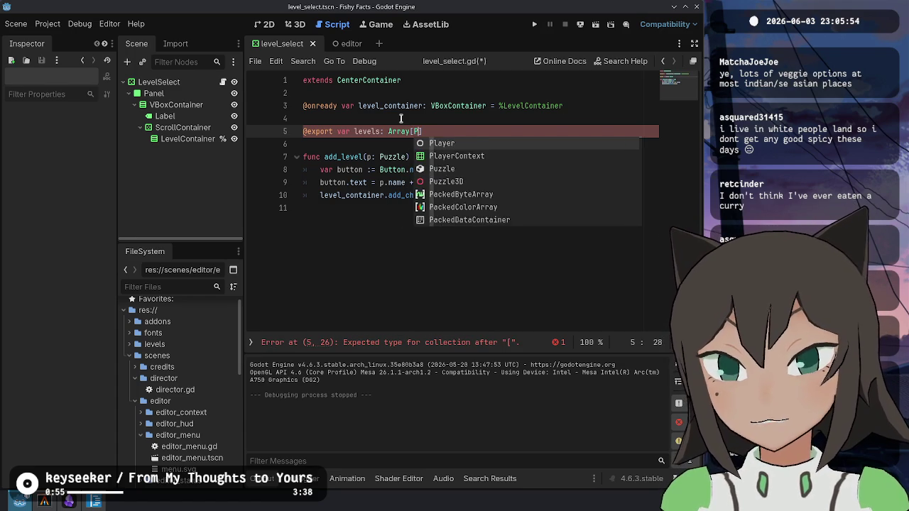
{"action": "key", "text": "Escape"}
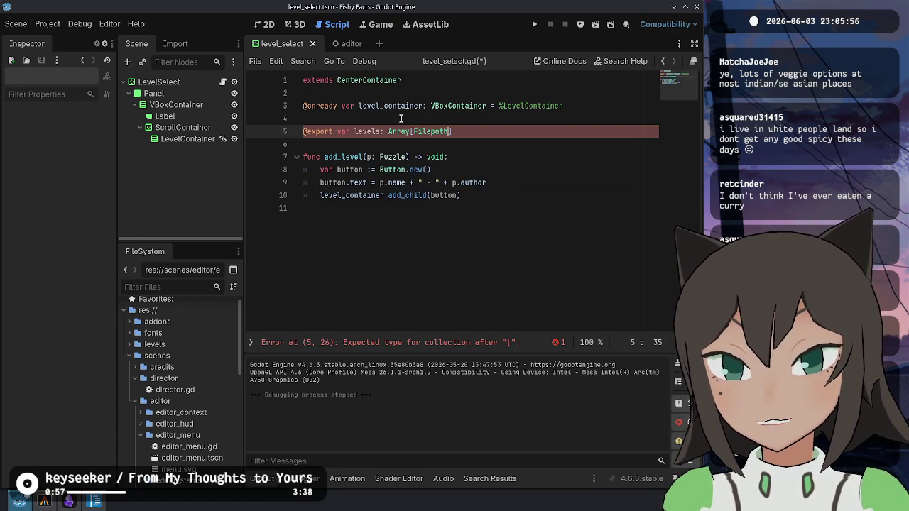
{"action": "type", "text": "h"}
{"action": "type", "text": "ath"}
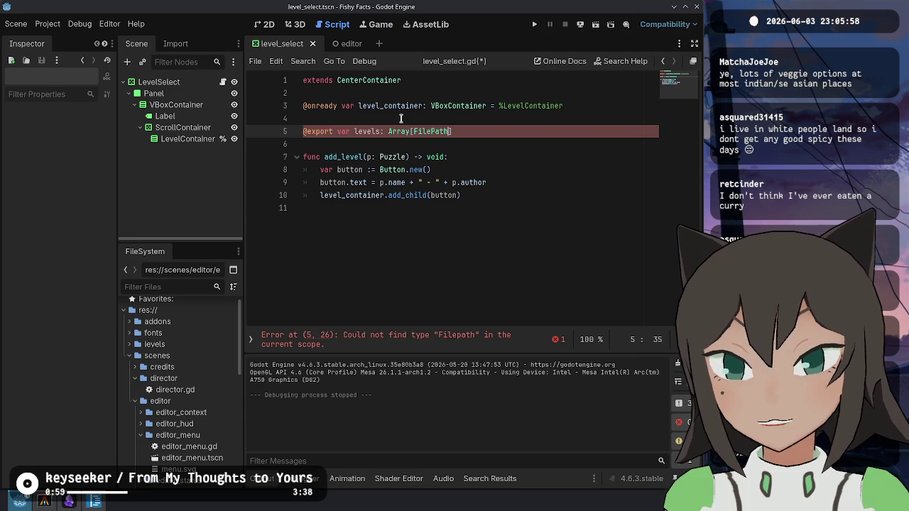
{"action": "key", "text": "ctrl+BackSpace"}
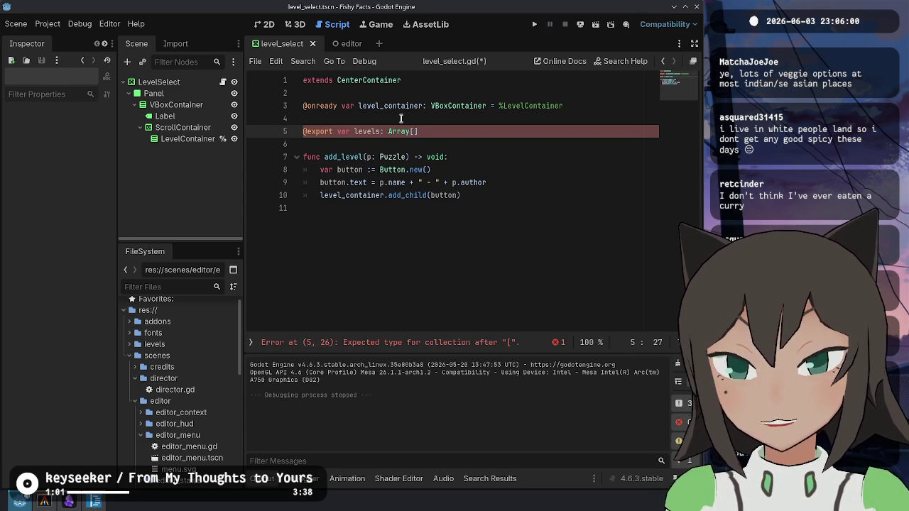
{"action": "type", "text": "Resource"}
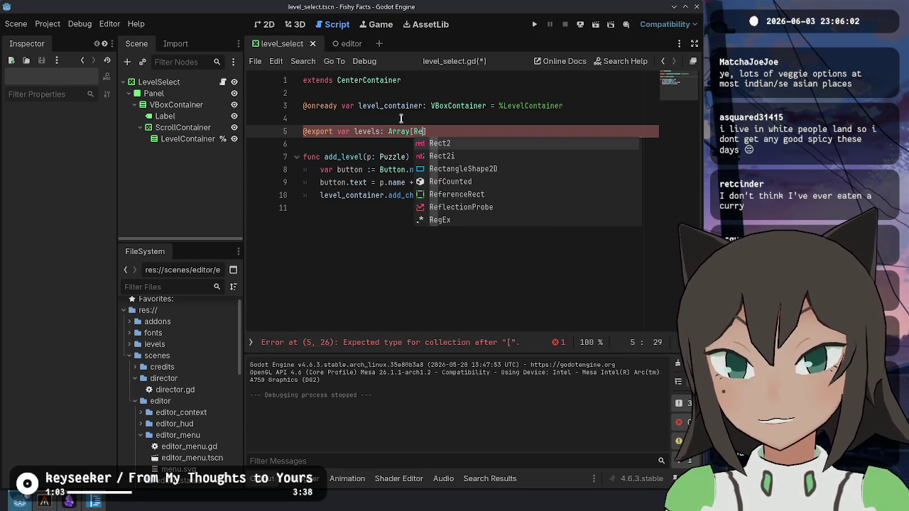
{"action": "key", "text": "Escape"}
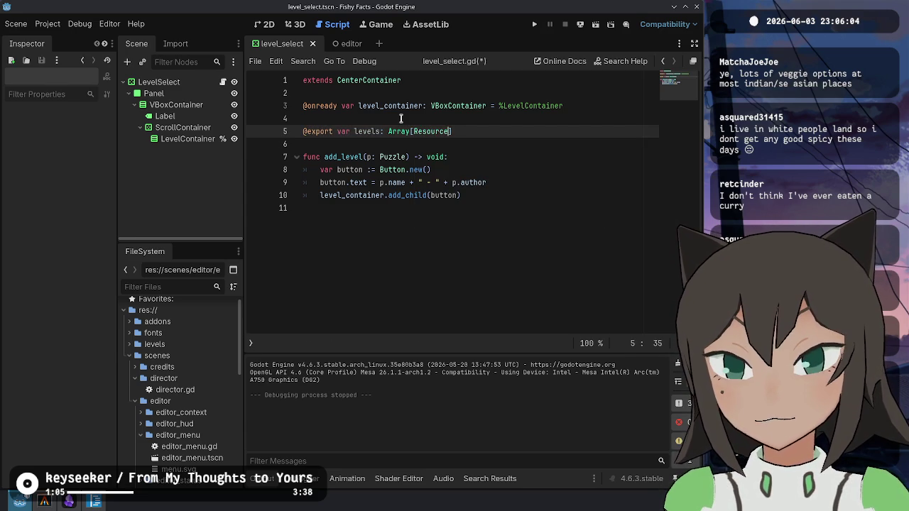
- Save, briefly try a Text type, then revert to Array[Resource] and save again
{"action": "key", "text": "Down"}
{"action": "key", "text": "Down"}
{"action": "key", "text": "ctrl+s"}
{"action": "double_click", "coordinate": [428, 127]}
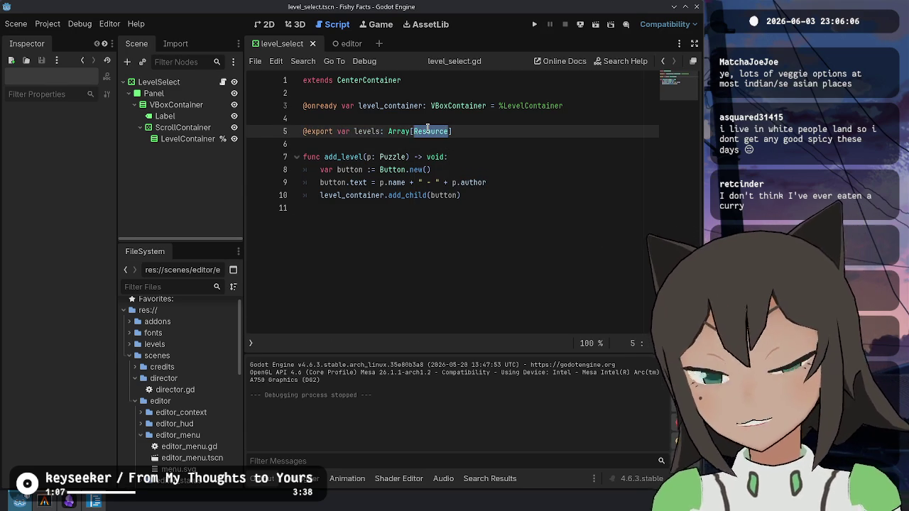
{"action": "type", "text": "Text"}
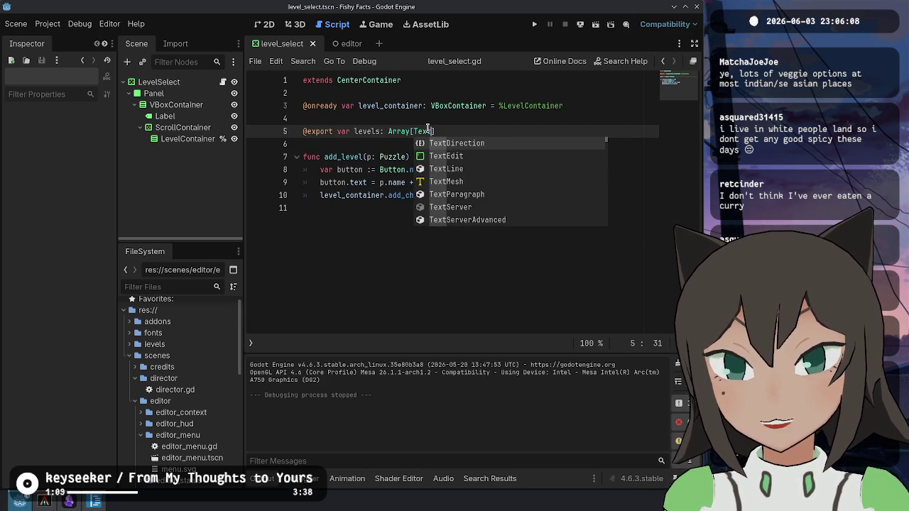
{"action": "key", "text": "Down"}
{"action": "key", "text": "Down"}
{"action": "key", "text": "Down"}
{"action": "key", "text": "Down"}
{"action": "key", "text": "Down"}
{"action": "key", "text": "Down"}
{"action": "key", "text": "Down"}
{"action": "key", "text": "Down"}
{"action": "key", "text": "Down"}
{"action": "key", "text": "ctrl+z"}
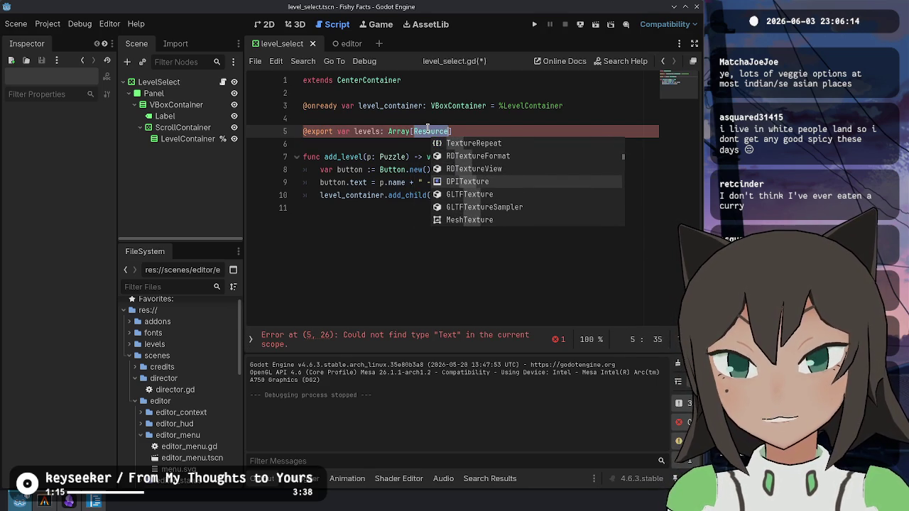
{"action": "key", "text": "ctrl+s"}
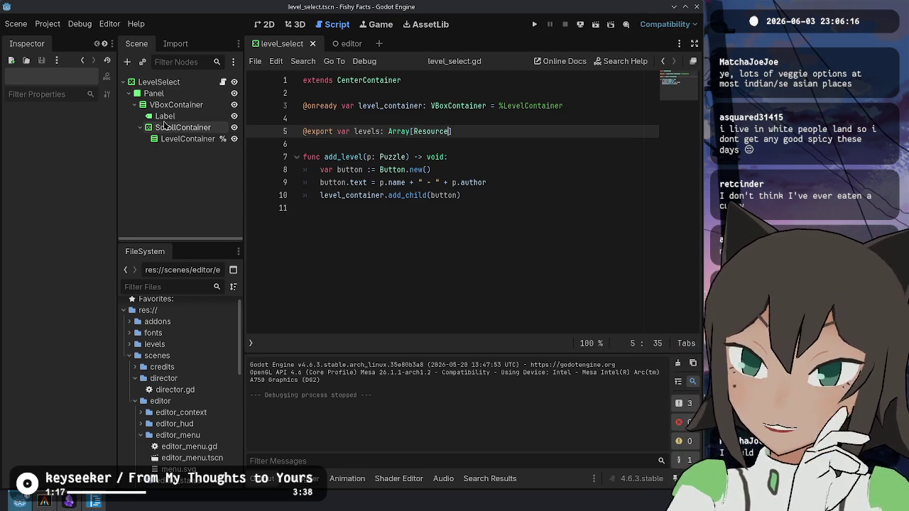
{"action": "left_click", "coordinate": [179, 86]}
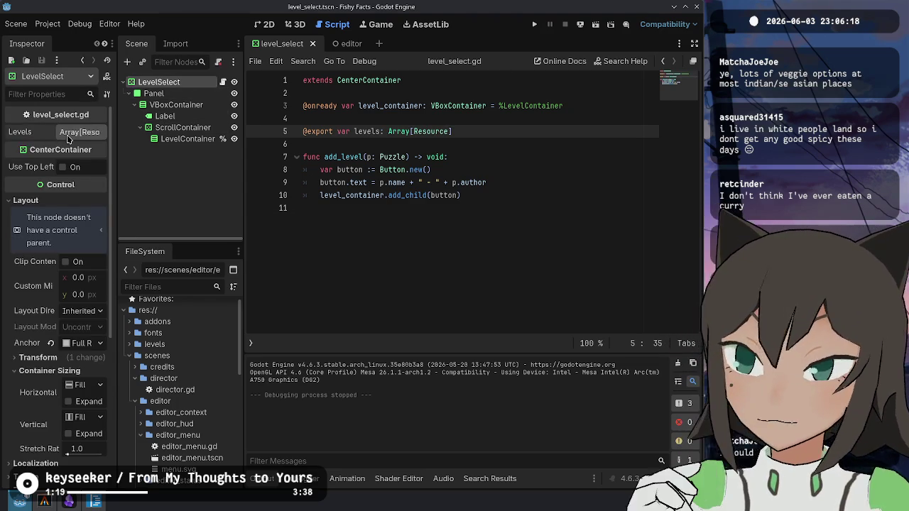
- Fill LevelSelect's Levels array with touchpool-1.json through touchpool-12.json and save the scene
{"action": "left_click", "coordinate": [78, 132]}
{"action": "scroll", "coordinate": [149, 378], "scroll_direction": "down", "scroll_amount": 1}
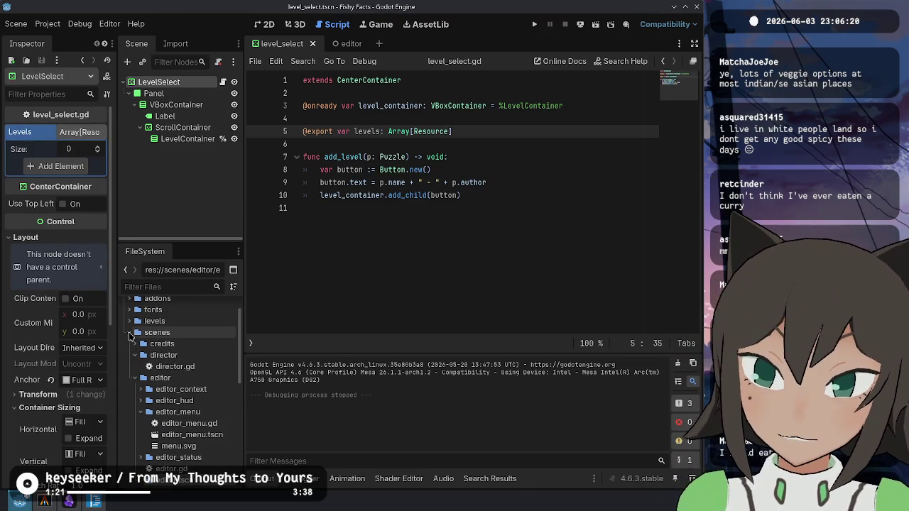
{"action": "left_click", "coordinate": [129, 321]}
{"action": "left_click", "coordinate": [181, 332]}
{"action": "left_click", "coordinate": [183, 457], "text": "shift"}
{"action": "mouse_move", "coordinate": [181, 337]}
{"action": "left_mouse_down"}
{"action": "mouse_move", "coordinate": [162, 139]}
{"action": "mouse_move", "coordinate": [73, 139]}
{"action": "left_mouse_up"}
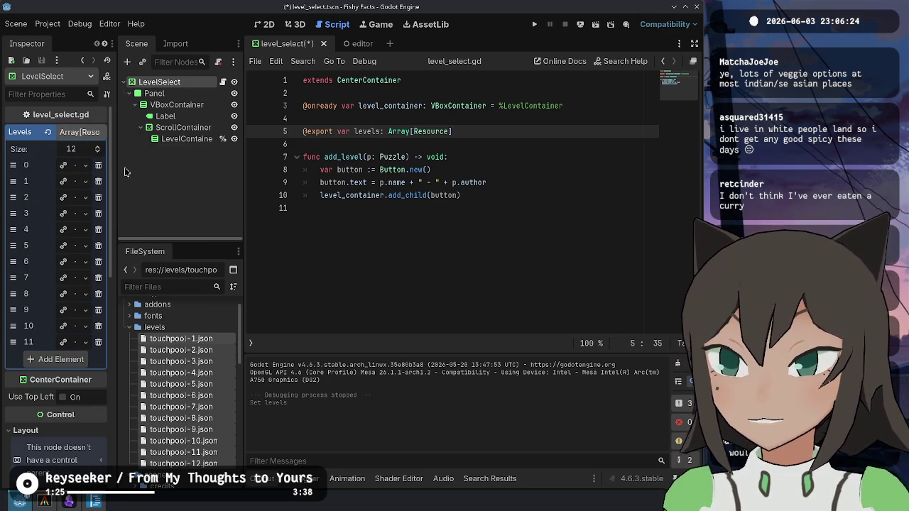
{"action": "mouse_move", "coordinate": [114, 176]}
{"action": "left_mouse_down"}
{"action": "mouse_move", "coordinate": [241, 186]}
{"action": "mouse_move", "coordinate": [140, 190]}
{"action": "left_mouse_up"}
{"action": "left_click", "coordinate": [572, 156]}
{"action": "key", "text": "ctrl+s"}
- Add a func _ready() -> void containing a for loop over levels
{"action": "key", "text": "Up"}
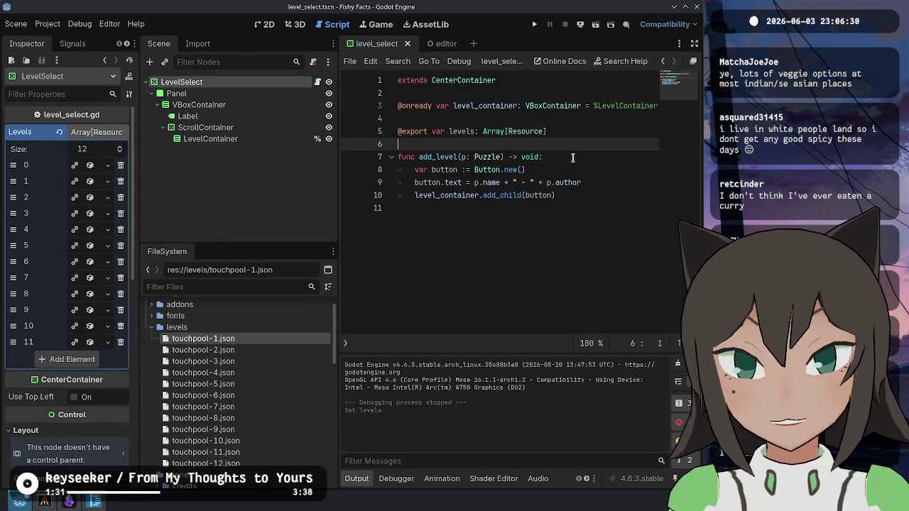
{"action": "key", "text": "Return"}
{"action": "key", "text": "Return"}
{"action": "key", "text": "Up"}
{"action": "type", "text": "func _ready() -> void"}
{"action": "key", "text": "Return"}
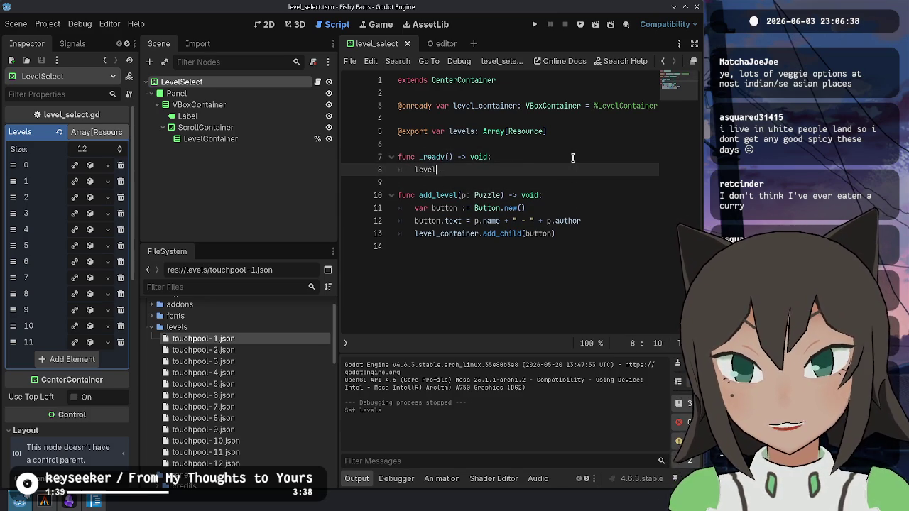
{"action": "key", "text": "BackSpace"}
{"action": "key", "text": "Home"}
{"action": "type", "text": "for level i"}
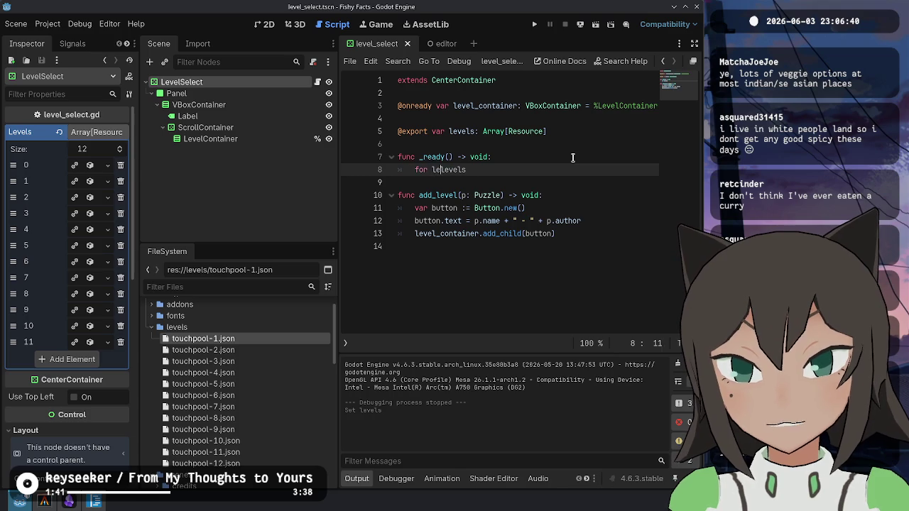
{"action": "type", "text": "n"}
{"action": "key", "text": "End"}
{"action": "type", "text": ":"}
{"action": "key", "text": "Return"}
- Call get_property_list() on each level inside the loop and save
{"action": "type", "text": "l."}
{"action": "key", "text": "Escape"}
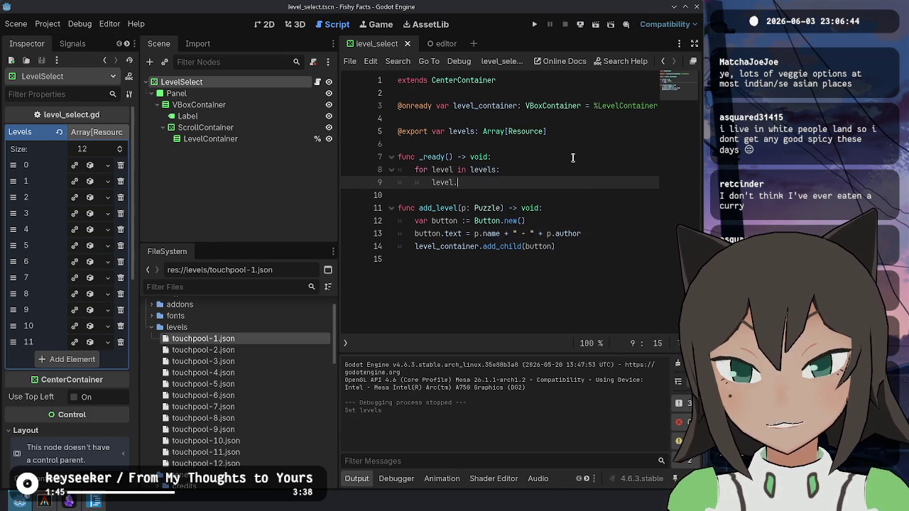
{"action": "key", "text": "ctrl+space"}
{"action": "key", "text": "Down"}
{"action": "key", "text": "Down"}
{"action": "key", "text": "Down"}
{"action": "type", "text": "get_"}
{"action": "key", "text": "Down"}
{"action": "key", "text": "Down"}
{"action": "key", "text": "Down"}
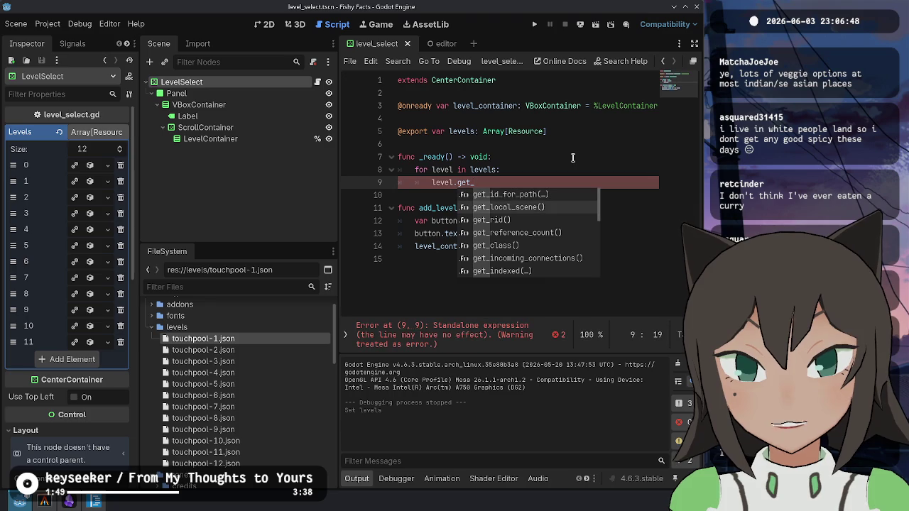
{"action": "key", "text": "Up"}
{"action": "key", "text": "Up"}
{"action": "key", "text": "Down"}
{"action": "key", "text": "Down"}
{"action": "key", "text": "Down"}
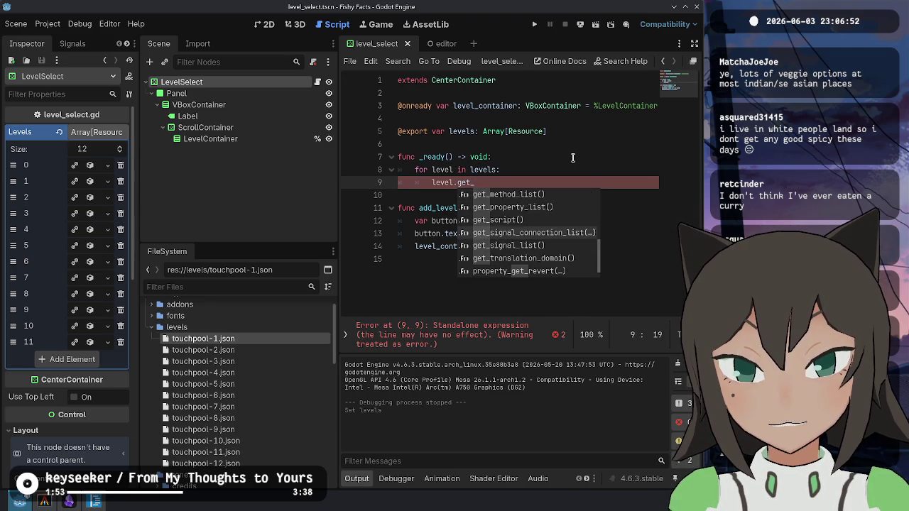
{"action": "key", "text": "Up"}
{"action": "key", "text": "Up"}
{"action": "key", "text": "Up"}
{"action": "key", "text": "Up"}
{"action": "key", "text": "Return"}
{"action": "key", "text": "ctrl+s"}
- Wrap the get_property_list() call in print() and test-run the level select scene
{"action": "key", "text": "Home"}
{"action": "type", "text": "va"}
{"action": "key", "text": "BackSpace"}
{"action": "key", "text": "BackSpace"}
{"action": "type", "text": "print("}
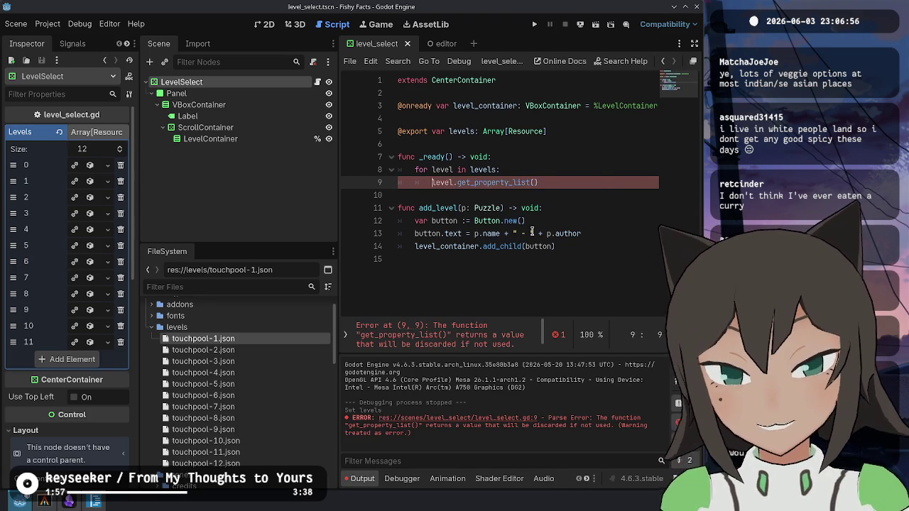
{"action": "key", "text": "End"}
{"action": "type", "text": ")"}
{"action": "left_click", "coordinate": [595, 25]}
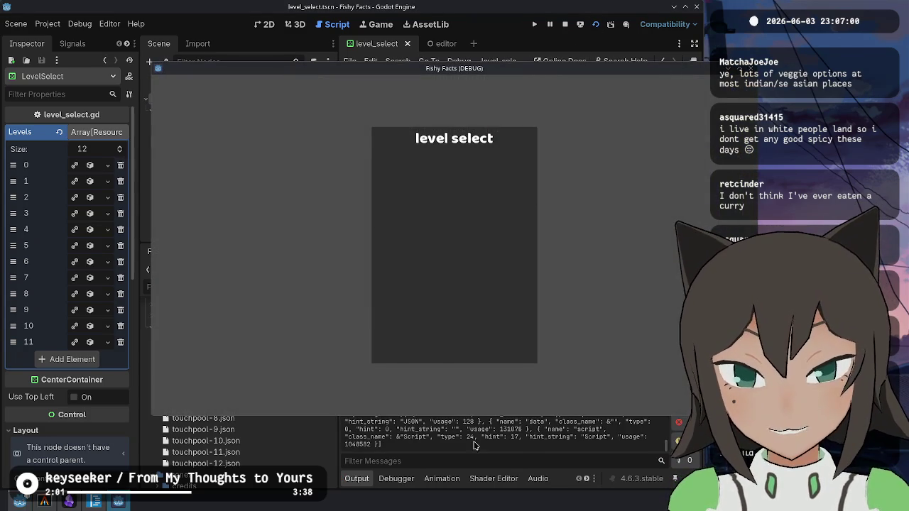
{"action": "key", "text": "F8"}
- Inspect the printed property dumps in the Output log
{"action": "left_click_drag", "start_coordinate": [535, 428], "coordinate": [501, 403]}
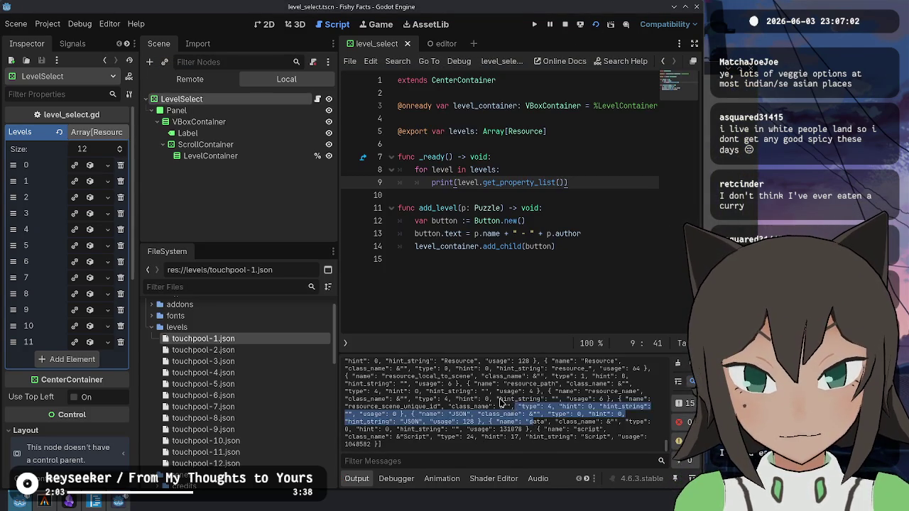
{"action": "left_click_drag", "start_coordinate": [418, 395], "coordinate": [537, 419]}
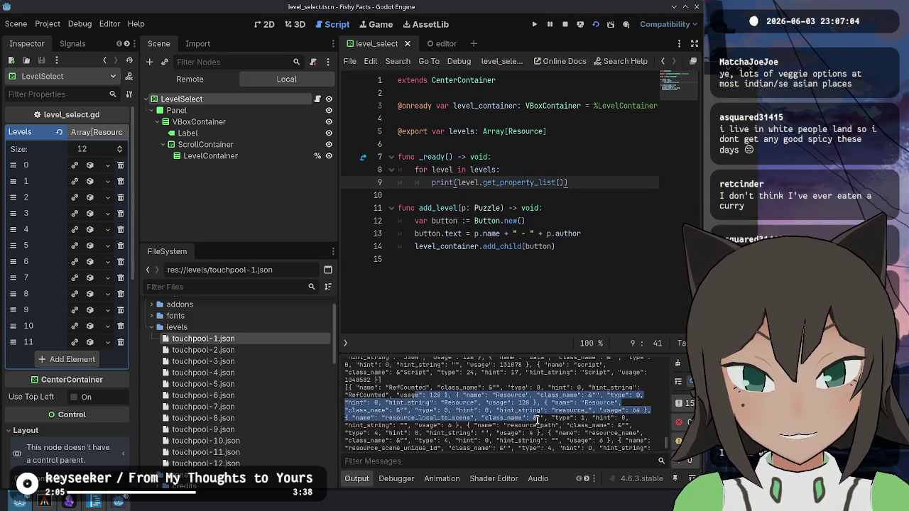
{"action": "scroll", "coordinate": [538, 420], "scroll_direction": "down", "scroll_amount": 3}
{"action": "left_click", "coordinate": [469, 407]}
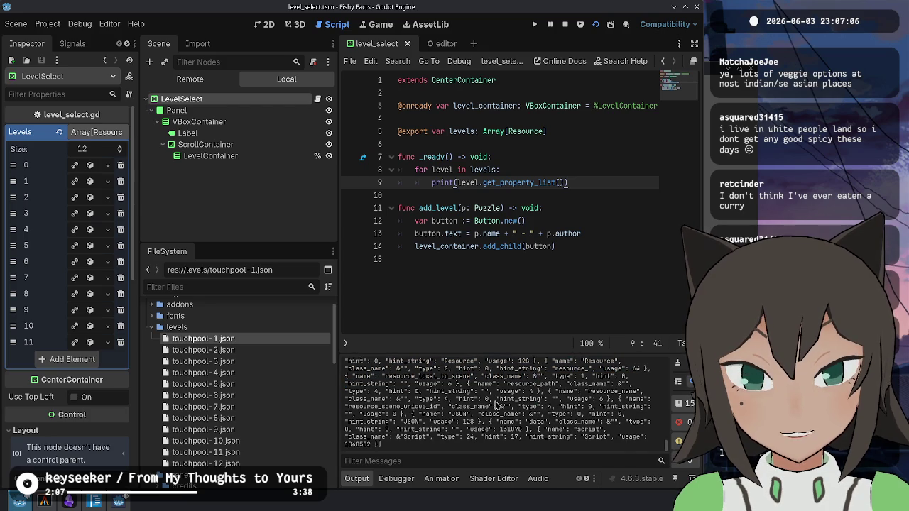
- Try a Resource line in the loop, remove it, save, and open the Resource class docs
{"action": "left_click", "coordinate": [582, 157]}
{"action": "key", "text": "Down"}
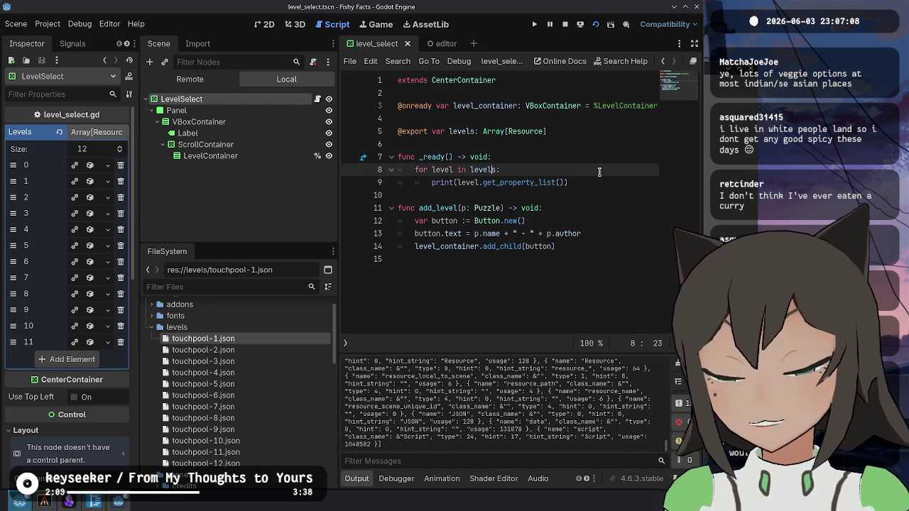
{"action": "key", "text": "Return"}
{"action": "type", "text": "sour"}
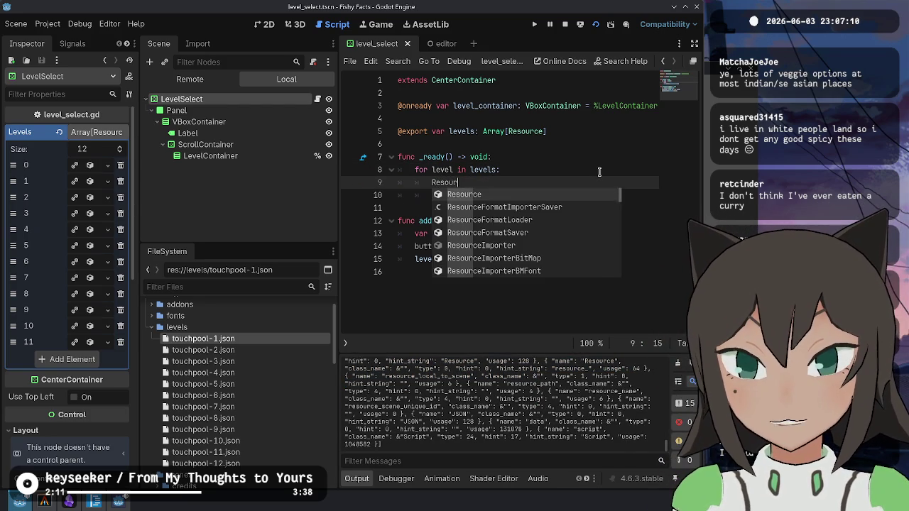
{"action": "type", "text": "ce."}
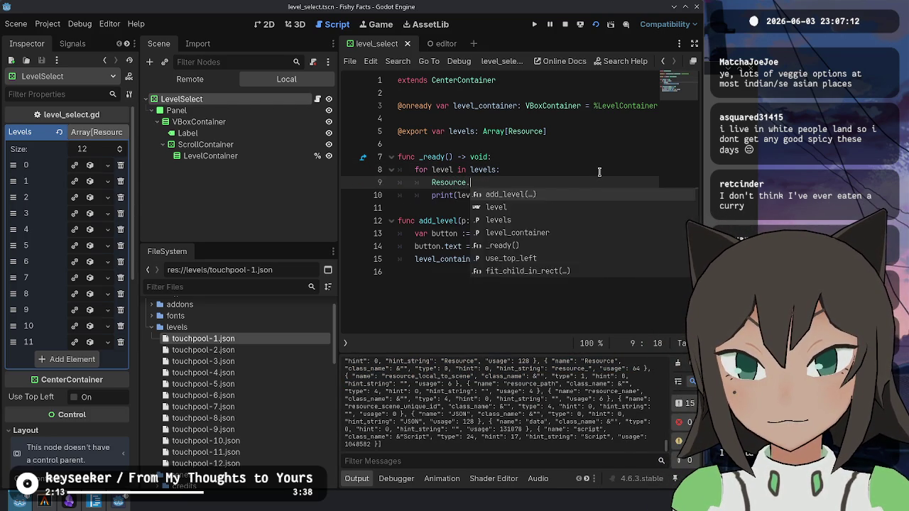
{"action": "key", "text": "BackSpace"}
{"action": "key", "text": "BackSpace"}
{"action": "key", "text": "BackSpace"}
{"action": "key", "text": "BackSpace"}
{"action": "key", "text": "BackSpace"}
{"action": "key", "text": "ctrl+s"}
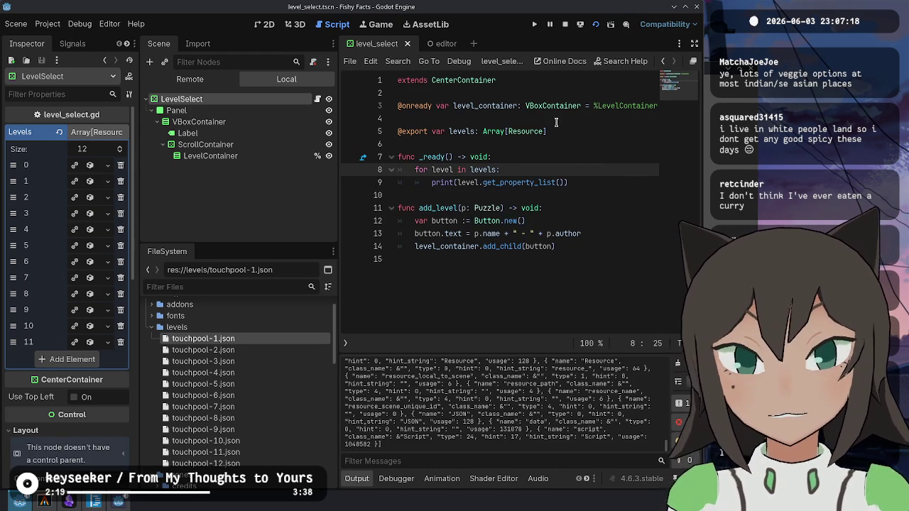
{"action": "left_click", "coordinate": [525, 132], "text": "ctrl"}
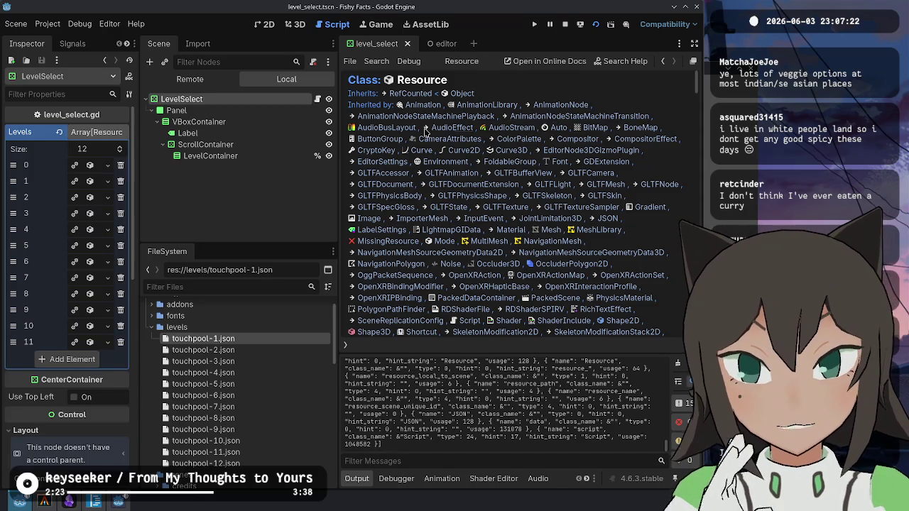
- Browse the Resource docs and open the JSON class from its Inherited by list
{"action": "scroll", "coordinate": [440, 132], "scroll_direction": "down", "scroll_amount": 1}
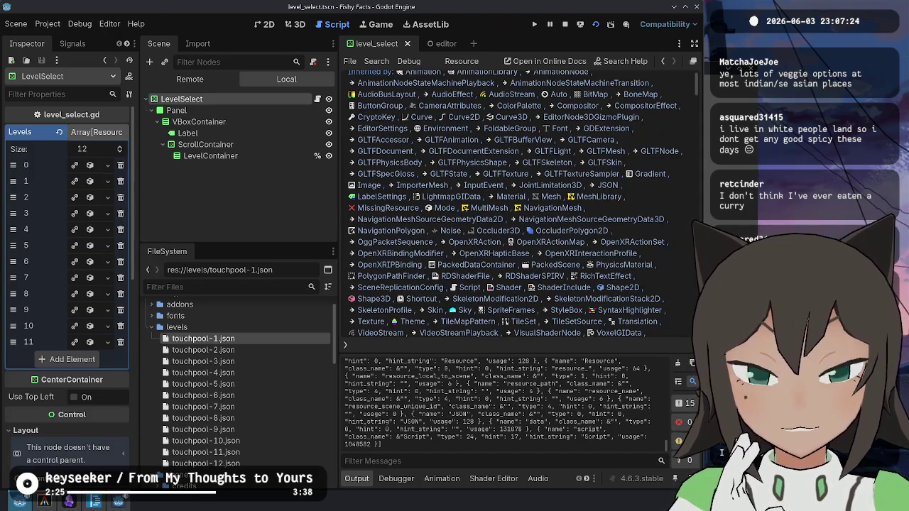
{"action": "scroll", "coordinate": [595, 271], "scroll_direction": "down", "scroll_amount": 1}
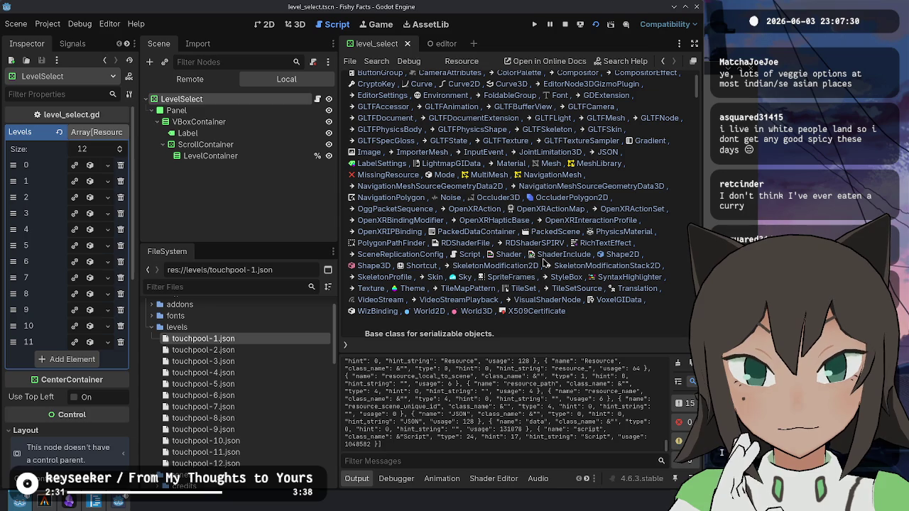
{"action": "scroll", "coordinate": [407, 226], "scroll_direction": "up", "scroll_amount": 1}
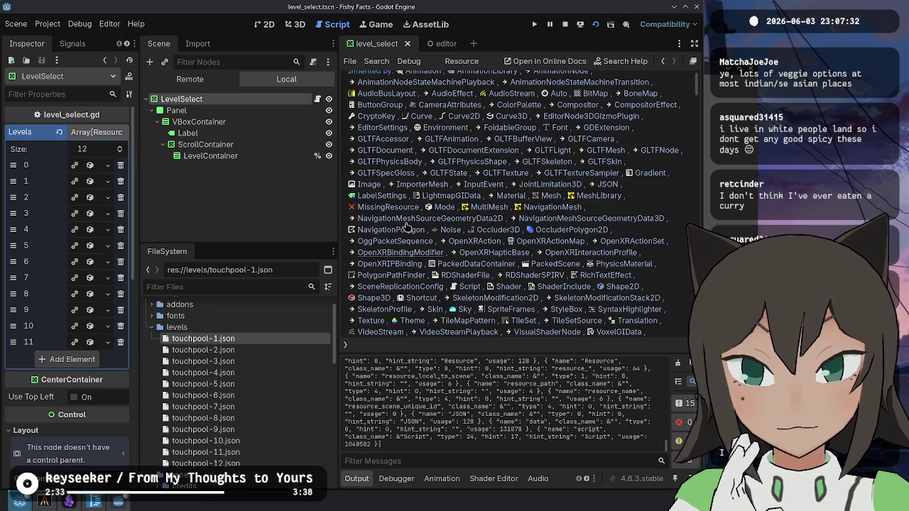
{"action": "scroll", "coordinate": [407, 225], "scroll_direction": "up", "scroll_amount": 1}
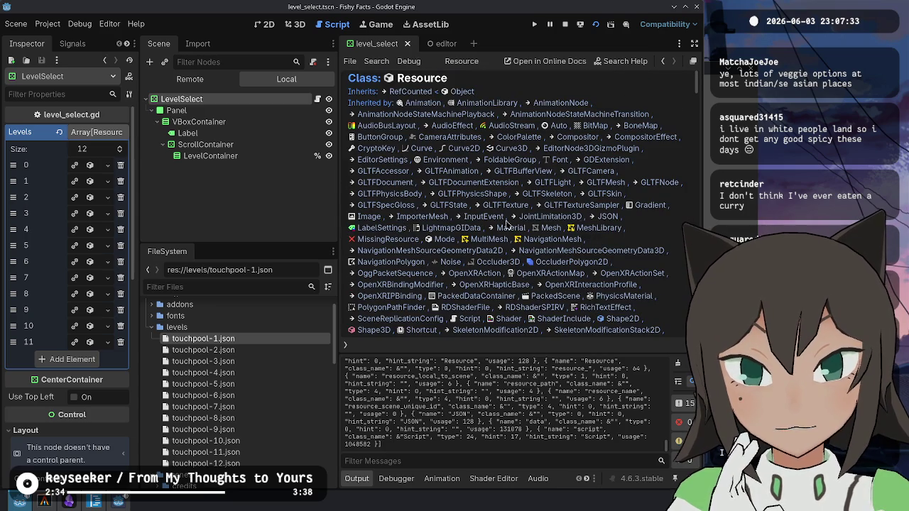
{"action": "left_click", "coordinate": [607, 217]}
- Change the levels export type from Array[Resource] to Array[JSON]
{"action": "key", "text": "alt+Left"}
{"action": "key", "text": "ctrl+shift+Right"}
{"action": "type", "text": "JSON"}
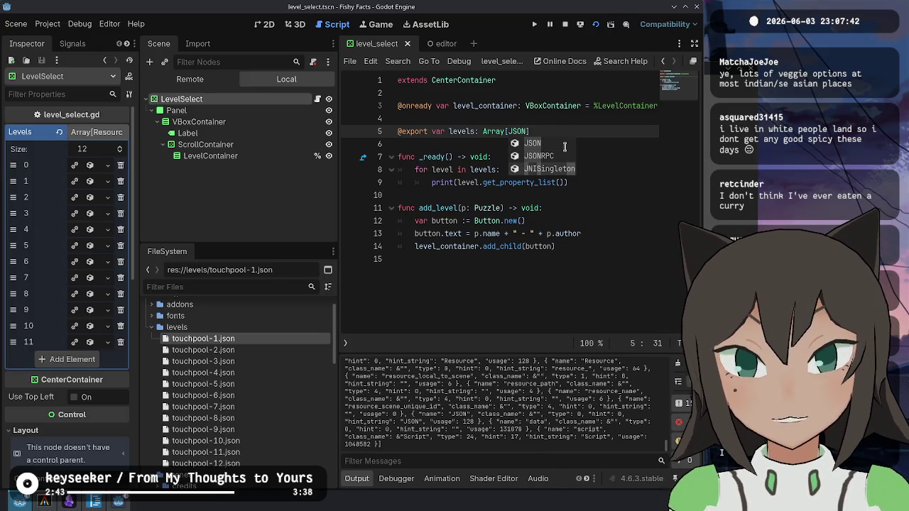
- Replace get_property_list() with level.data in the loop's print call
{"action": "key", "text": "Down"}
{"action": "key", "text": "Down"}
{"action": "key", "text": "Down"}
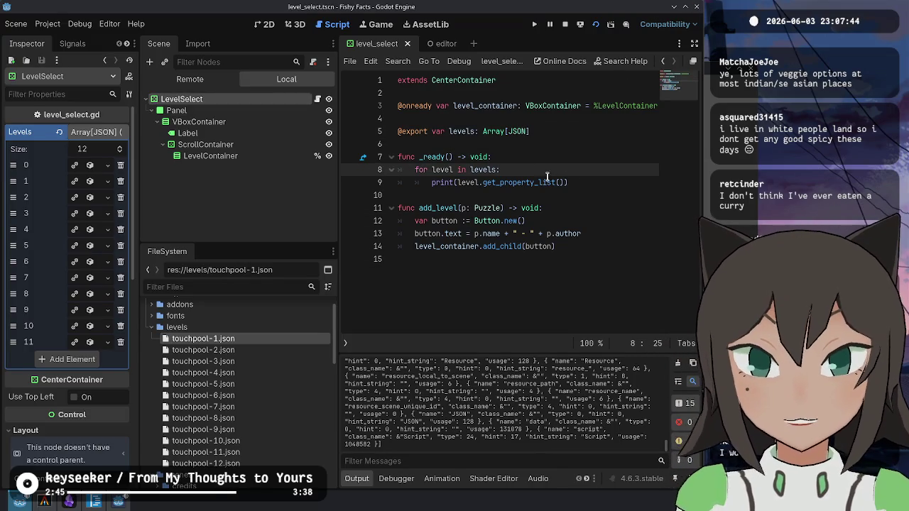
{"action": "key", "text": "Down"}
{"action": "key", "text": "End"}
{"action": "key", "text": "Left"}
{"action": "key", "text": "BackSpace"}
{"action": "key", "text": "BackSpace"}
{"action": "key", "text": "ctrl+BackSpace"}
{"action": "key", "text": "ctrl+BackSpace"}
{"action": "key", "text": "ctrl+BackSpace"}
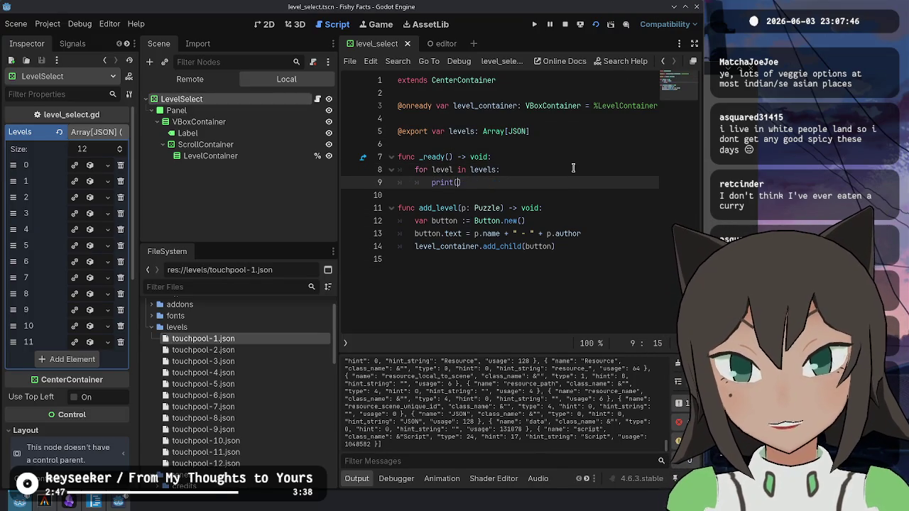
{"action": "type", "text": "el."}
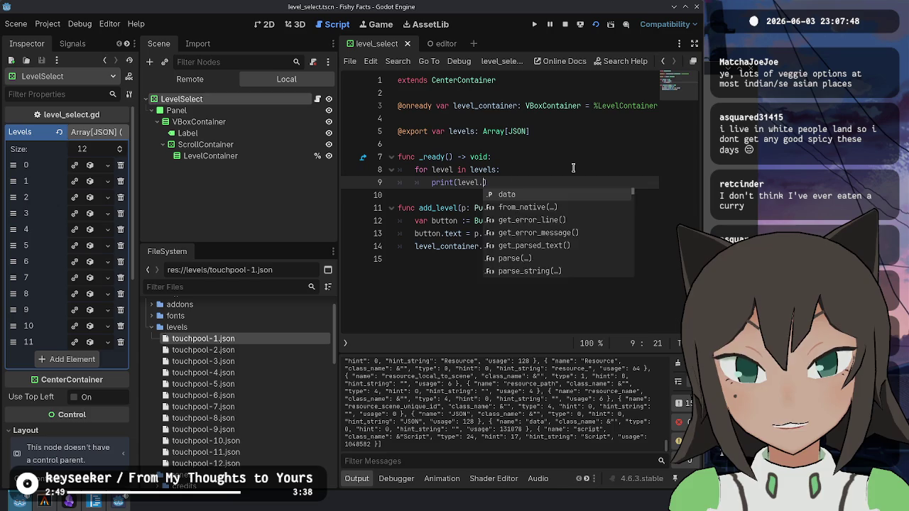
{"action": "key", "text": "Escape"}
- Read the JSON class documentation, then return to the level_select script
{"action": "left_click", "coordinate": [469, 182], "text": "ctrl"}
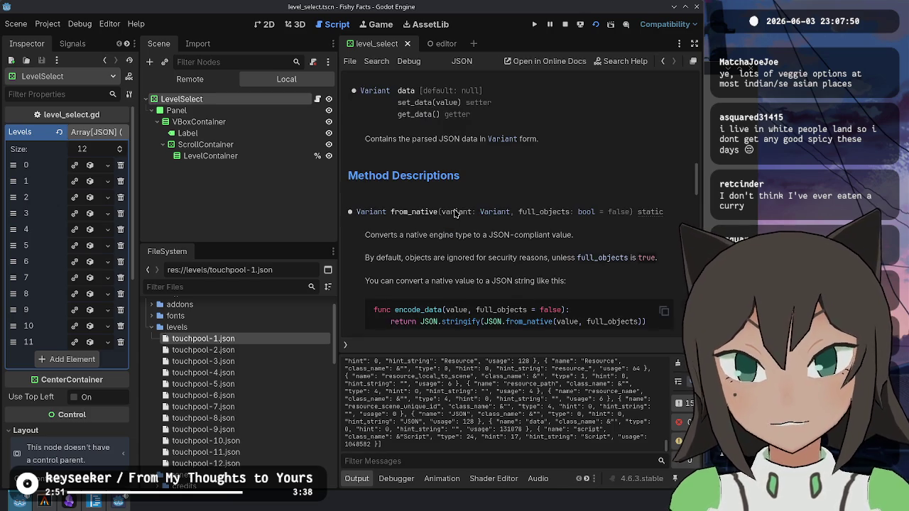
{"action": "scroll", "coordinate": [553, 160], "scroll_direction": "up", "scroll_amount": 3}
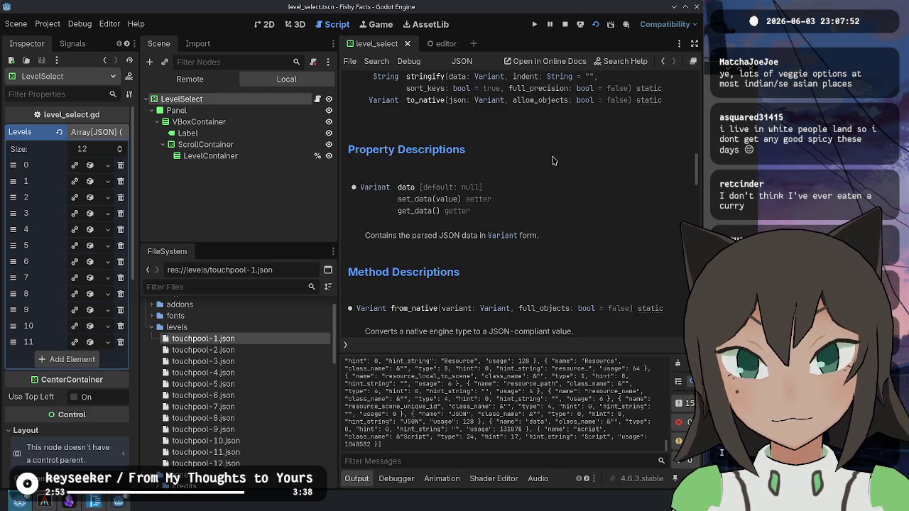
{"action": "scroll", "coordinate": [553, 161], "scroll_direction": "up", "scroll_amount": 1}
{"action": "scroll", "coordinate": [551, 156], "scroll_direction": "down", "scroll_amount": 3}
{"action": "key", "text": "alt+Left"}
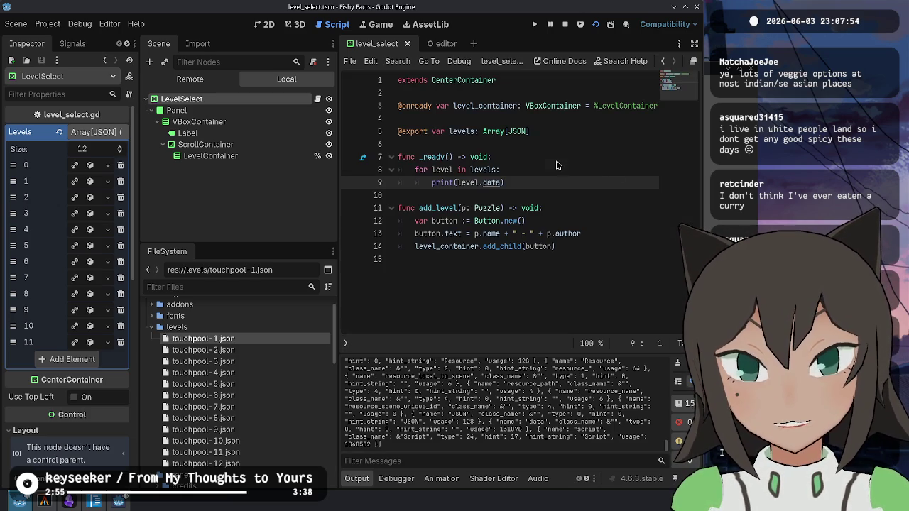
- Cut level.data out of the print call and open a blank line above it in the loop
{"action": "key", "text": "ctrl+shift+Right"}
{"action": "key", "text": "ctrl+shift+Right"}
{"action": "key", "text": "ctrl+shift+Right"}
{"action": "key", "text": "ctrl+x"}
{"action": "key", "text": "ctrl+shift+Return"}
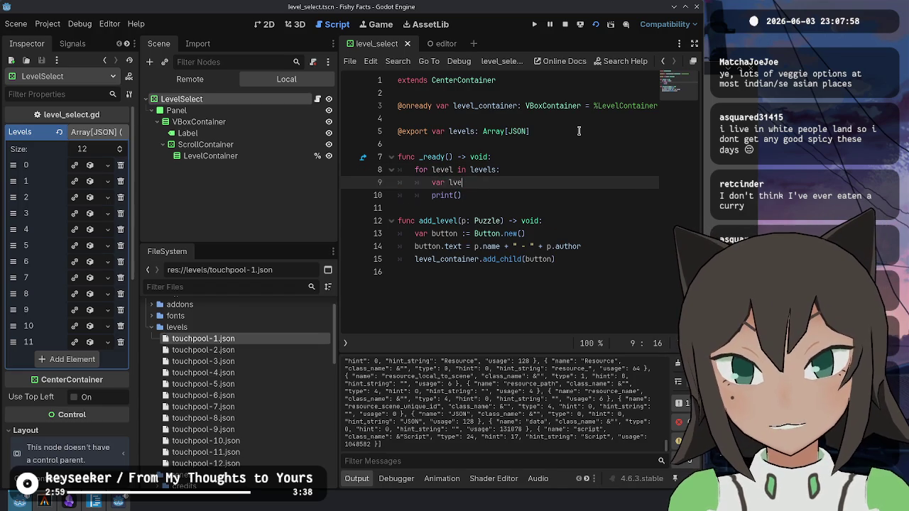
{"action": "key", "text": "Up"}
{"action": "key", "text": "Up"}
{"action": "key", "text": "Up"}
{"action": "key", "text": "Down"}
{"action": "key", "text": "Down"}
{"action": "key", "text": "Down"}
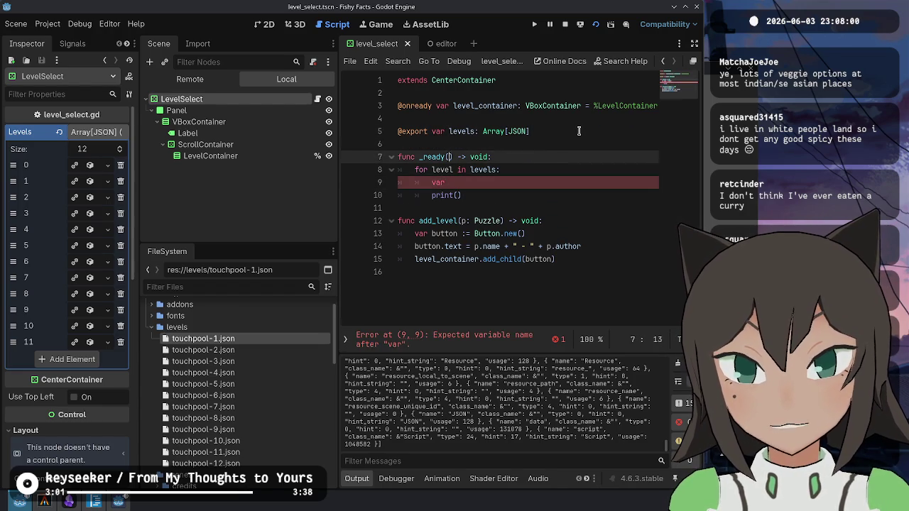
{"action": "key", "text": "Up"}
{"action": "key", "text": "Up"}
{"action": "key", "text": "Up"}
{"action": "key", "text": "ctrl+d"}
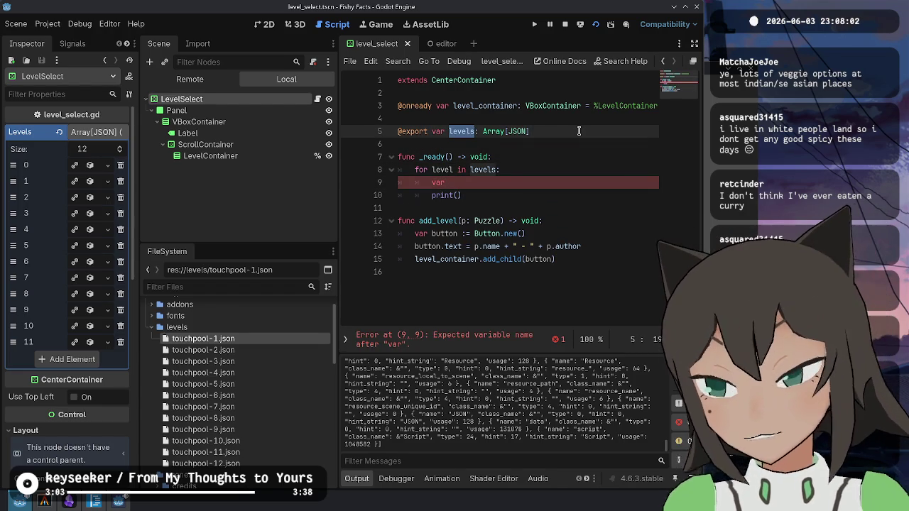
{"action": "key", "text": "Down"}
{"action": "key", "text": "Down"}
{"action": "key", "text": "Down"}
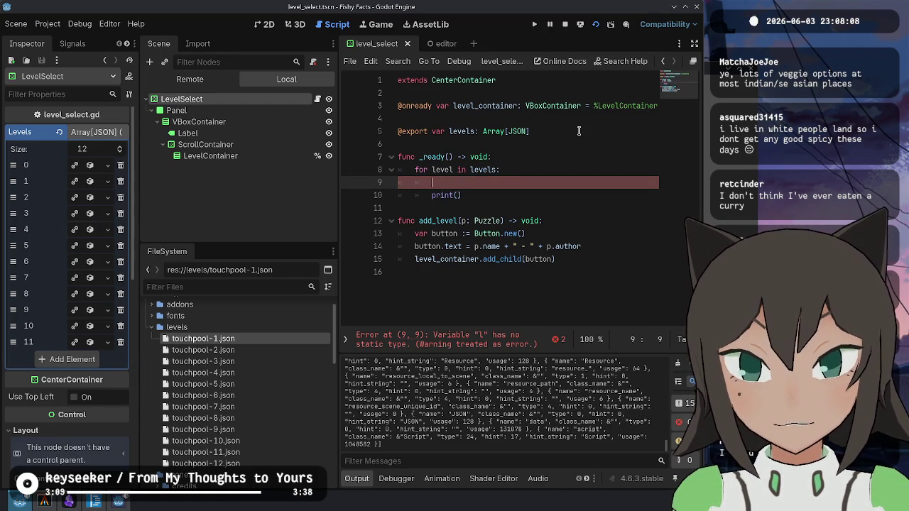
- Write var puzzle := Puzzle.deserialize(level.data) on the new loop line
{"action": "type", "text": "Puzzle"}
{"action": "key", "text": "Home"}
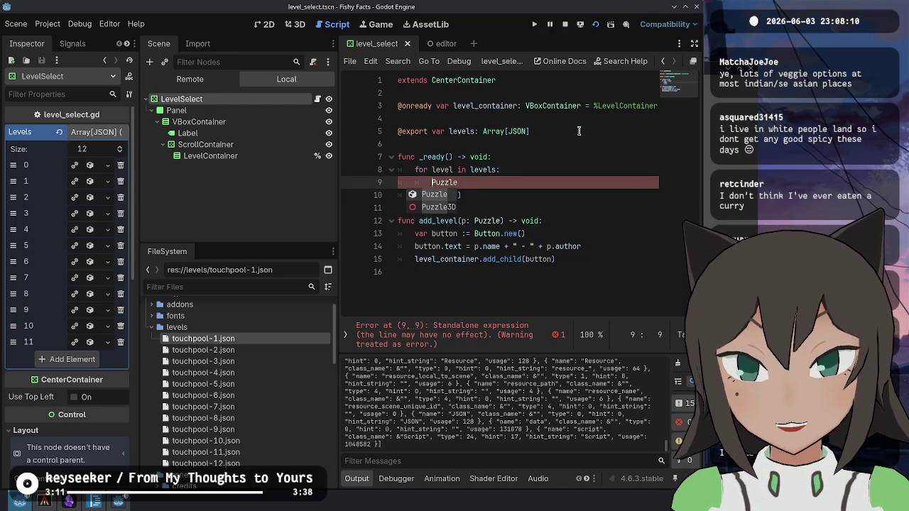
{"action": "type", "text": "var puzzle :="}
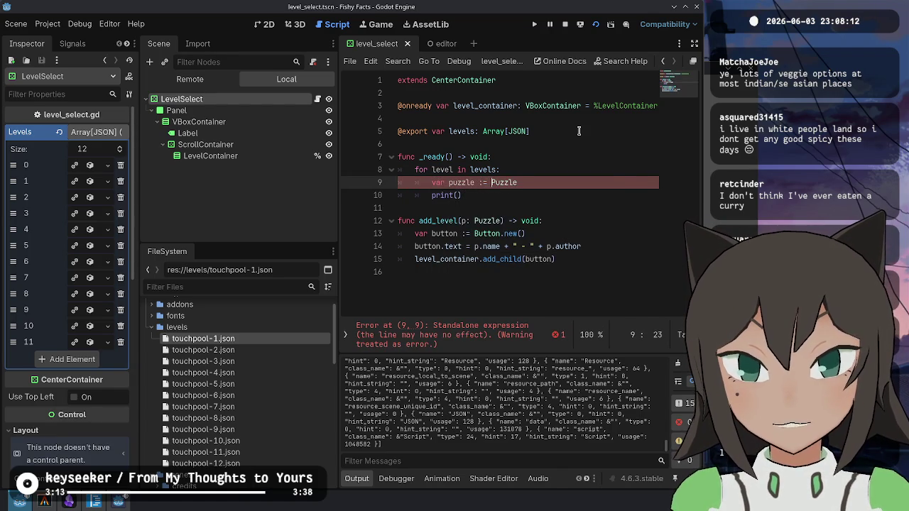
{"action": "key", "text": "End"}
{"action": "type", "text": ".de"}
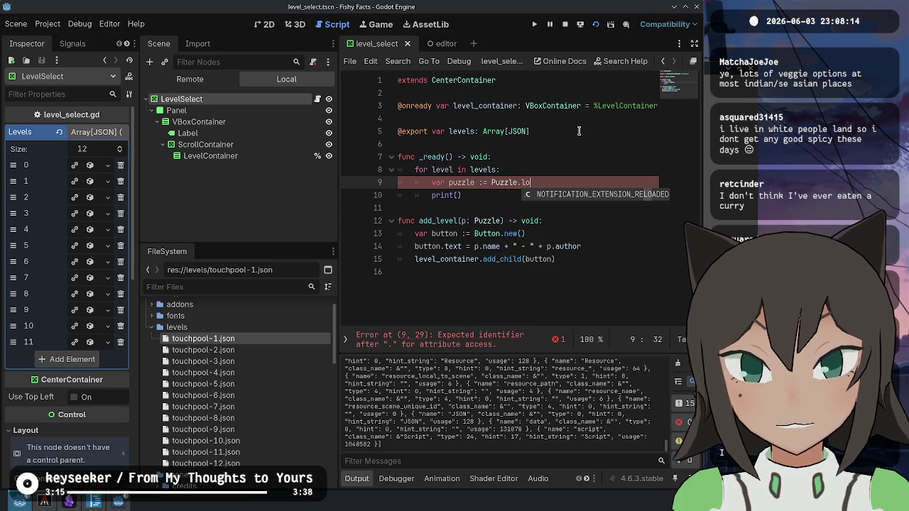
{"action": "key", "text": "Return"}
{"action": "type", "text": "level.data)"}
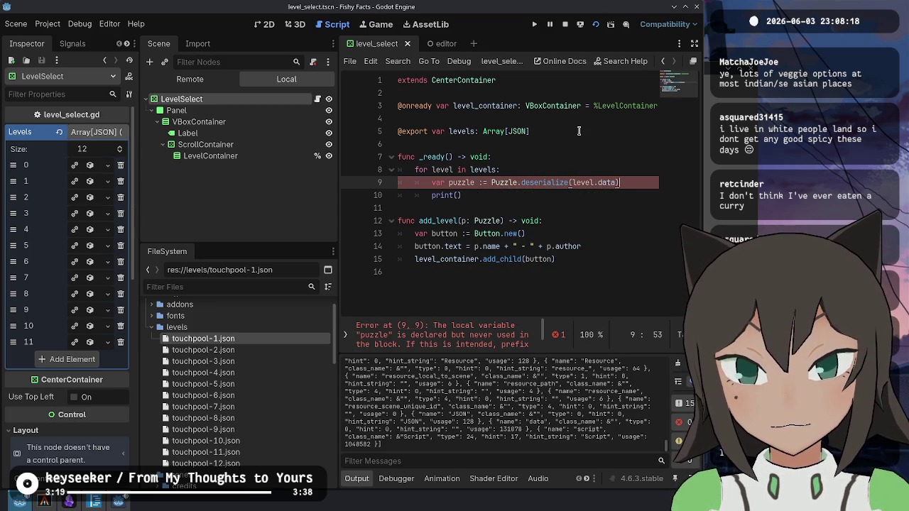
- Pass (puzzle) as the argument of the call below it
{"action": "key", "text": "Down"}
{"action": "key", "text": "Left"}
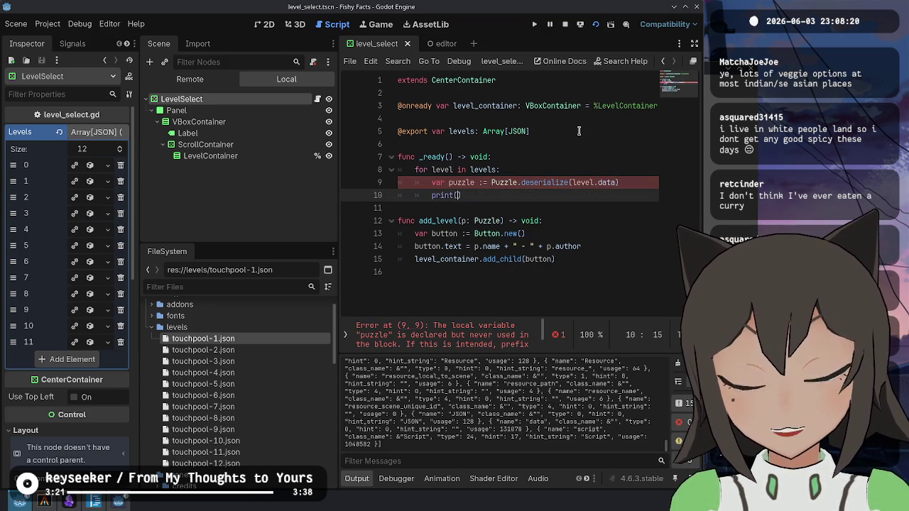
{"action": "type", "text": "(puzzle"}
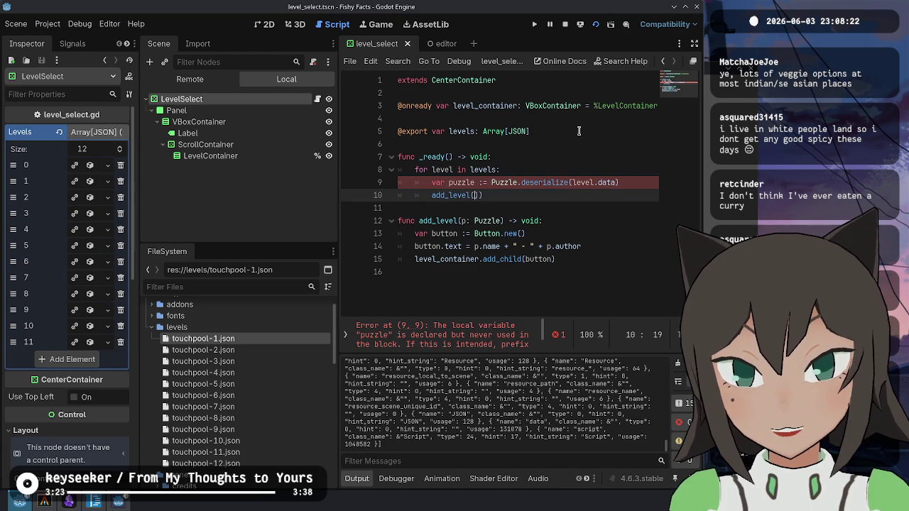
{"action": "type", "text": ")"}
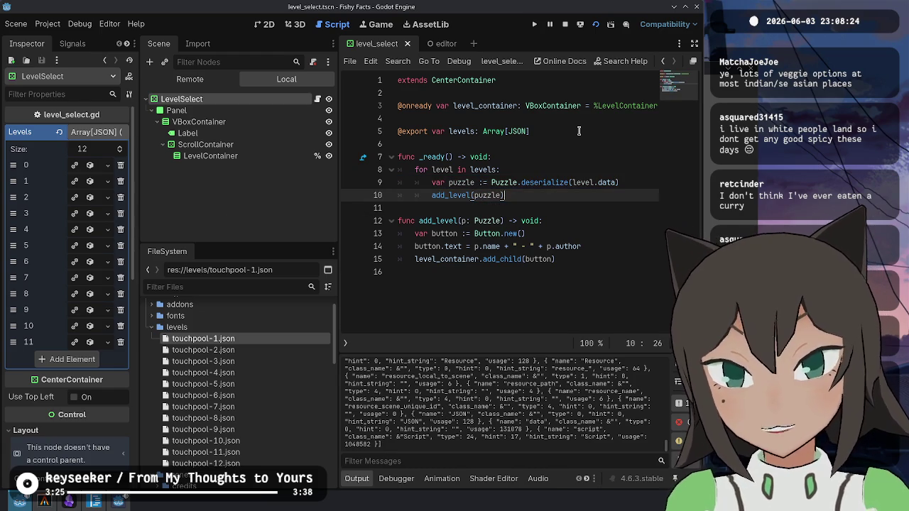
- Stop the old game, test-run the level select scene with its twelve name-and-author puzzle buttons, then stop it
{"action": "left_click", "coordinate": [569, 271]}
{"action": "left_click", "coordinate": [565, 24]}
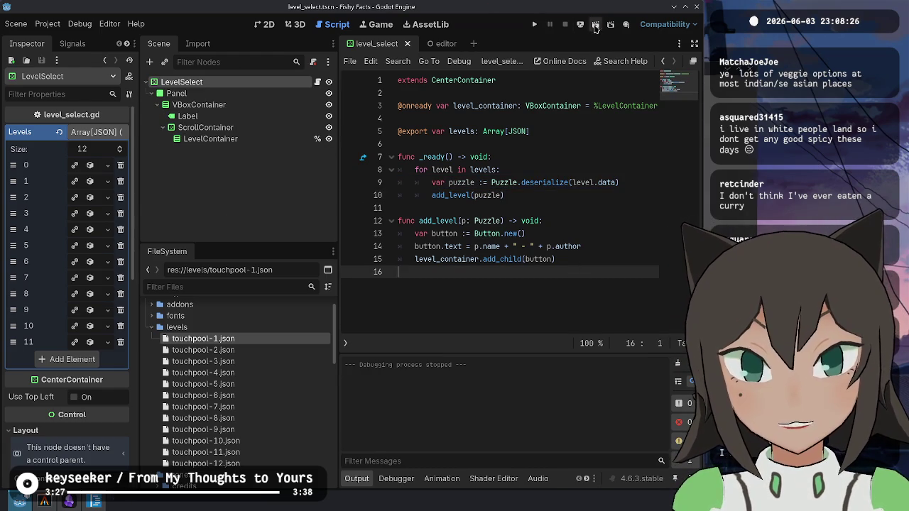
{"action": "left_click", "coordinate": [594, 30]}
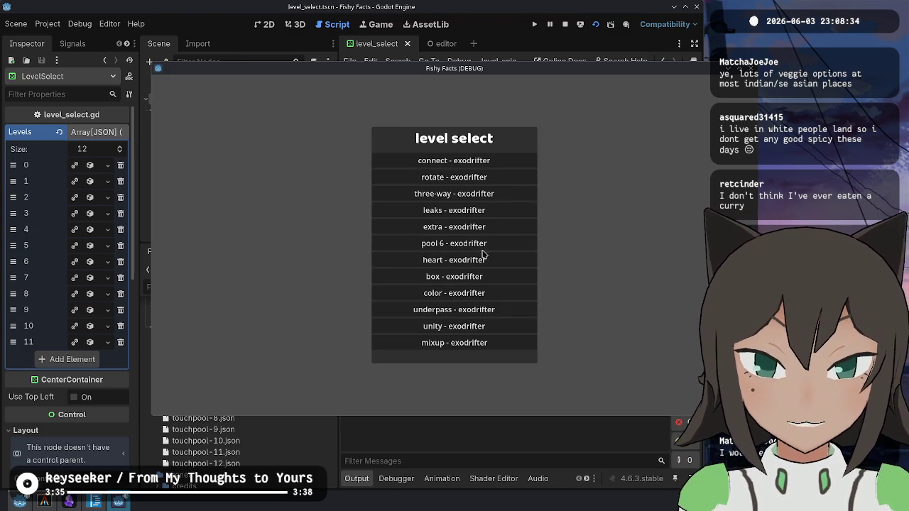
{"action": "left_click", "coordinate": [695, 68]}
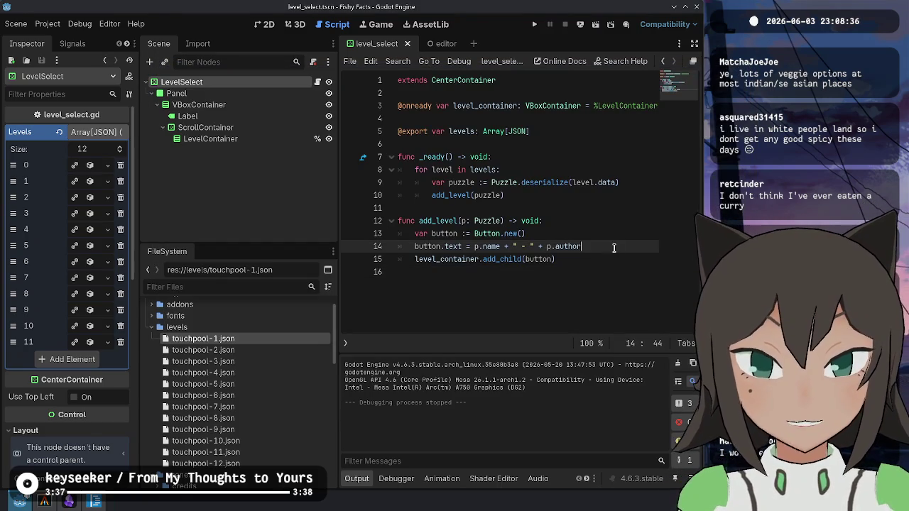
- Add button.pressed.connect(load_level) below the button text line
{"action": "key", "text": "Return"}
{"action": "type", "text": "button.pre"}
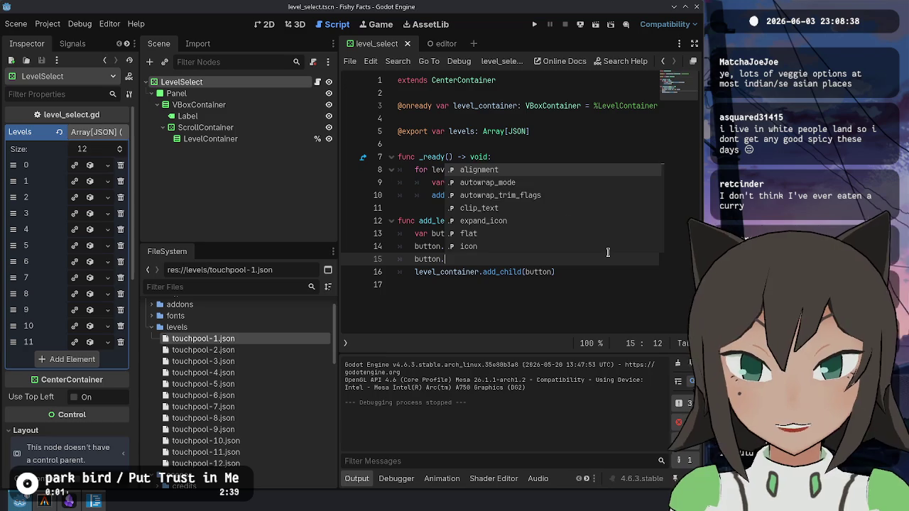
{"action": "key", "text": "Return"}
{"action": "type", "text": ".conne"}
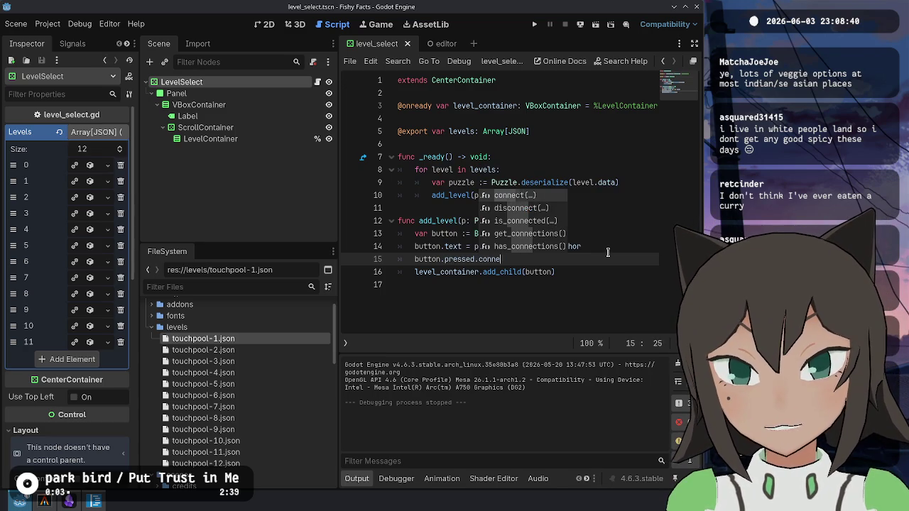
{"action": "key", "text": "Return"}
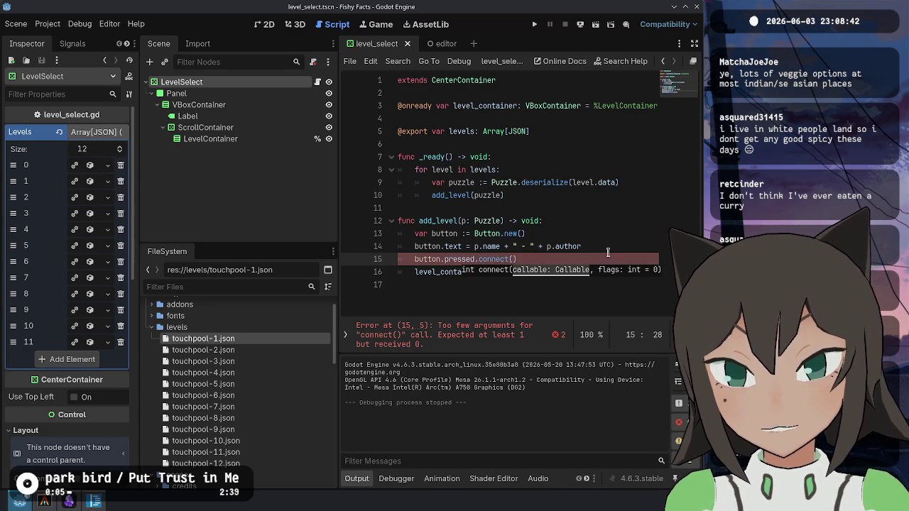
{"action": "type", "text": "load_level"}
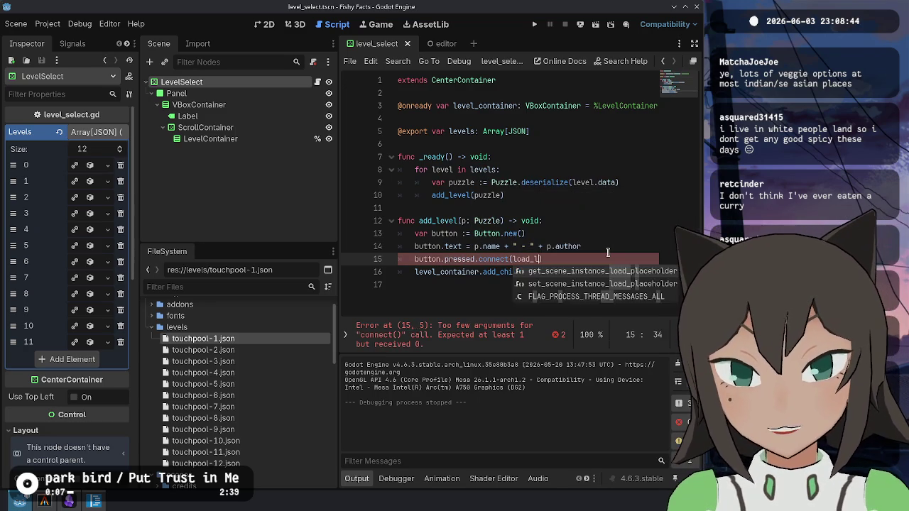
- Start a func load_level at the script's end with an indented body line
{"action": "key", "text": "Down"}
{"action": "key", "text": "Down"}
{"action": "key", "text": "Return"}
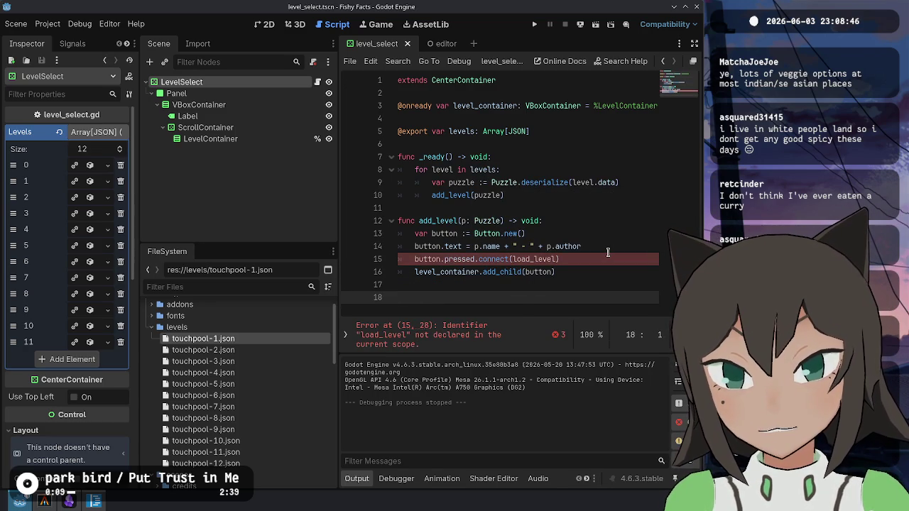
{"action": "key", "text": "Home"}
{"action": "type", "text": "func"}
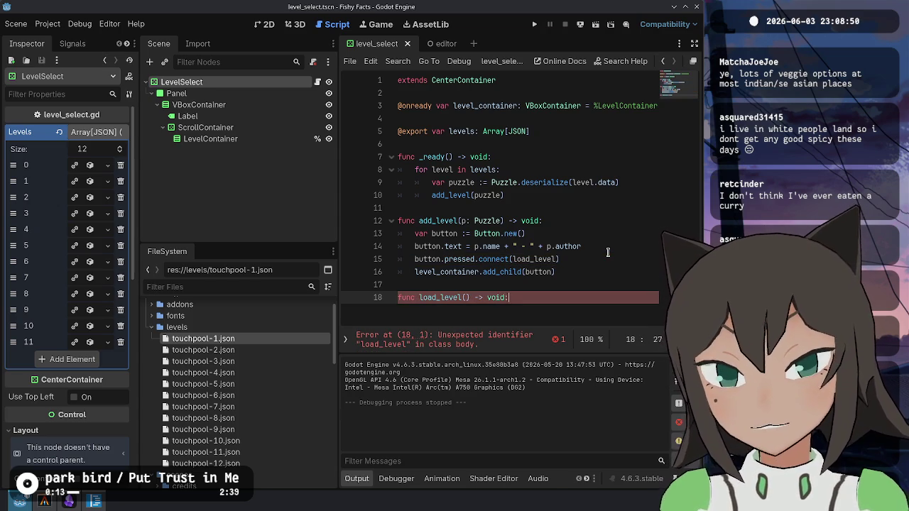
{"action": "key", "text": "Up"}
{"action": "key", "text": "Up"}
{"action": "key", "text": "Up"}
{"action": "key", "text": "End"}
{"action": "key", "text": "Left"}
{"action": "type", "text": "("}
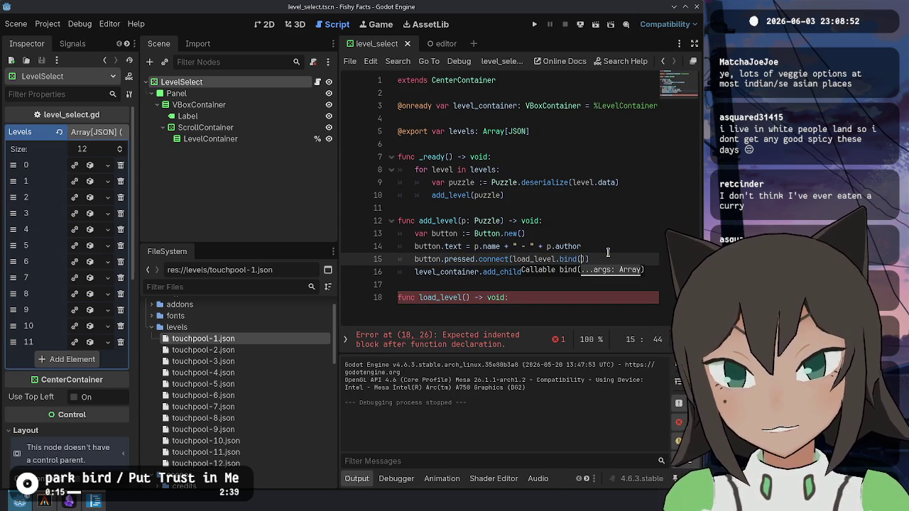
{"action": "key", "text": "Down"}
{"action": "key", "text": "Down"}
{"action": "key", "text": "Down"}
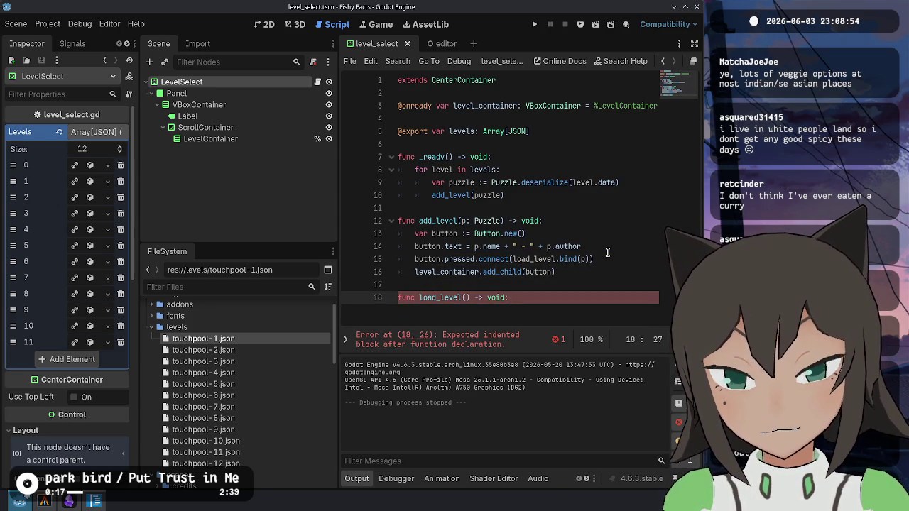
{"action": "key", "text": "Return"}
{"action": "key", "text": "Return"}
{"action": "key", "text": "BackSpace"}
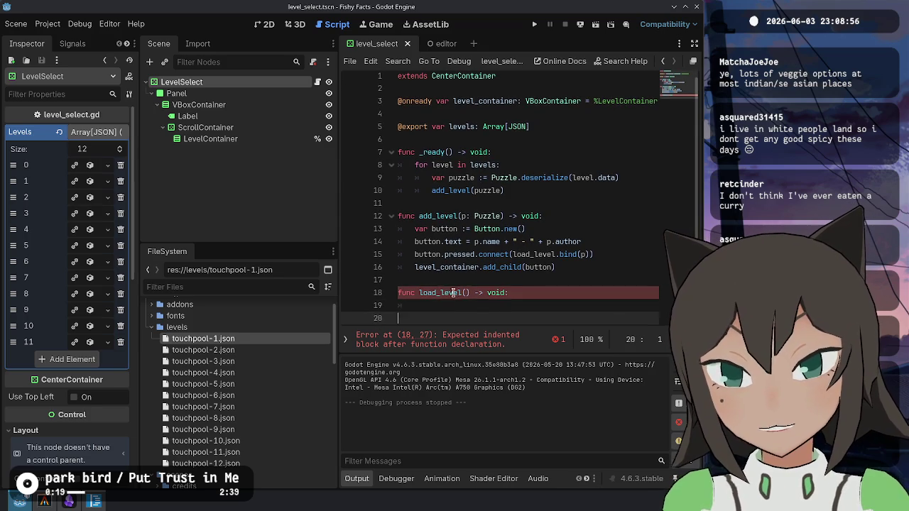
{"action": "key", "text": "BackSpace"}
- Write Director.load( with the player.tscn path dragged in from the FileSystem dock
{"action": "type", "text": "irect"}
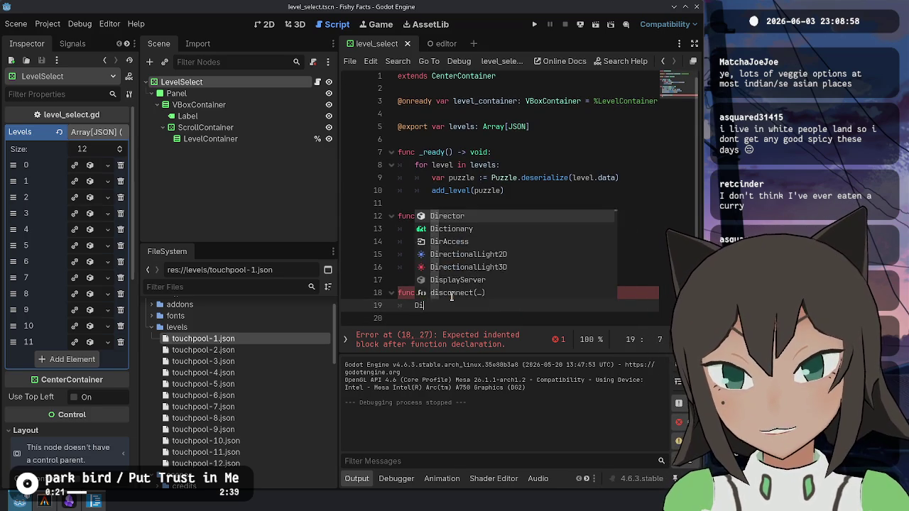
{"action": "key", "text": "Return"}
{"action": "type", "text": ".load("}
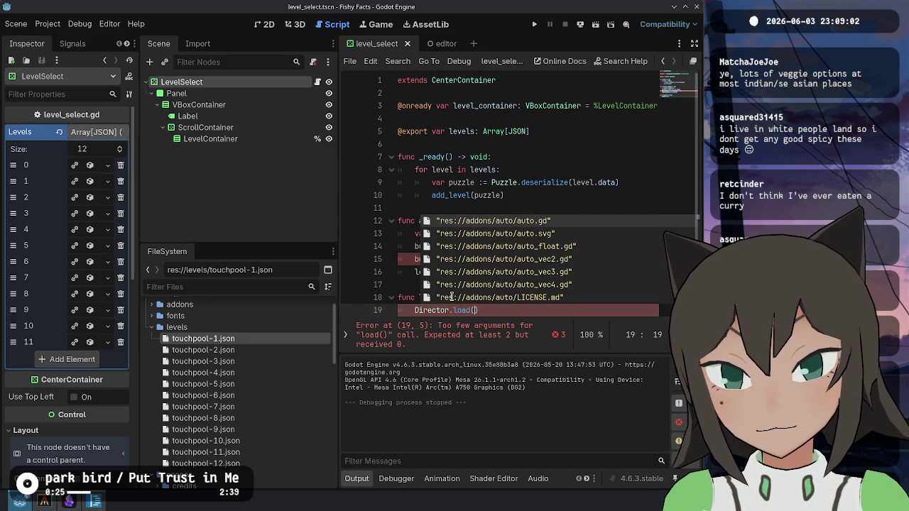
{"action": "key", "text": "Escape"}
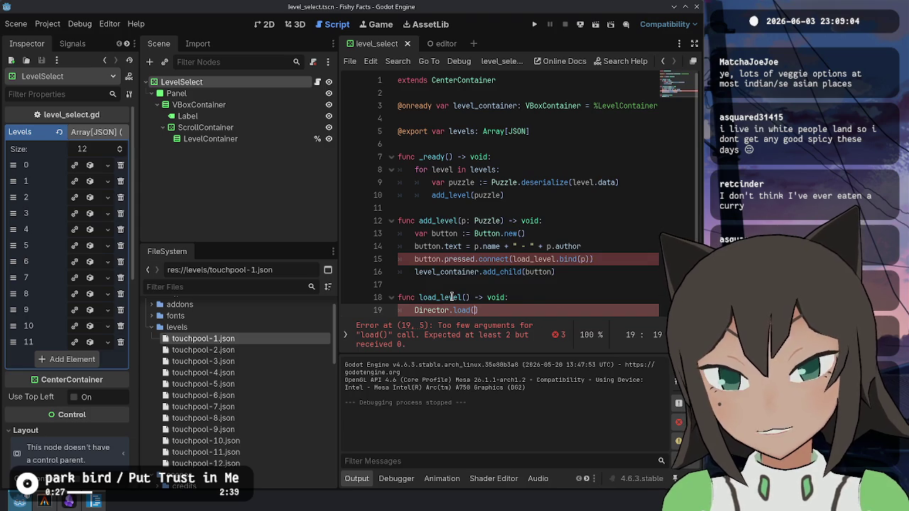
{"action": "scroll", "coordinate": [611, 217], "scroll_direction": "down", "scroll_amount": 1}
{"action": "mouse_move", "coordinate": [558, 252]}
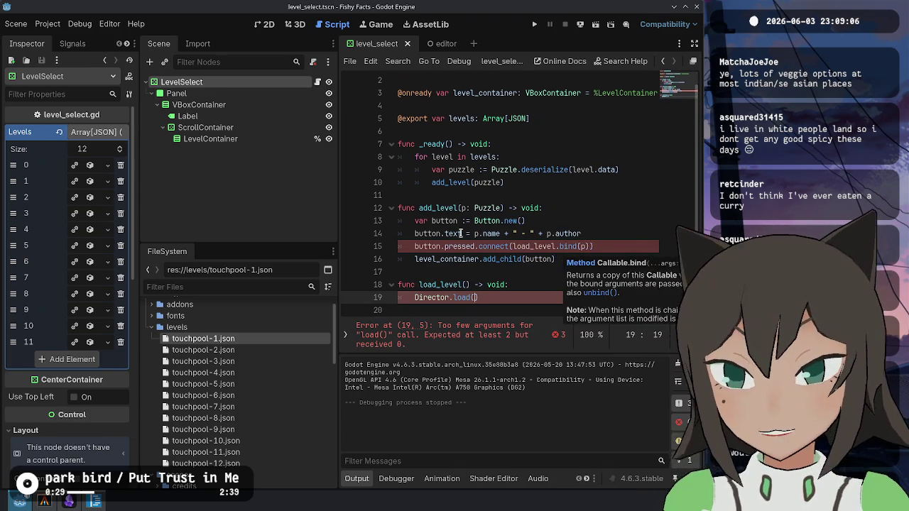
{"action": "scroll", "coordinate": [184, 423], "scroll_direction": "down", "scroll_amount": 10}
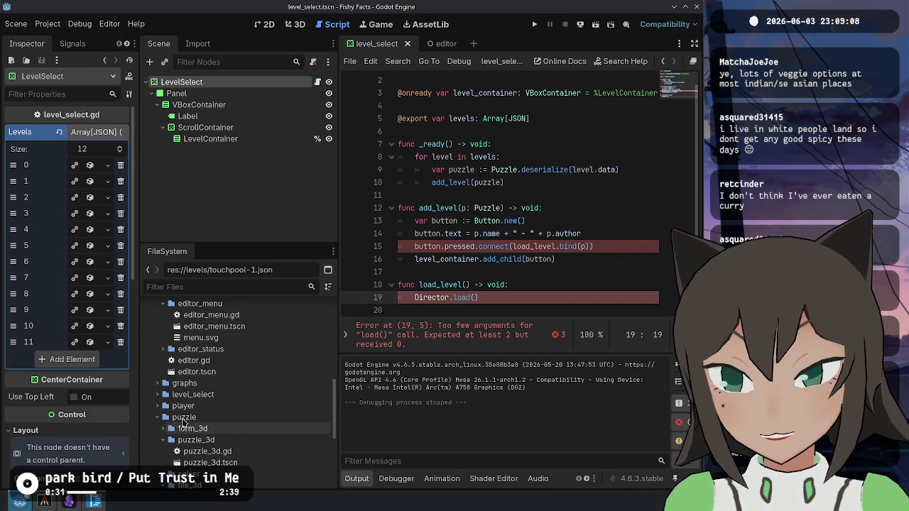
{"action": "left_click", "coordinate": [157, 405]}
{"action": "left_click", "coordinate": [163, 417]}
{"action": "mouse_move", "coordinate": [202, 467]}
{"action": "left_mouse_down"}
{"action": "mouse_move", "coordinate": [544, 298]}
{"action": "mouse_move", "coordinate": [474, 296]}
{"action": "left_mouse_up"}
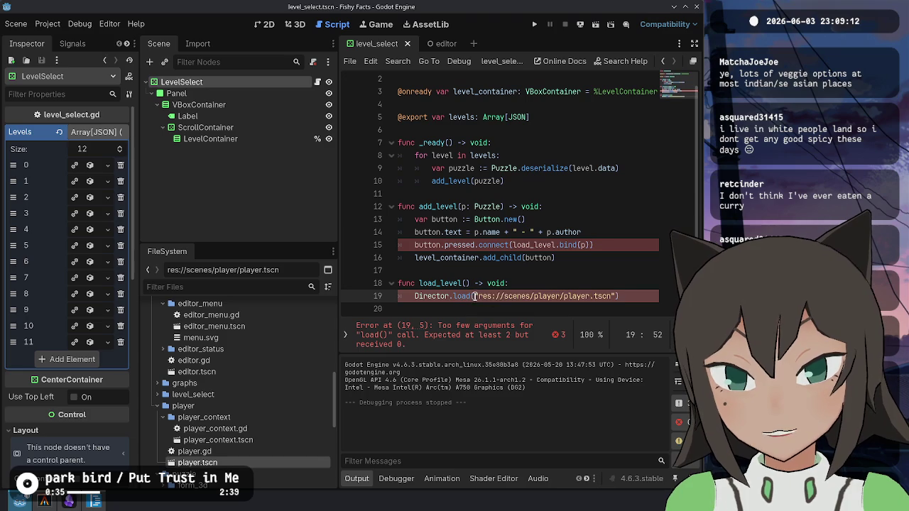
- Add an array argument to the load call and type the parameter as p: Puzzle
{"action": "type", "text": ", ["}
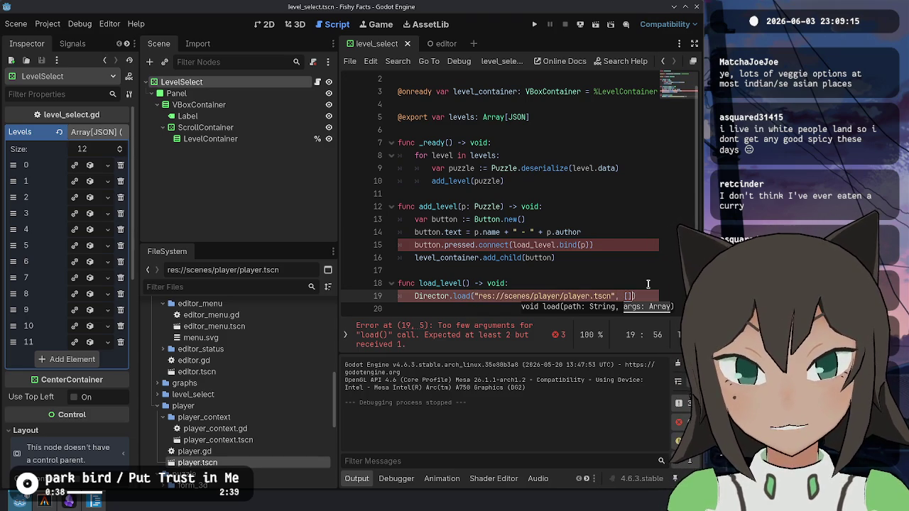
{"action": "key", "text": "Left"}
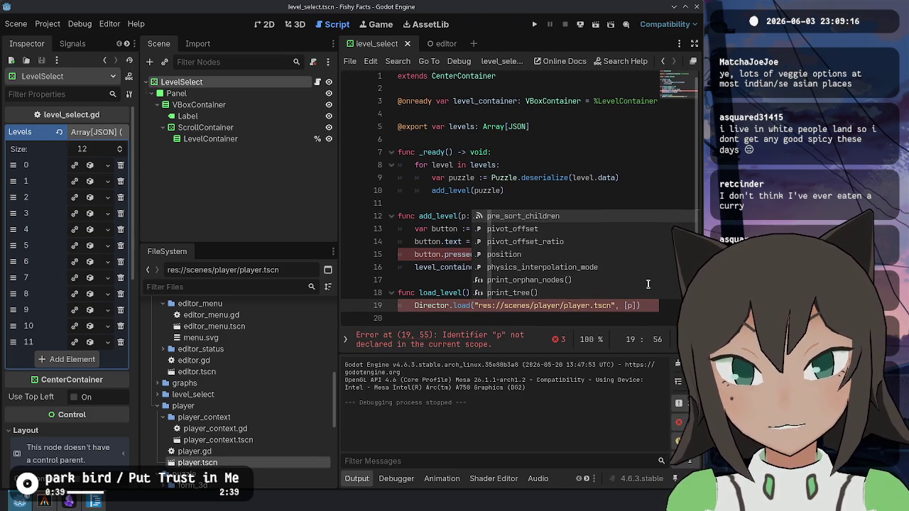
{"action": "key", "text": "Escape"}
{"action": "key", "text": "Up"}
{"action": "key", "text": "Up"}
{"action": "key", "text": "Down"}
{"action": "key", "text": "ctrl+Left"}
{"action": "key", "text": "ctrl+Left"}
{"action": "key", "text": "ctrl+Left"}
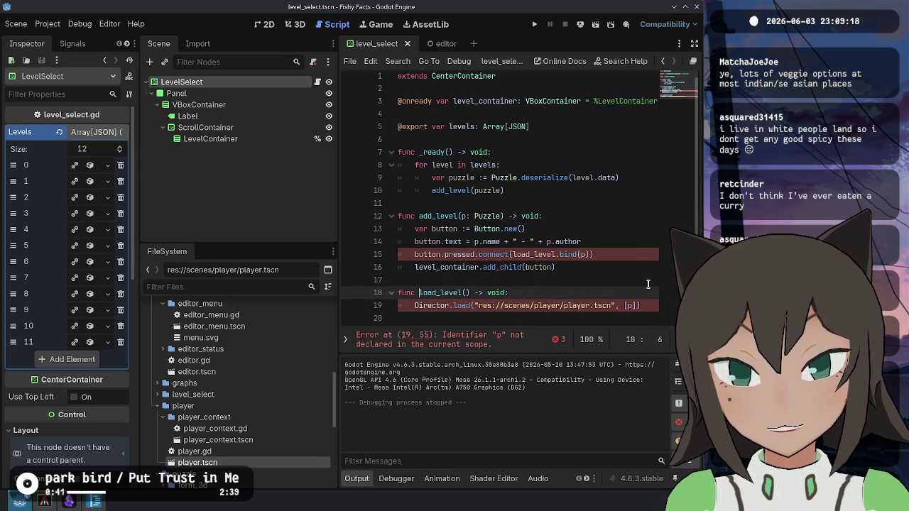
{"action": "type", "text": ": Puzzle"}
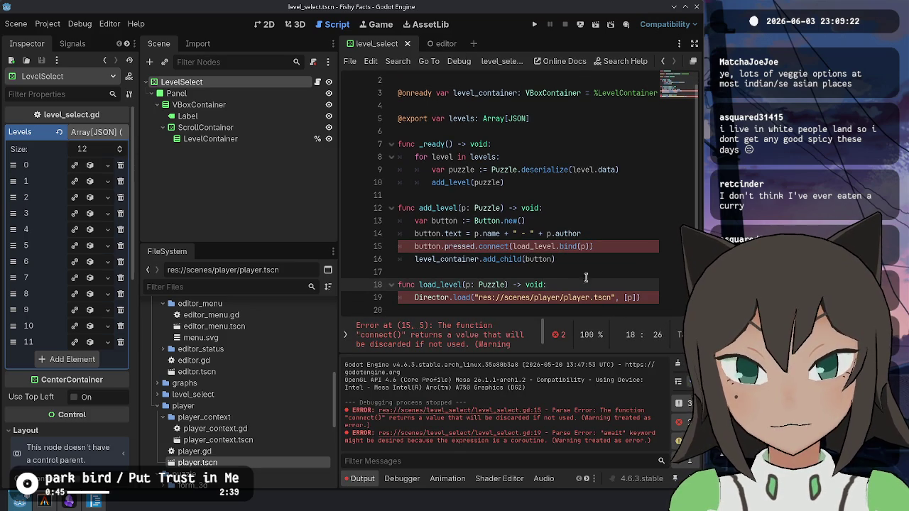
- Store the connect() result in var err and add assert(err == OK) below it
{"action": "left_click", "coordinate": [537, 248]}
{"action": "key", "text": "Home"}
{"action": "type", "text": "var err :="}
{"action": "key", "text": "End"}
{"action": "key", "text": "Return"}
{"action": "type", "text": "as"}
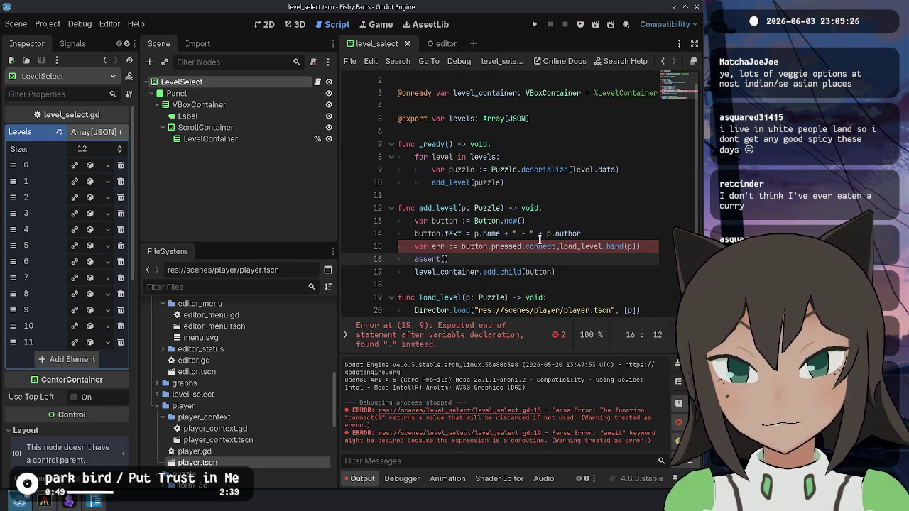
{"action": "type", "text": "err"}
{"action": "type", "text": "OK"}
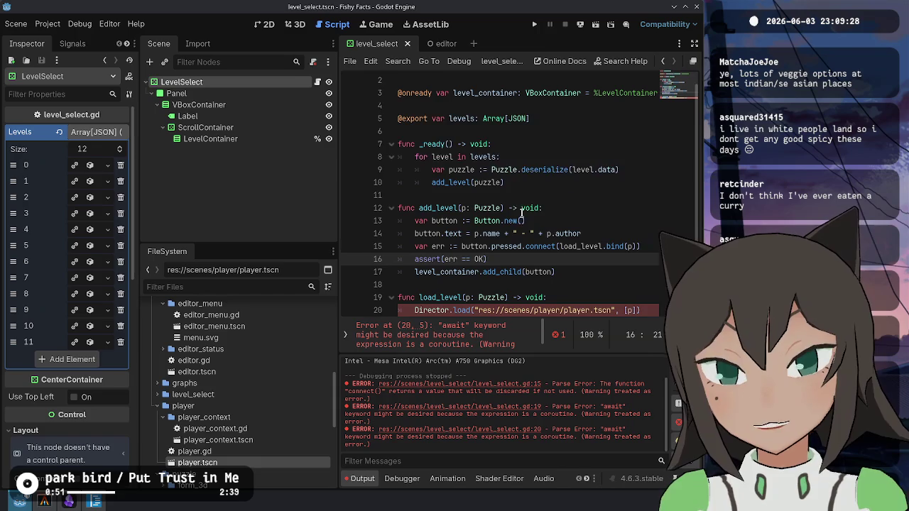
- Prefix Director.load with await, run and stop the game, then open title.gd
{"action": "left_click", "coordinate": [522, 285]}
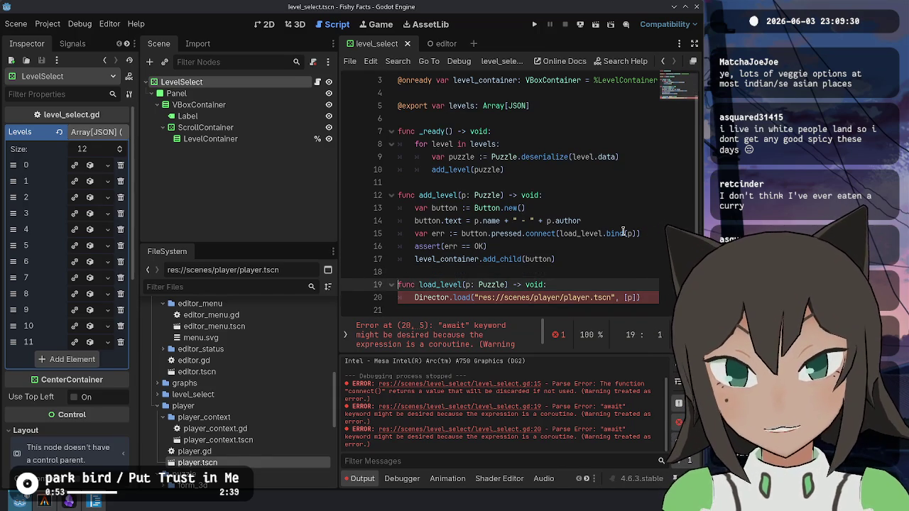
{"action": "key", "text": "Down"}
{"action": "key", "text": "Home"}
{"action": "type", "text": "await"}
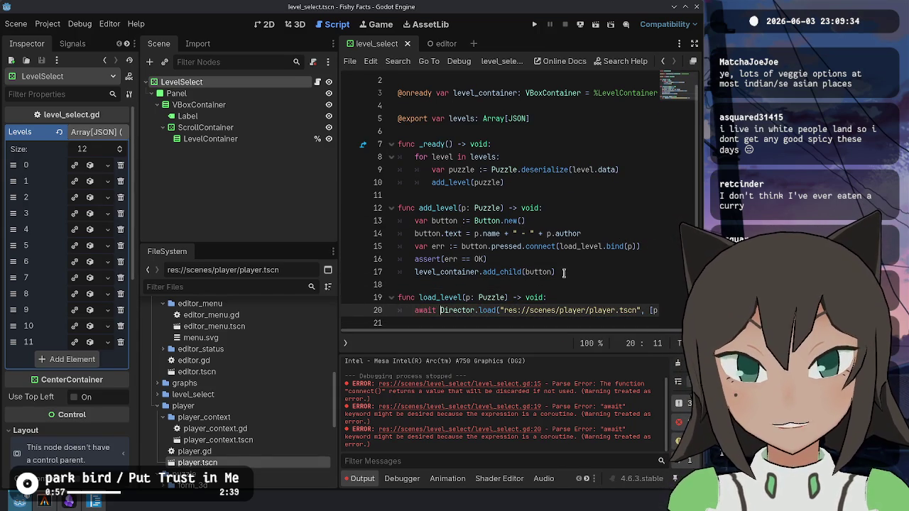
{"action": "left_click_drag", "start_coordinate": [545, 146], "coordinate": [545, 144]}
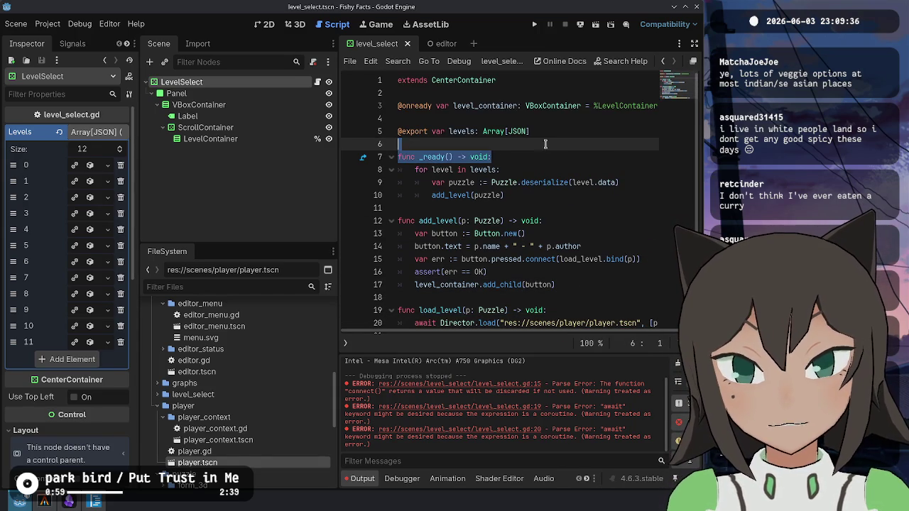
{"action": "key", "text": "F5"}
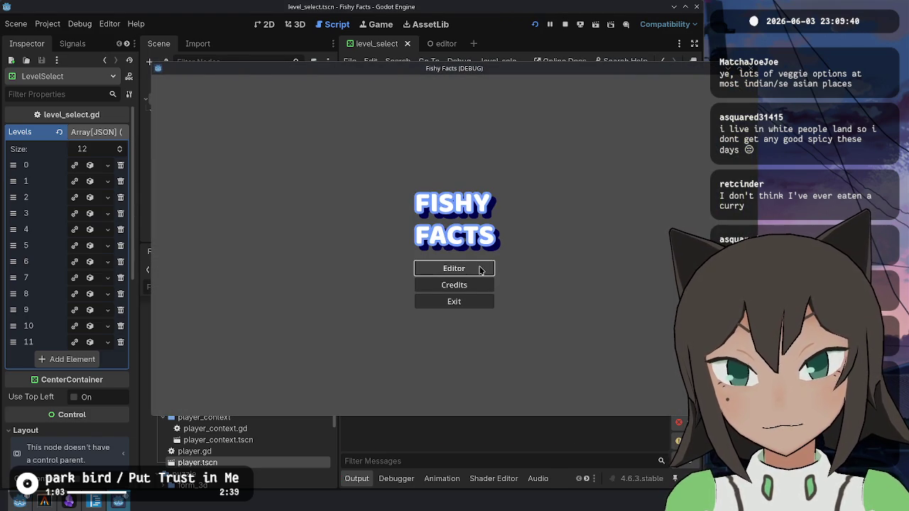
{"action": "key", "text": "F8"}
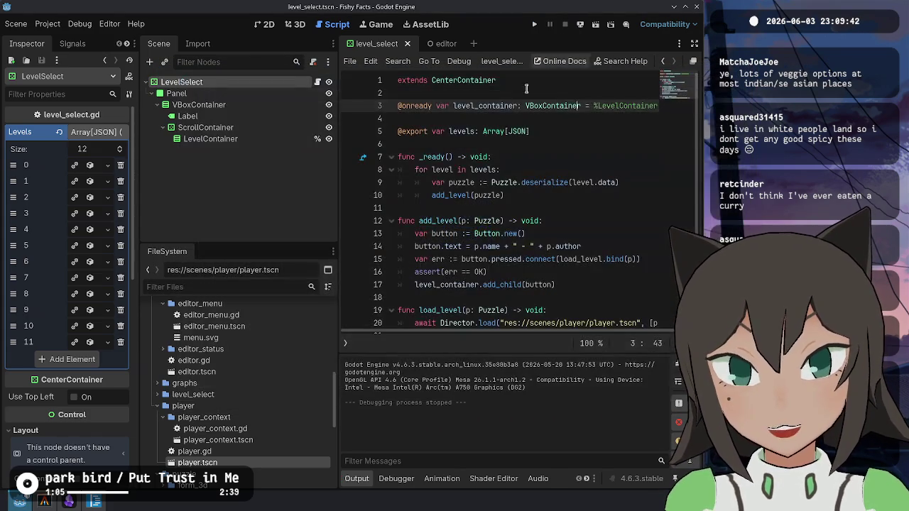
{"action": "scroll", "coordinate": [234, 398], "scroll_direction": "down", "scroll_amount": 10}
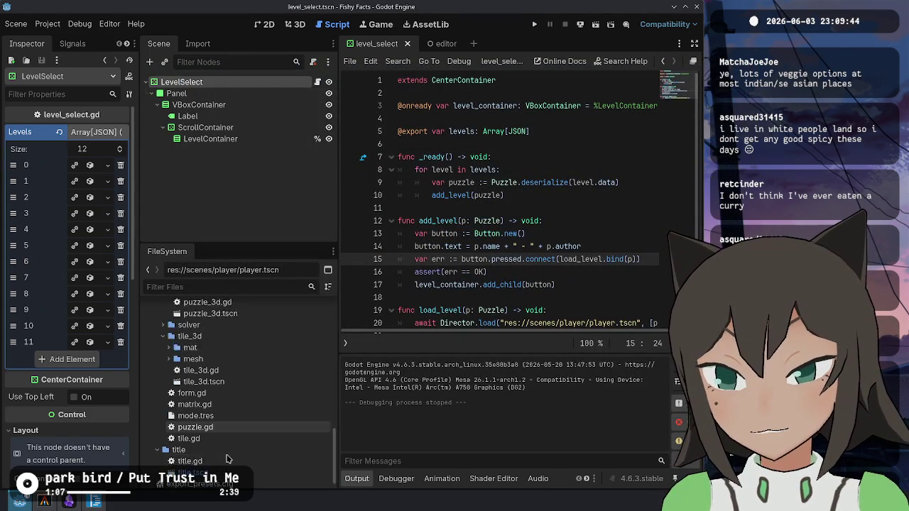
{"action": "double_click", "coordinate": [225, 446]}
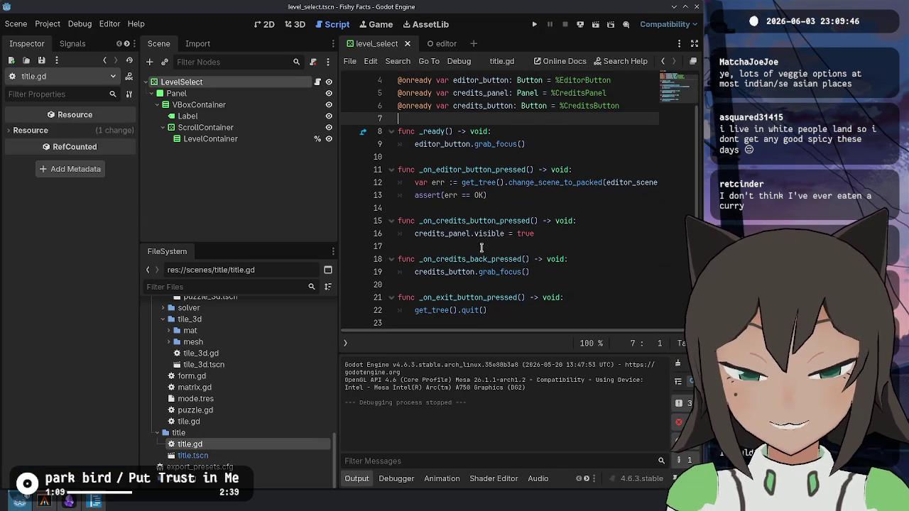
- Open the title scene, duplicate EditorButton, and rename the copy LevelSelectButton
{"action": "left_click", "coordinate": [236, 455]}
{"action": "double_click", "coordinate": [237, 455]}
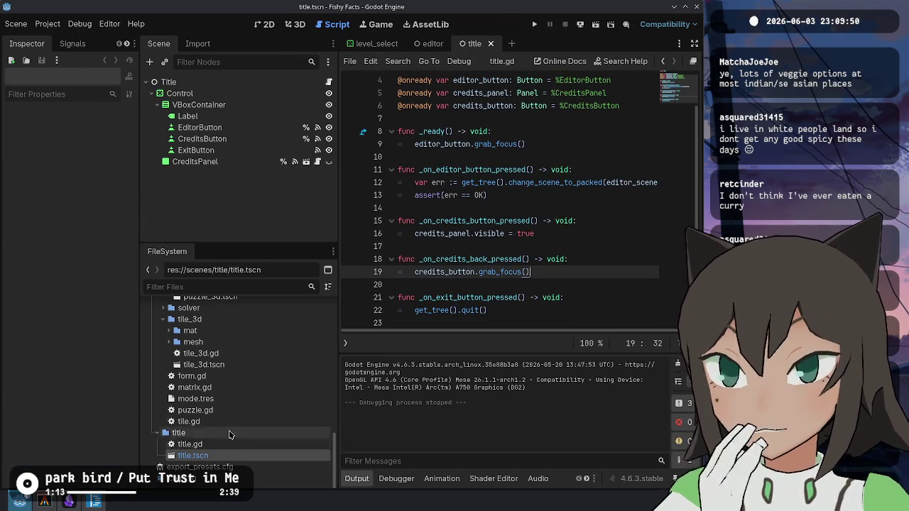
{"action": "left_click", "coordinate": [238, 127]}
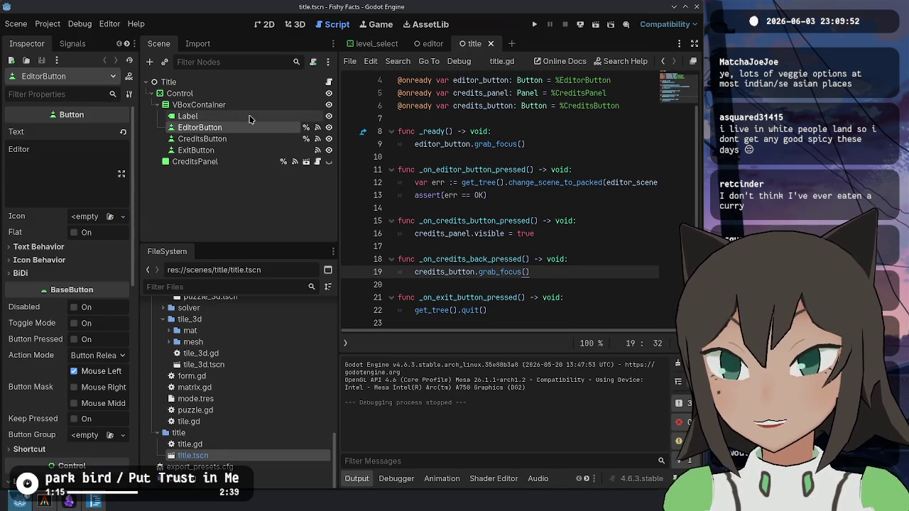
{"action": "key", "text": "ctrl+d"}
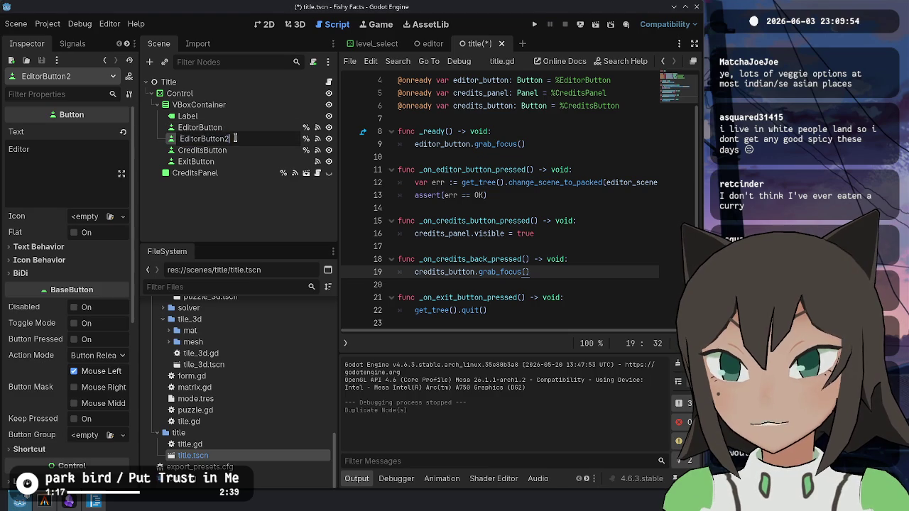
{"action": "left_click", "coordinate": [221, 129]}
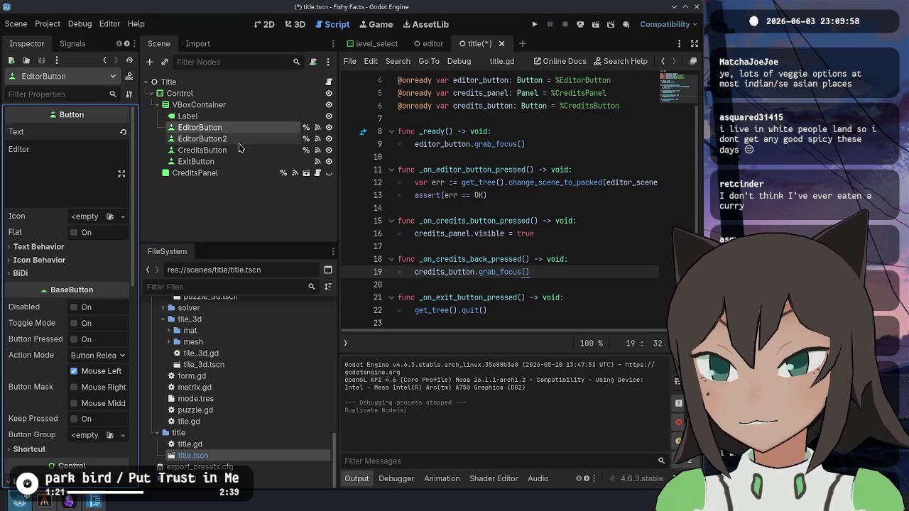
{"action": "double_click", "coordinate": [237, 139]}
{"action": "type", "text": "L"}
{"action": "type", "text": "S"}
{"action": "type", "text": "B"}
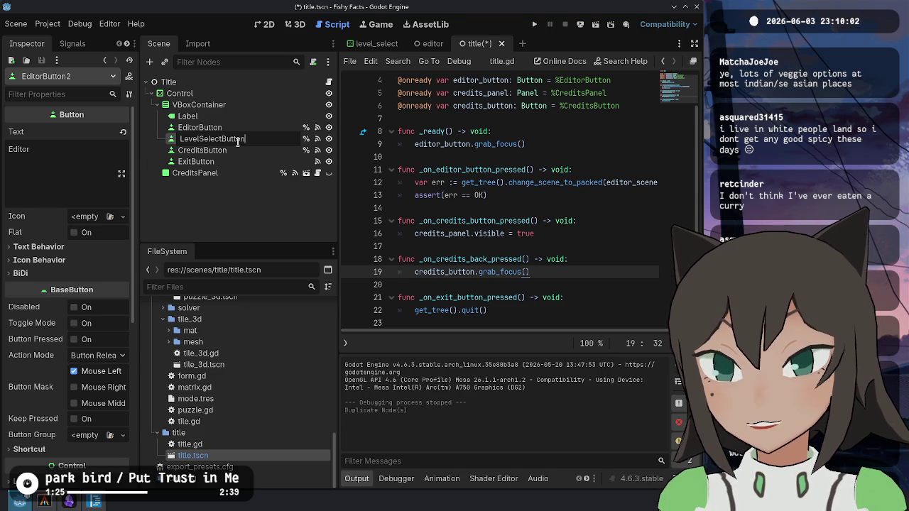
{"action": "key", "text": "Return"}
- Edit the copied pressed connection so its receiver is _on_level_select_button_pressed
{"action": "left_click", "coordinate": [317, 139]}
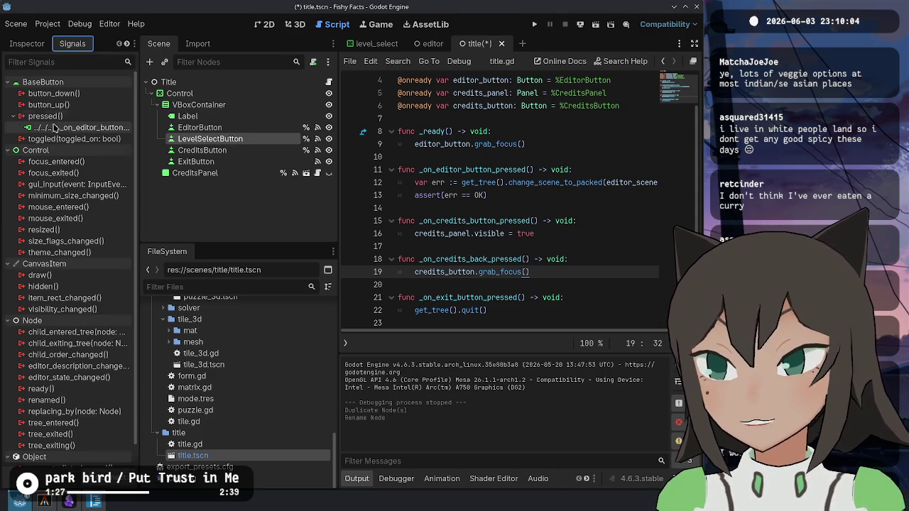
{"action": "double_click", "coordinate": [78, 127]}
{"action": "right_click", "coordinate": [103, 131]}
{"action": "left_click", "coordinate": [108, 138]}
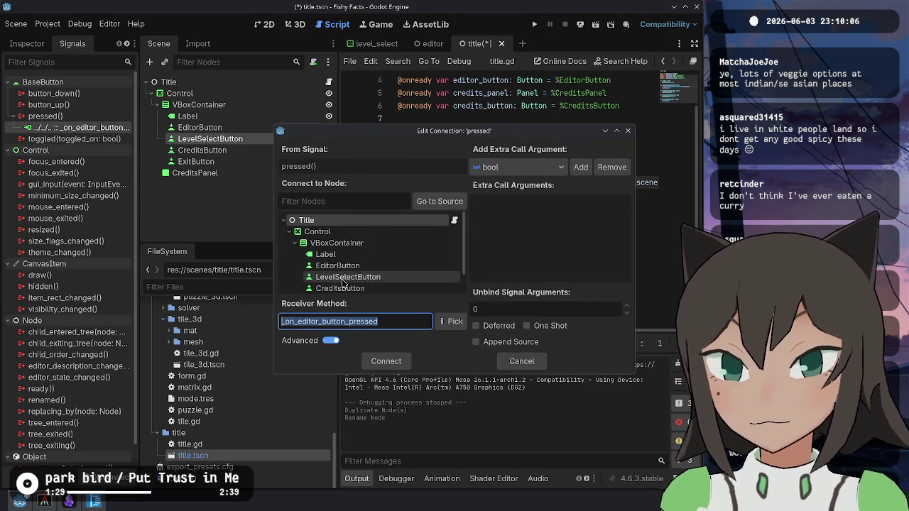
{"action": "left_click", "coordinate": [316, 321]}
{"action": "key", "text": "BackSpace"}
{"action": "key", "text": "BackSpace"}
{"action": "key", "text": "BackSpace"}
{"action": "type", "text": "leve"}
{"action": "type", "text": "l_select"}
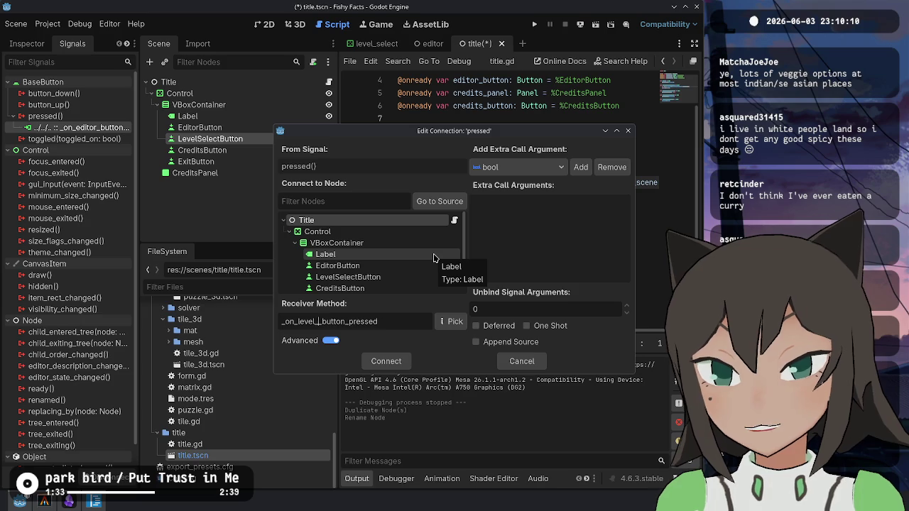
{"action": "key", "text": "Return"}
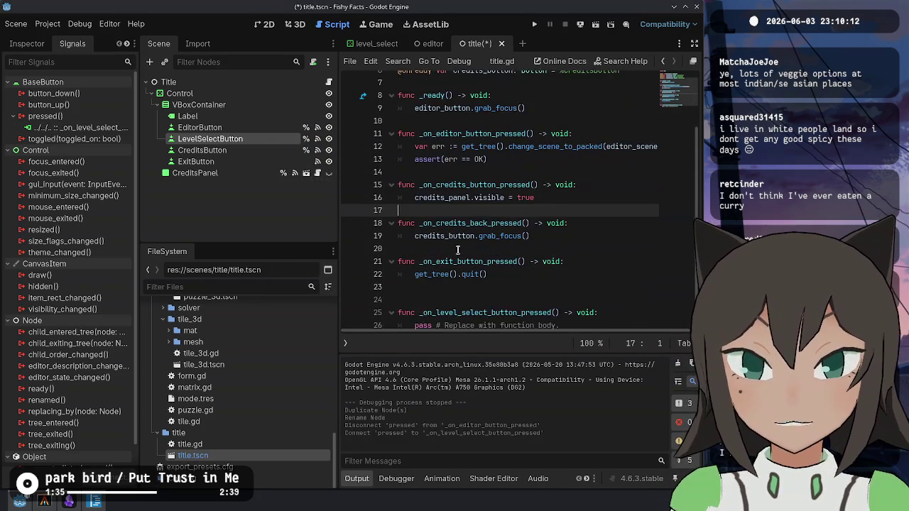
- Move the generated handler above _on_exit_button_pressed and save
{"action": "key", "text": "ctrl+z"}
{"action": "left_click", "coordinate": [465, 230]}
{"action": "type", "text": "func _on_level_select_button_pressed() -> void: \tpass # Replace with function body."}
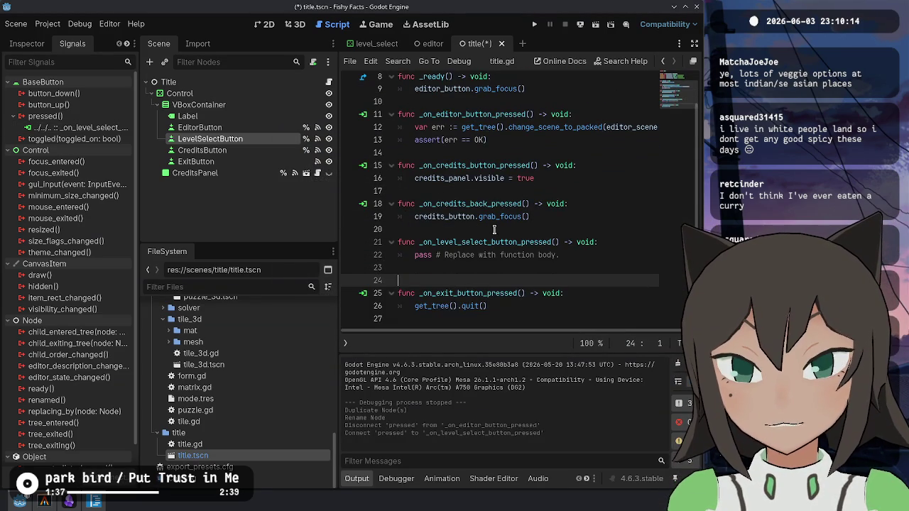
{"action": "left_click", "coordinate": [496, 230]}
{"action": "key", "text": "ctrl+s"}
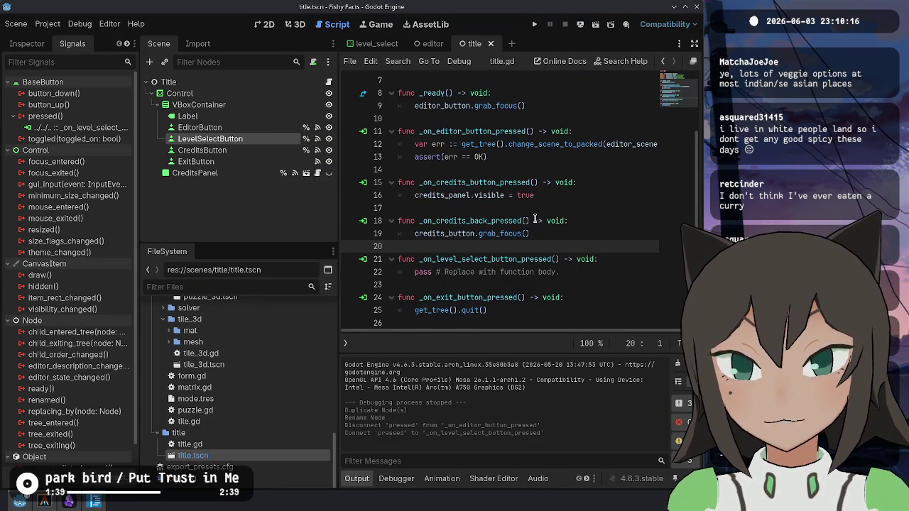
- Replace the handler's pass with a copy of the editor handler's scene-change line
{"action": "left_click", "coordinate": [558, 271]}
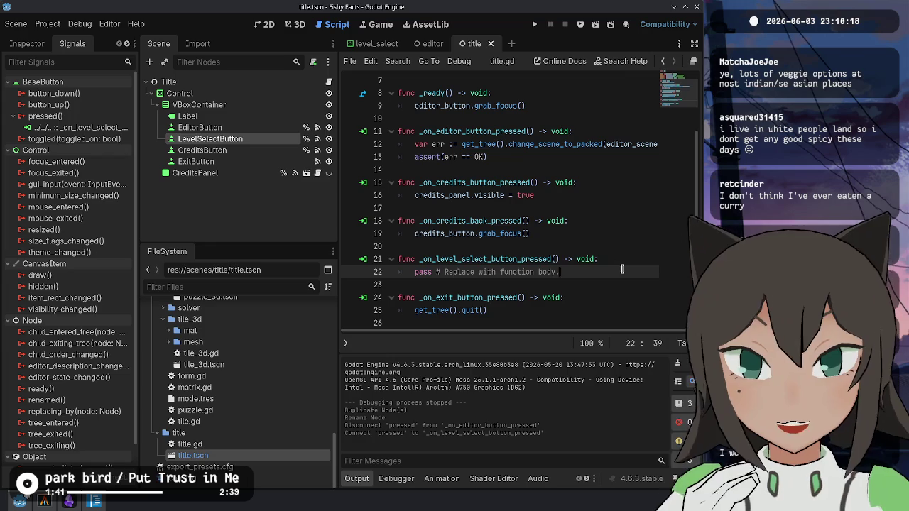
{"action": "key", "text": "shift+Home"}
{"action": "key", "text": "BackSpace"}
{"action": "key", "text": "Up"}
{"action": "key", "text": "Up"}
{"action": "key", "text": "Up"}
{"action": "key", "text": "Up"}
{"action": "key", "text": "Up"}
{"action": "key", "text": "Up"}
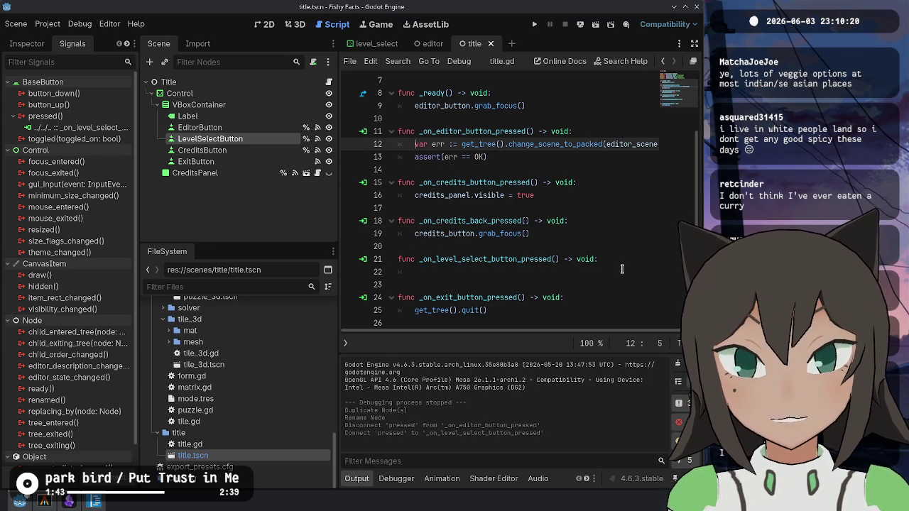
{"action": "key", "text": "Down"}
{"action": "key", "text": "Down"}
{"action": "key", "text": "Down"}
{"action": "key", "text": "Down"}
{"action": "type", "text": "var err := get_tree().change_scene_to_packed(editor_scene)"}
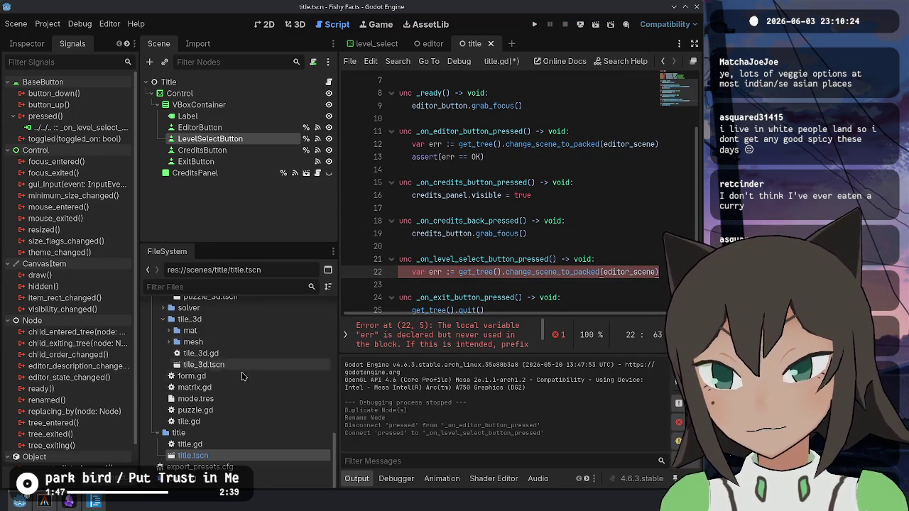
- Edit that line to await Director.load("res://scenes/level_select/level_select.tscn")
{"action": "double_click", "coordinate": [536, 272]}
{"action": "key", "text": "BackSpace"}
{"action": "key", "text": "BackSpace"}
{"action": "key", "text": "BackSpace"}
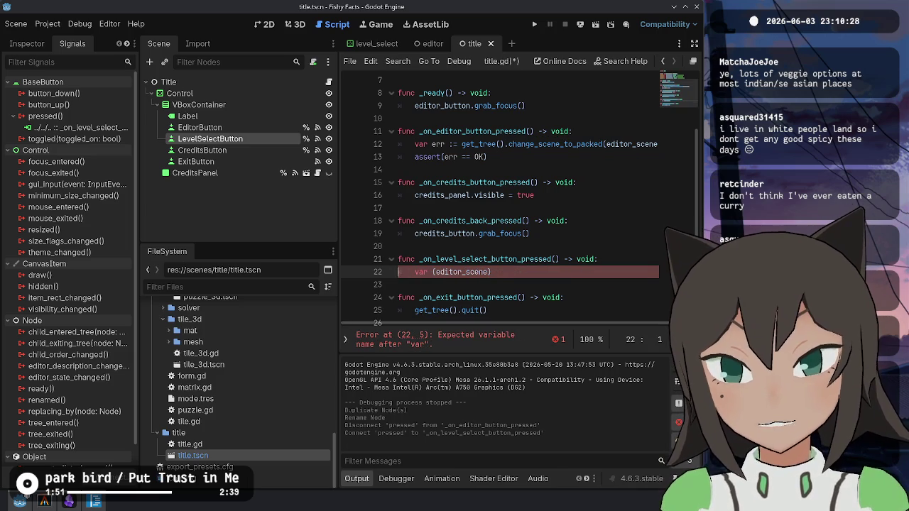
{"action": "key", "text": "shift+End"}
{"action": "type", "text": "Dire"}
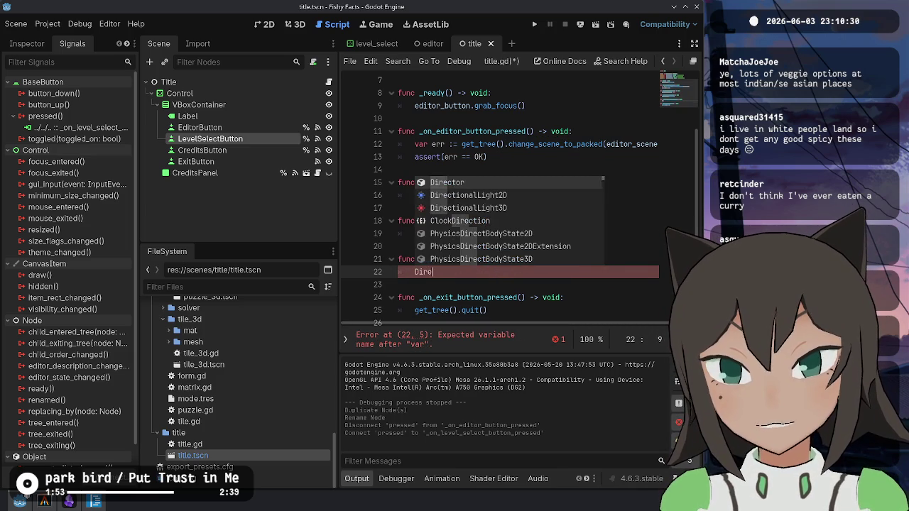
{"action": "type", "text": "ctor.load(\"res://scenes/"}
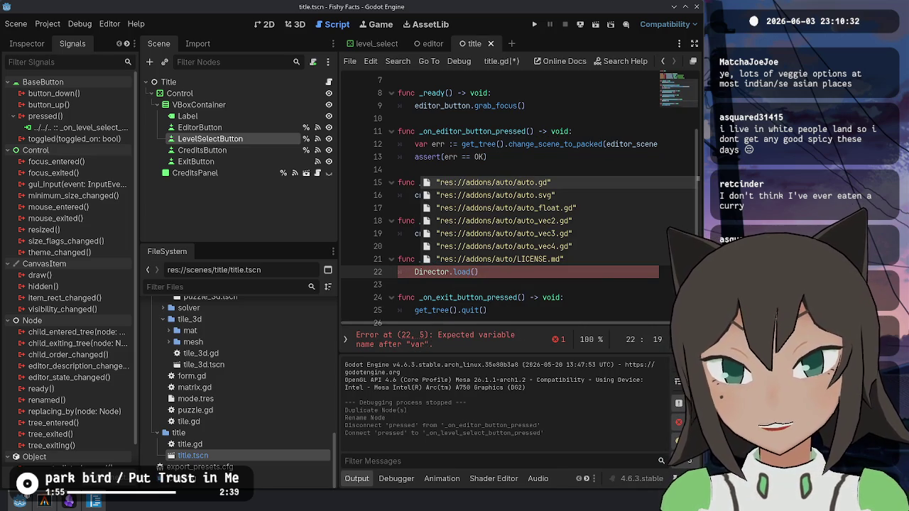
{"action": "type", "text": "level"}
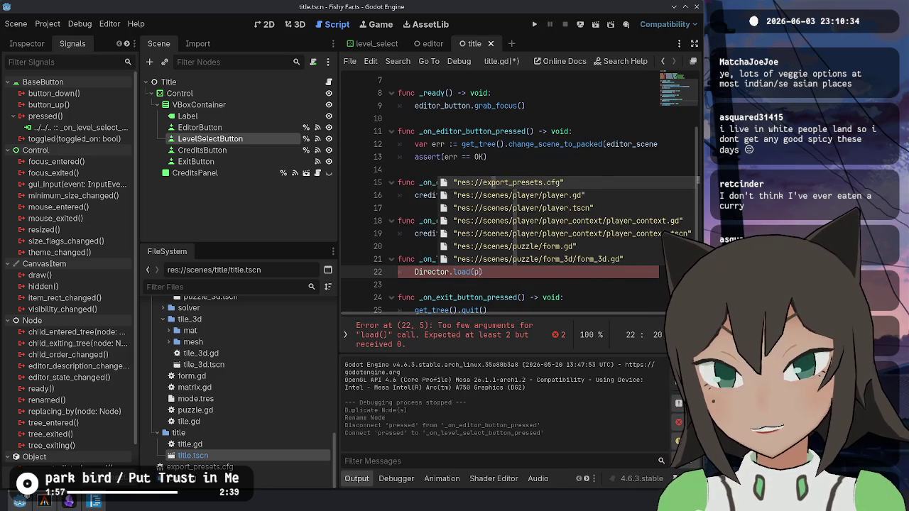
{"action": "type", "text": "_sele"}
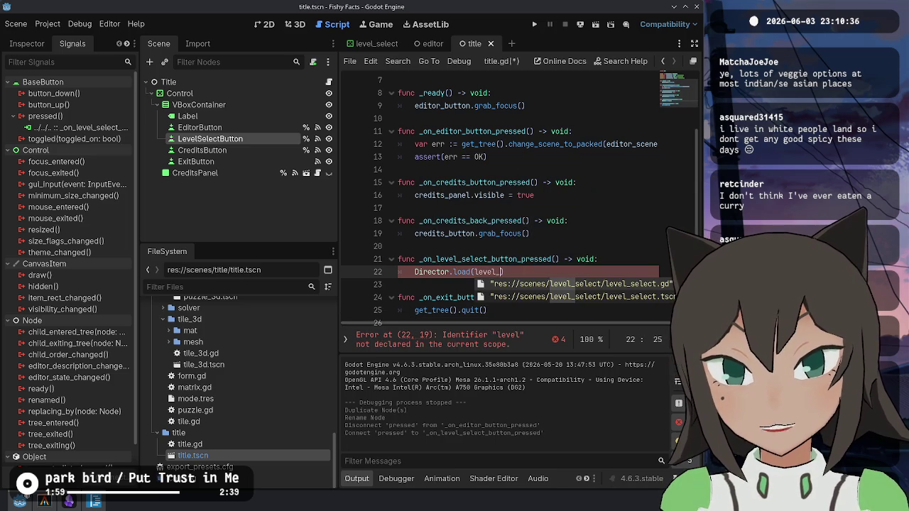
{"action": "key", "text": "Return"}
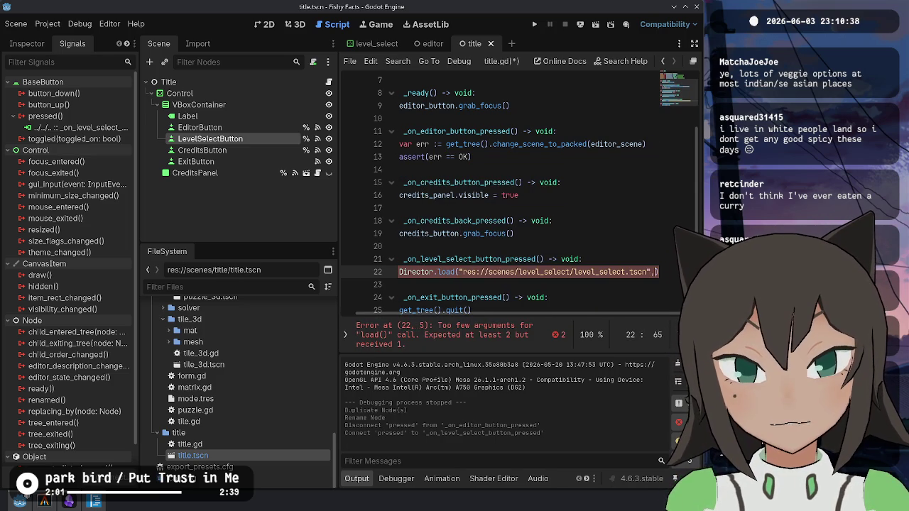
{"action": "key", "text": "Home"}
{"action": "type", "text": "await"}
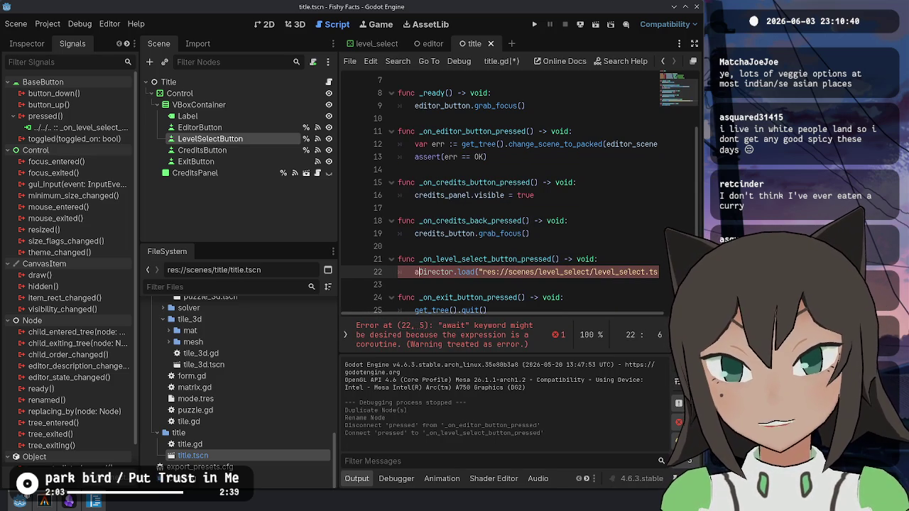
- Replace the editor handler's two body lines with the same load line
{"action": "key", "text": "Escape"}
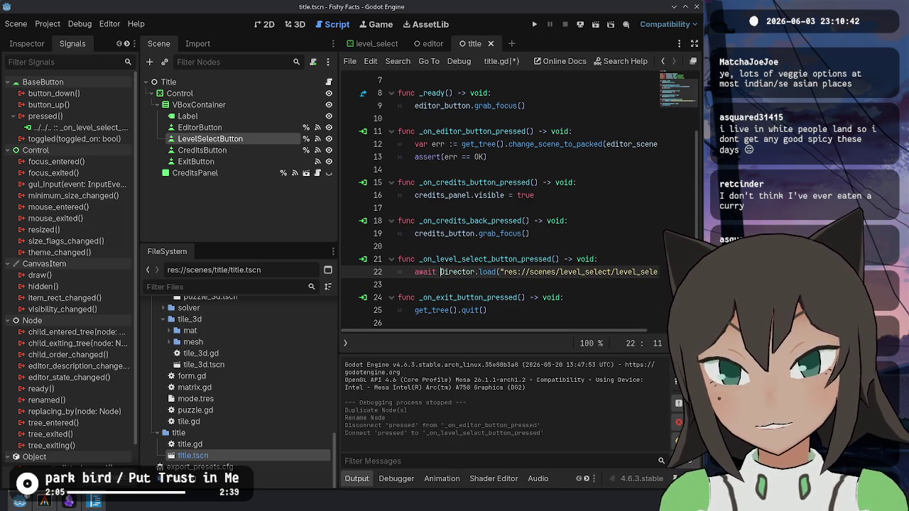
{"action": "key", "text": "Up"}
{"action": "key", "text": "Up"}
{"action": "key", "text": "Up"}
{"action": "key", "text": "ctrl+shift+k"}
{"action": "key", "text": "ctrl+shift+k"}
{"action": "key", "text": "ctrl+v"}
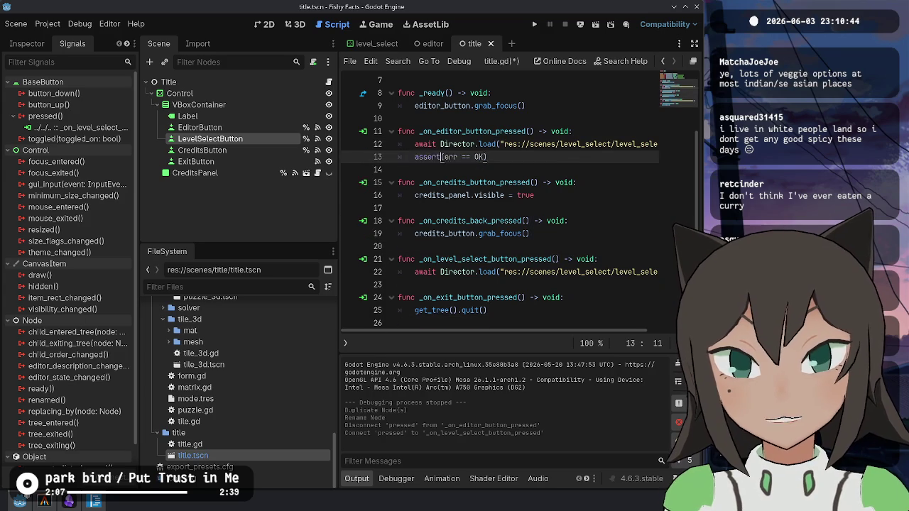
- Change the editor handler's load path to res://scenes/editor/editor.tscn
{"action": "key", "text": "BackSpace"}
{"action": "key", "text": "BackSpace"}
{"action": "key", "text": "BackSpace"}
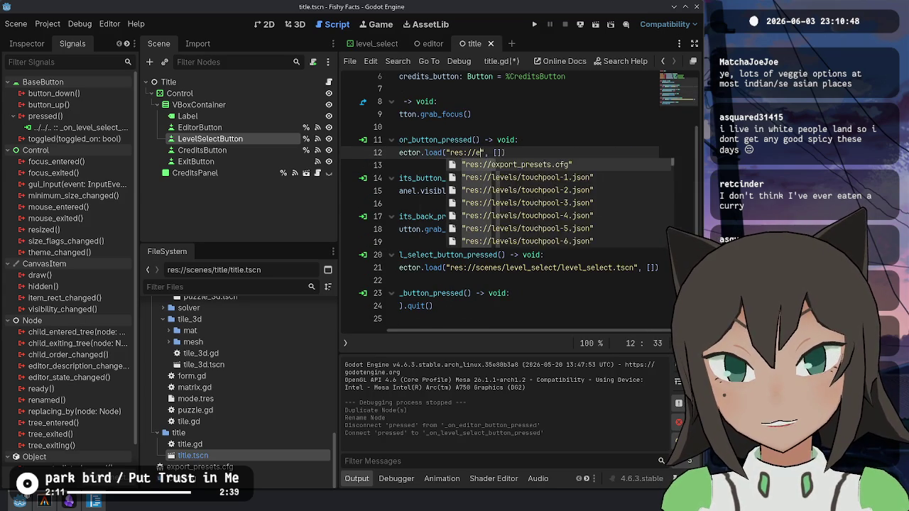
{"action": "type", "text": "editor"}
{"action": "key", "text": "Down"}
{"action": "key", "text": "Return"}
{"action": "key", "text": "Home"}
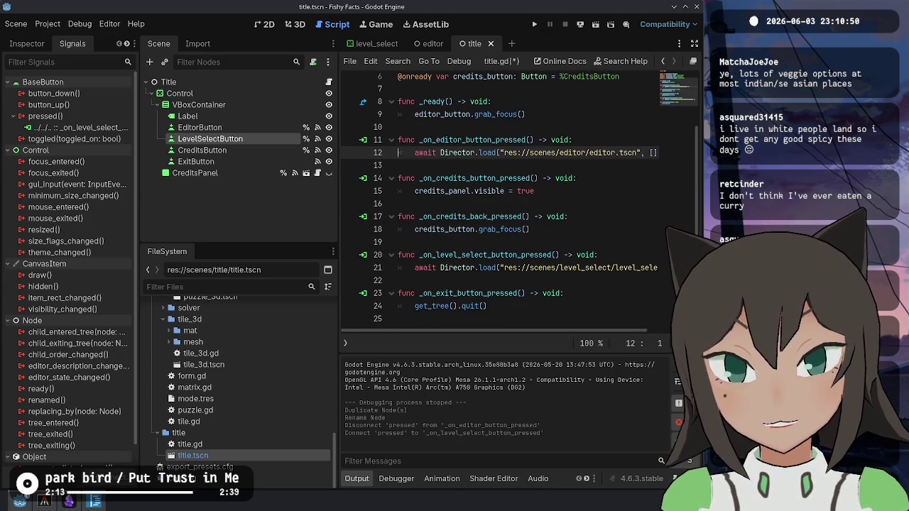
{"action": "key", "text": "Up"}
{"action": "key", "text": "Up"}
{"action": "key", "text": "Up"}
{"action": "key", "text": "Up"}
{"action": "key", "text": "Up"}
{"action": "key", "text": "Up"}
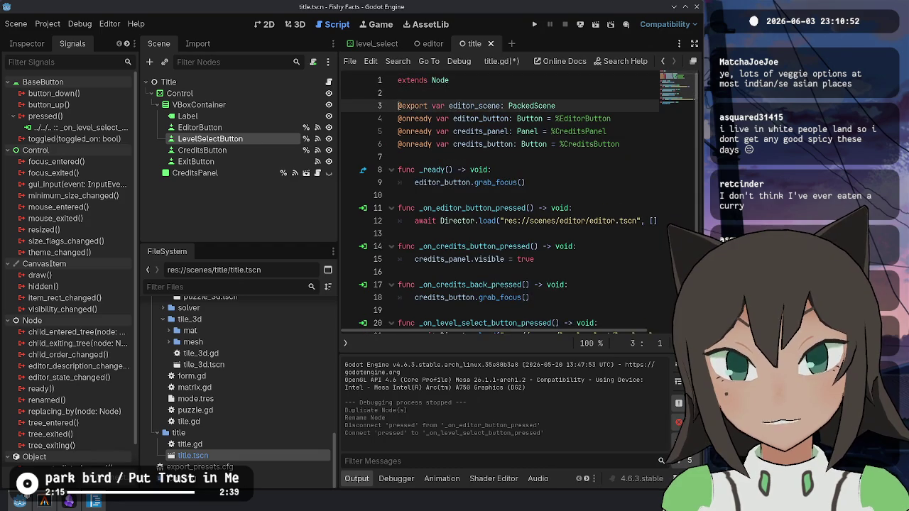
{"action": "type", "text": "@export var editor_scene: PackedScene"}
{"action": "triple_click", "coordinate": [557, 105]}
{"action": "key", "text": "BackSpace"}
{"action": "key", "text": "ctrl+s"}
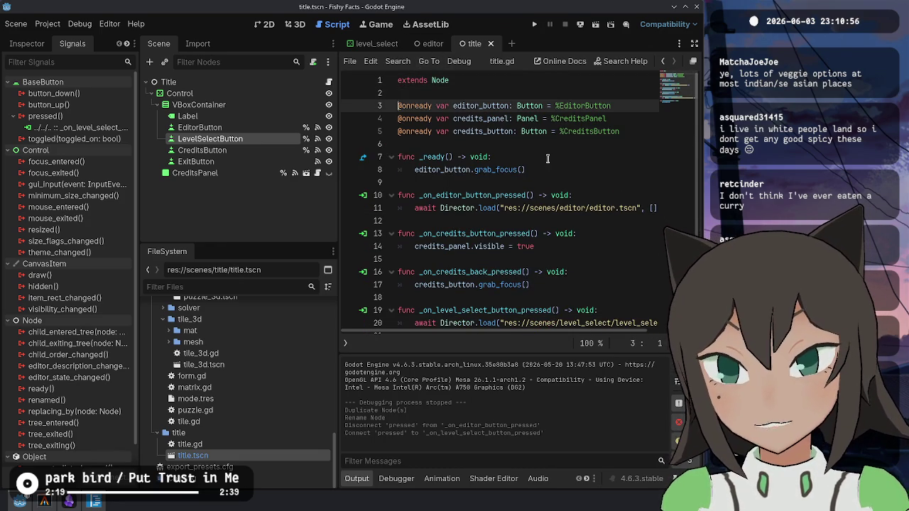
{"action": "left_click", "coordinate": [547, 158]}
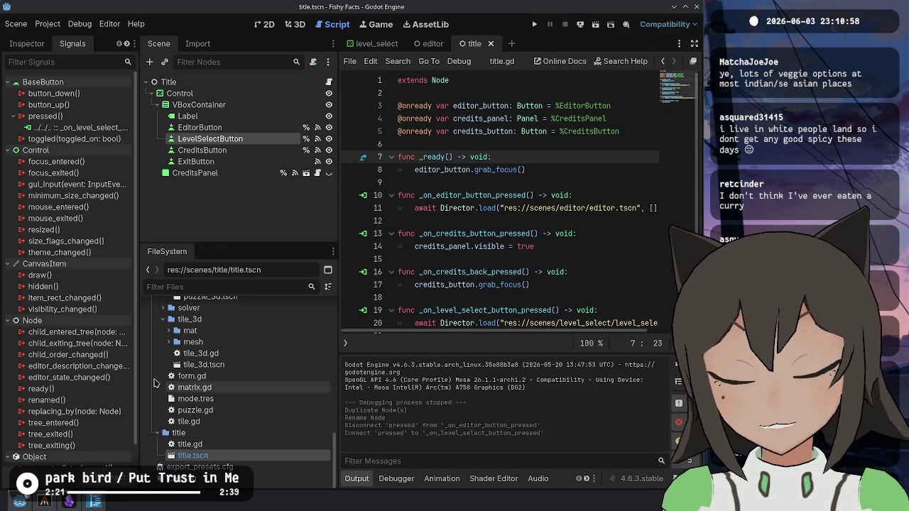
{"action": "scroll", "coordinate": [221, 380], "scroll_direction": "up", "scroll_amount": 5}
{"action": "scroll", "coordinate": [222, 379], "scroll_direction": "up", "scroll_amount": 10}
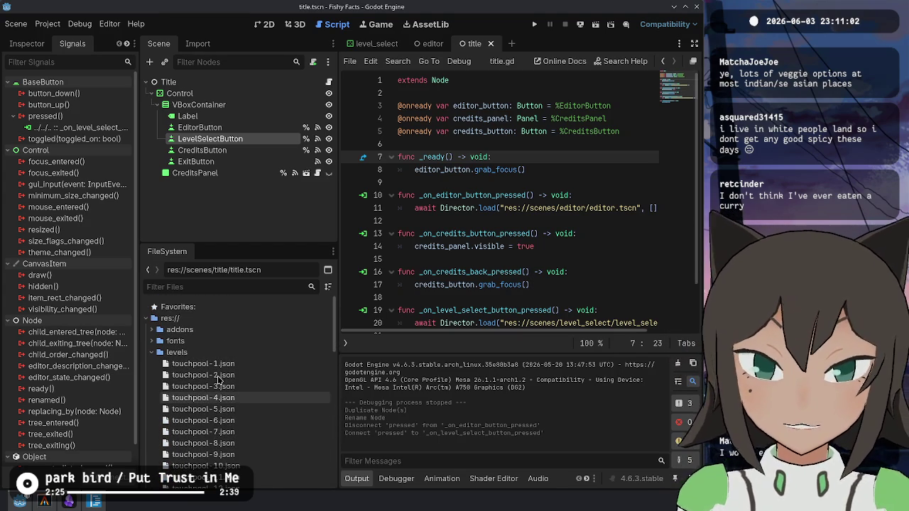
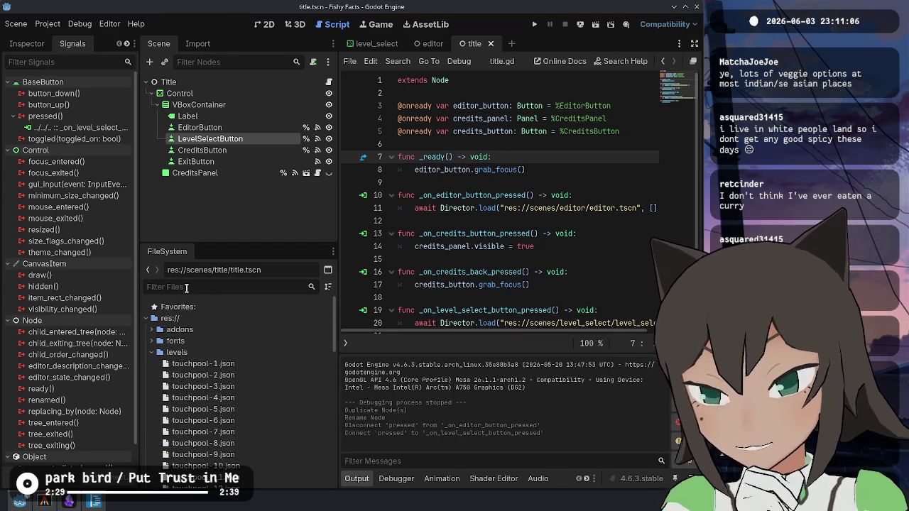
- Tidy the FileSystem folders and test-run the project's title menu
{"action": "scroll", "coordinate": [183, 337], "scroll_direction": "down", "scroll_amount": 1}
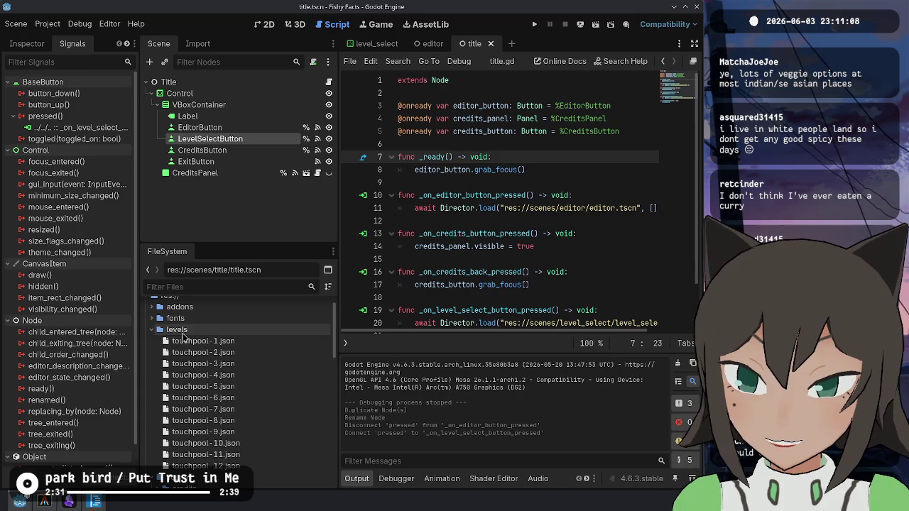
{"action": "left_click", "coordinate": [154, 329]}
{"action": "left_click", "coordinate": [154, 348]}
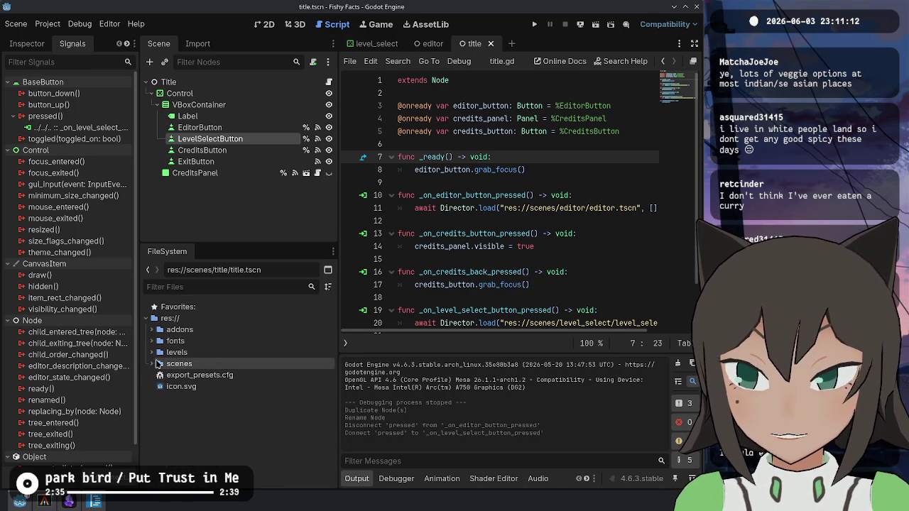
{"action": "left_click", "coordinate": [158, 374]}
{"action": "left_click", "coordinate": [155, 363]}
{"action": "left_click", "coordinate": [152, 365]}
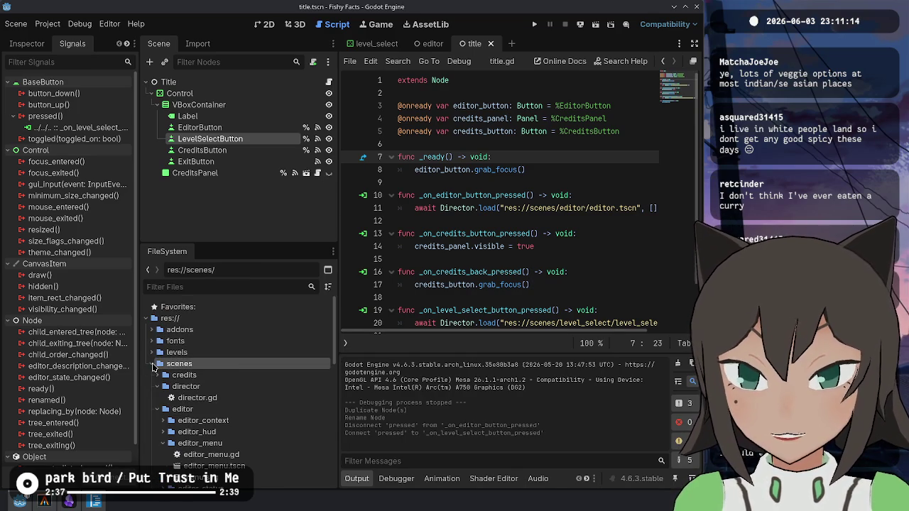
{"action": "scroll", "coordinate": [499, 210], "scroll_direction": "down", "scroll_amount": 2}
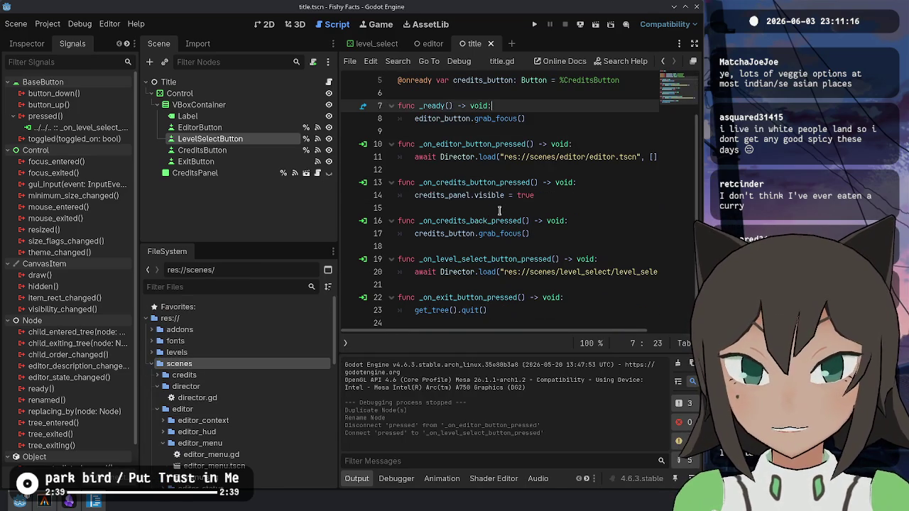
{"action": "key", "text": "F5"}
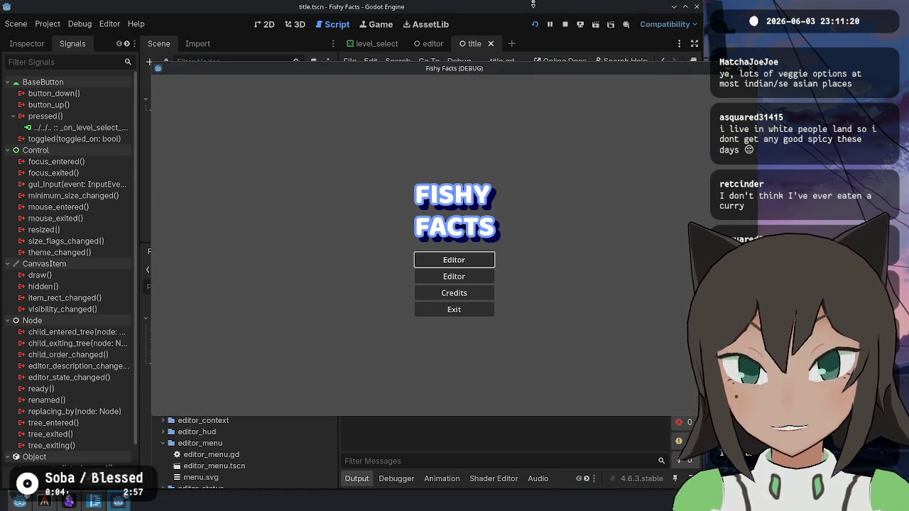
{"action": "left_click", "coordinate": [562, 24]}
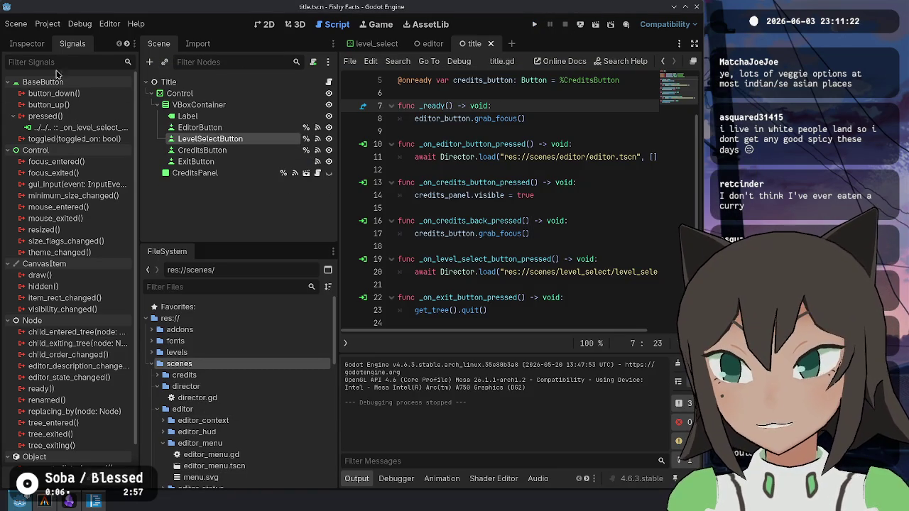
- Relabel LevelSelectButton 'Level Select', save, and move it above EditorButton
{"action": "left_click", "coordinate": [28, 44]}
{"action": "left_click", "coordinate": [106, 154]}
{"action": "type", "text": "Level Select"}
{"action": "key", "text": "ctrl+s"}
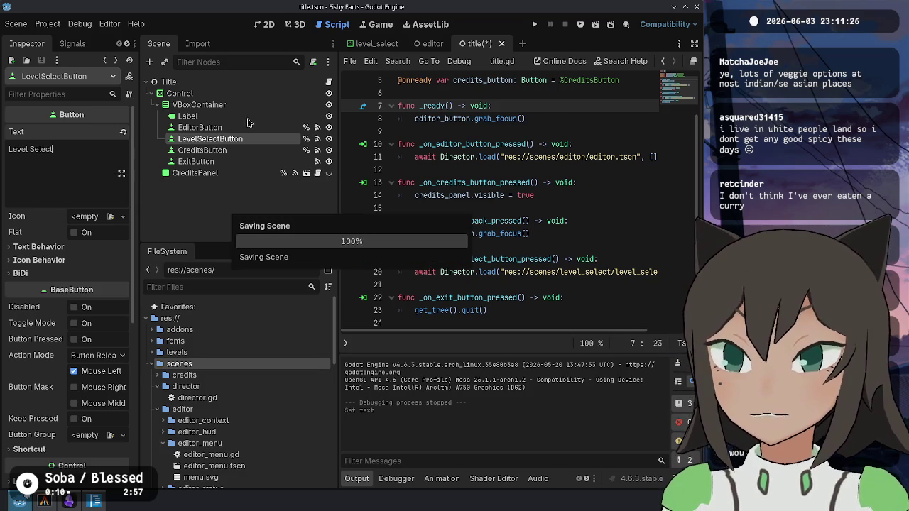
{"action": "left_click_drag", "start_coordinate": [238, 141], "coordinate": [237, 125]}
- Run the game, open the Editor, and locate the failing args[0] line in editor.gd
{"action": "key", "text": "F5"}
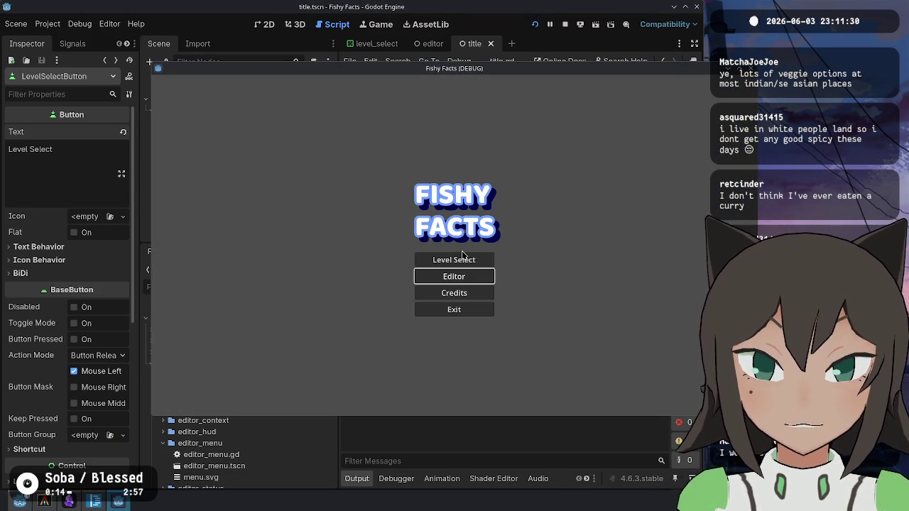
{"action": "left_click", "coordinate": [474, 278]}
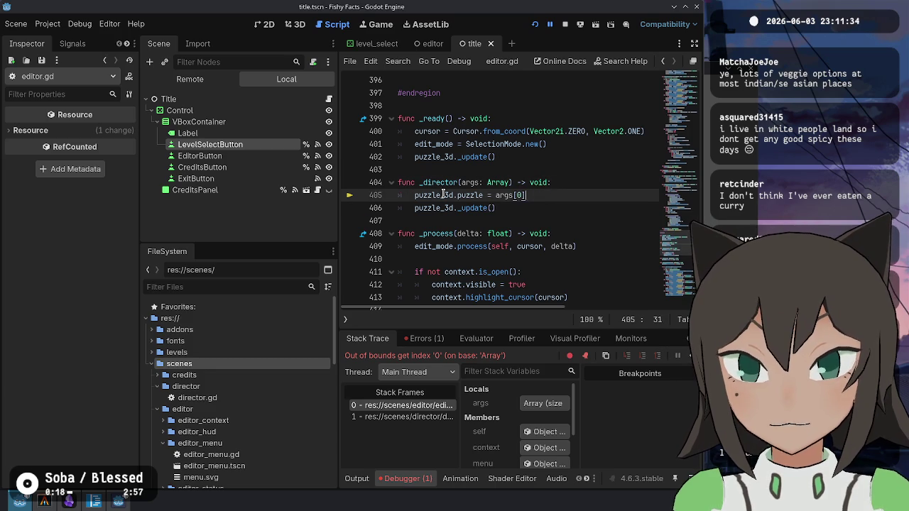
{"action": "left_click", "coordinate": [443, 186]}
{"action": "left_click_drag", "start_coordinate": [416, 195], "coordinate": [526, 195]}
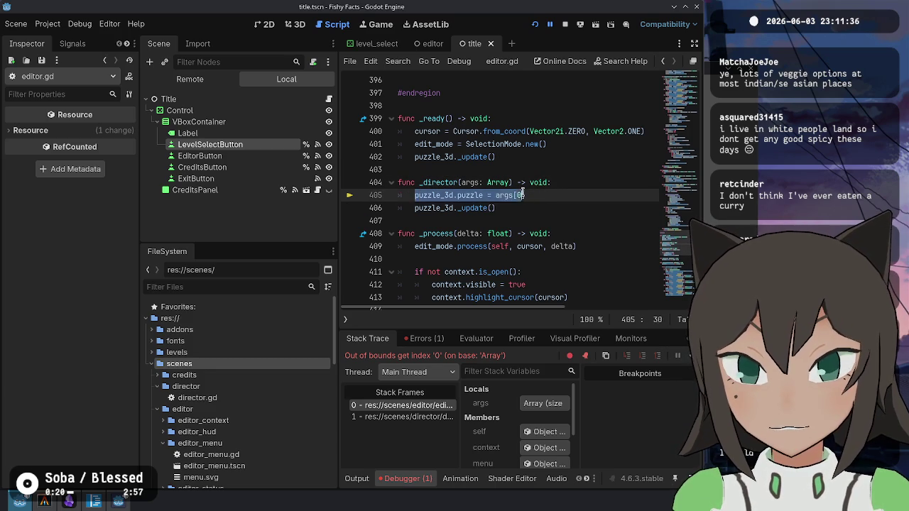
- Stop the crashed game and close the title scene tab
{"action": "left_click", "coordinate": [565, 25]}
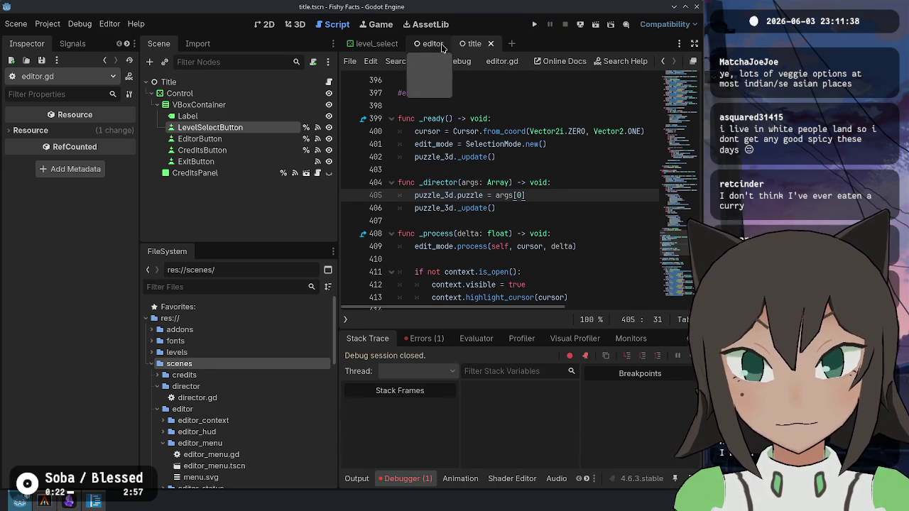
{"action": "left_click", "coordinate": [490, 44]}
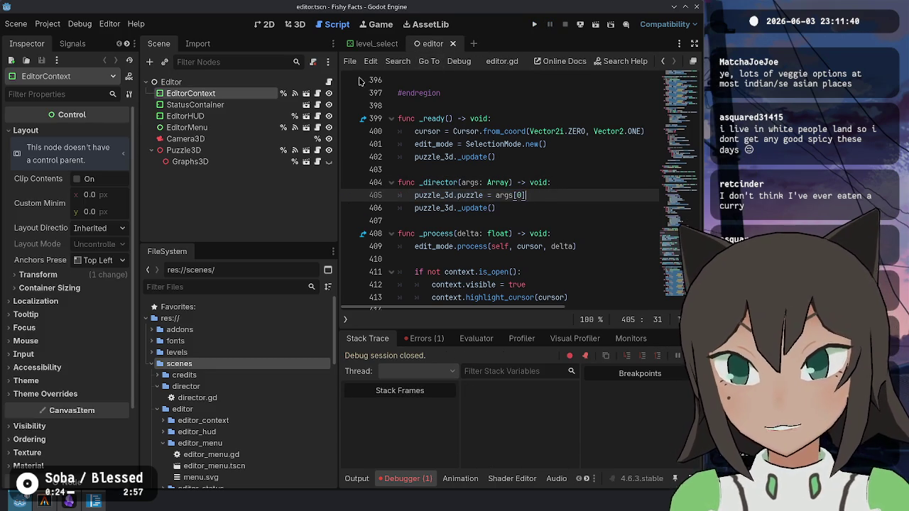
{"action": "scroll", "coordinate": [543, 190], "scroll_direction": "up", "scroll_amount": 2}
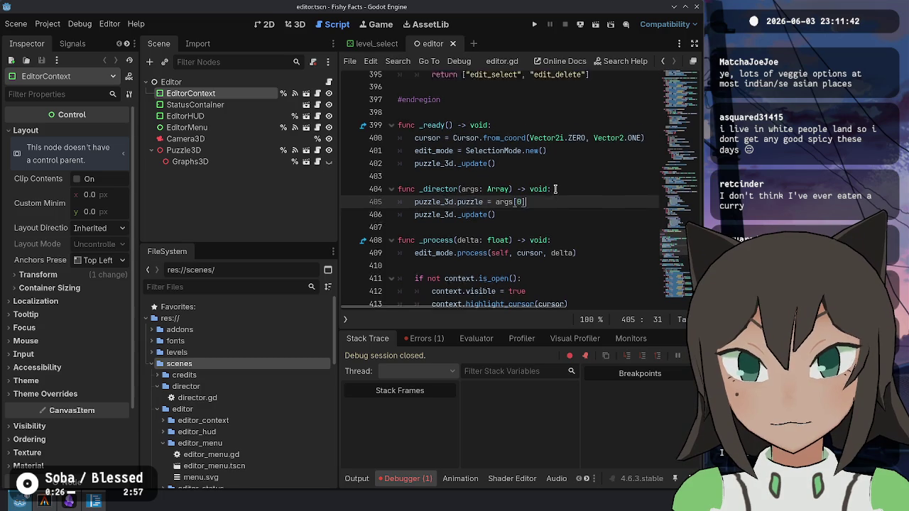
{"action": "scroll", "coordinate": [561, 203], "scroll_direction": "down", "scroll_amount": 2}
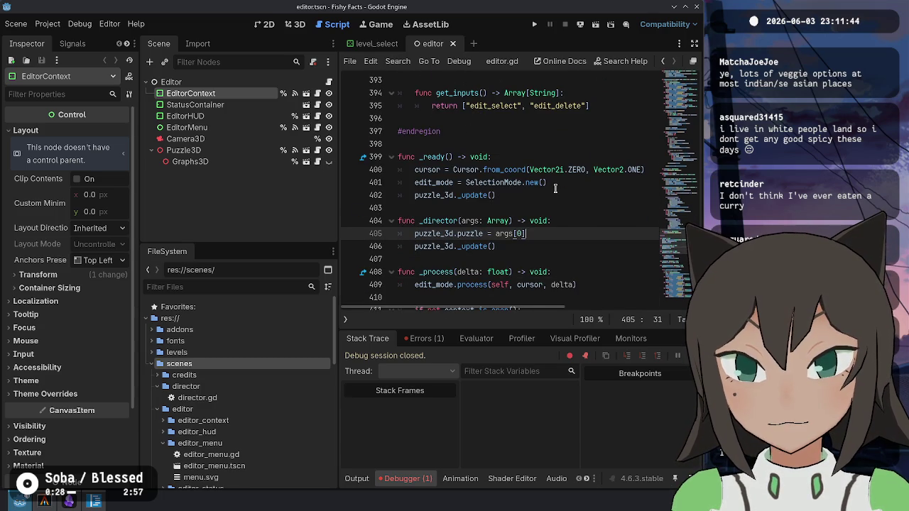
- Wrap the puzzle assignment in editor.gd under 'if args.size() > 0:'
{"action": "key", "text": "ctrl+shift+Return"}
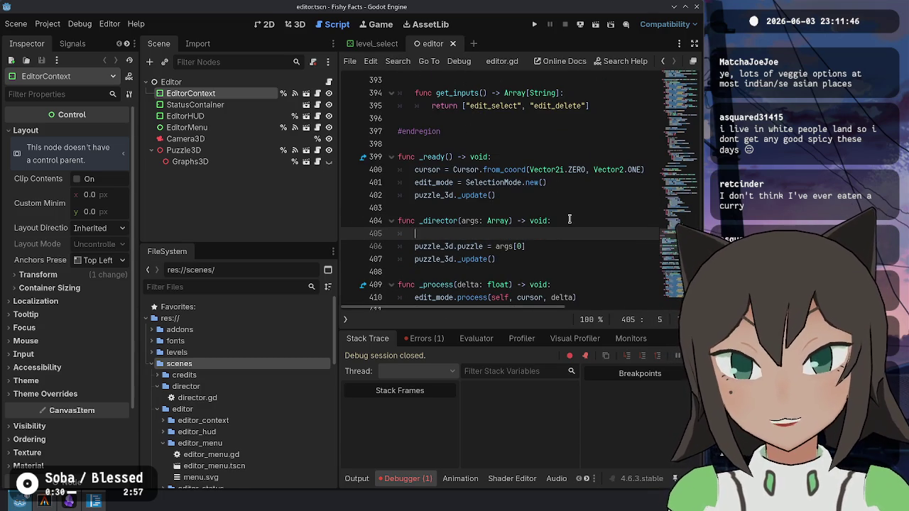
{"action": "type", "text": "if args.size()"}
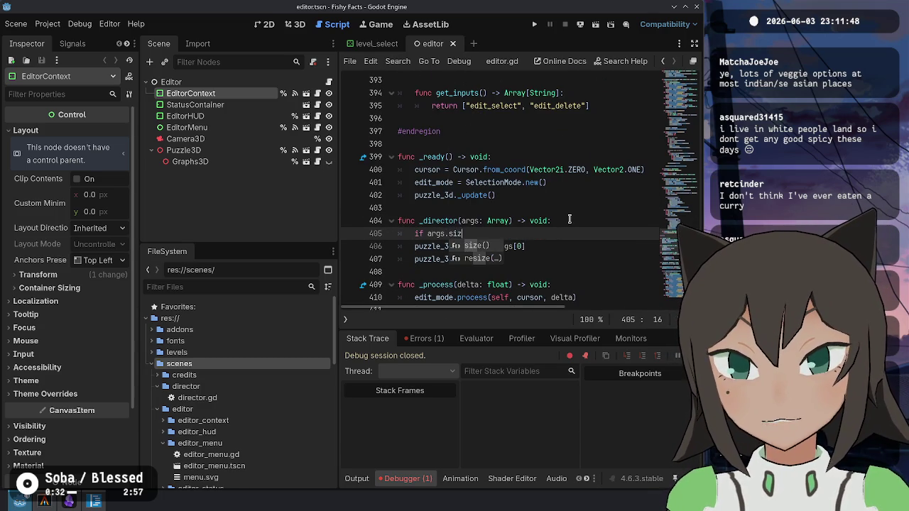
{"action": "key", "text": "Down"}
{"action": "key", "text": "Home"}
{"action": "key", "text": "Tab"}
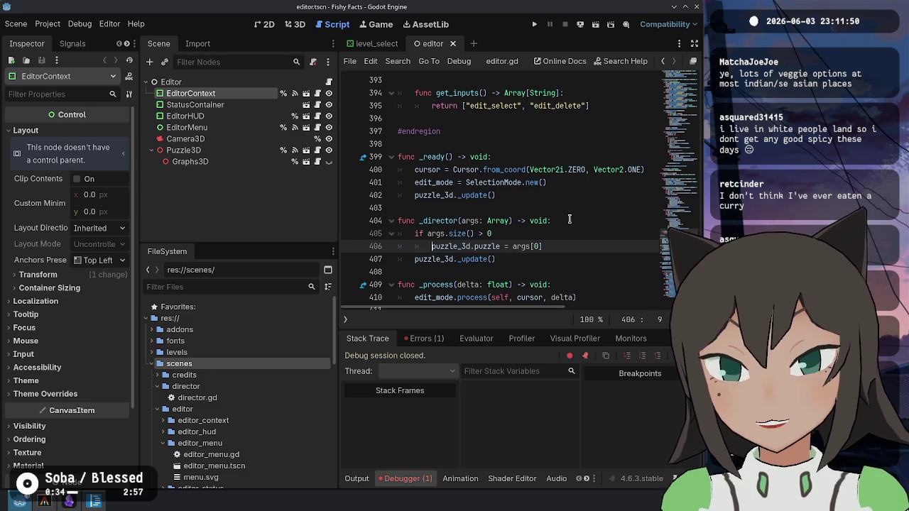
{"action": "key", "text": "Up"}
{"action": "key", "text": "End"}
{"action": "type", "text": ":"}
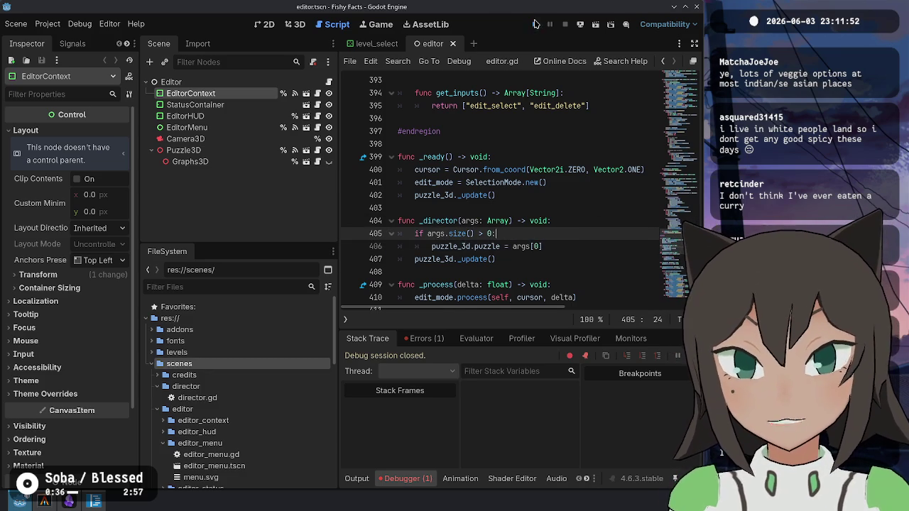
- Test the fix: open the editor, exit to title, then open Level Select
{"action": "left_click", "coordinate": [535, 24]}
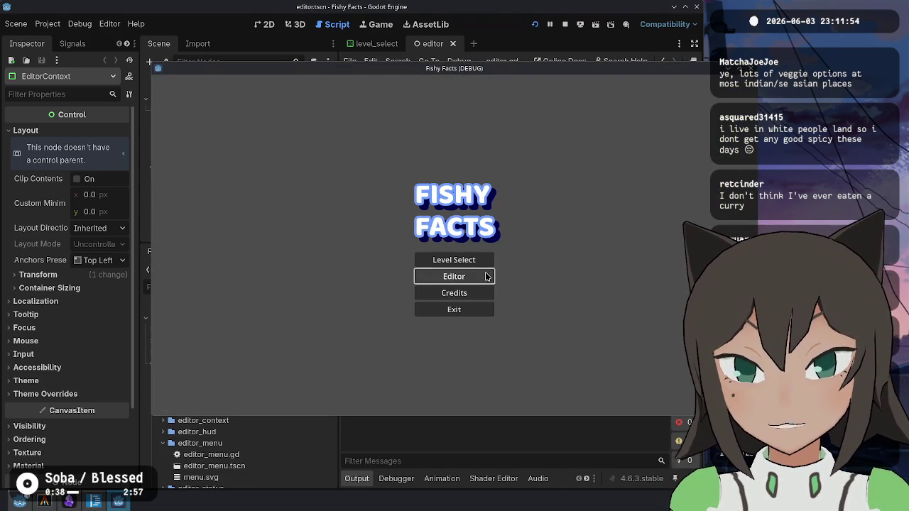
{"action": "left_click", "coordinate": [487, 276]}
{"action": "key", "text": "Escape"}
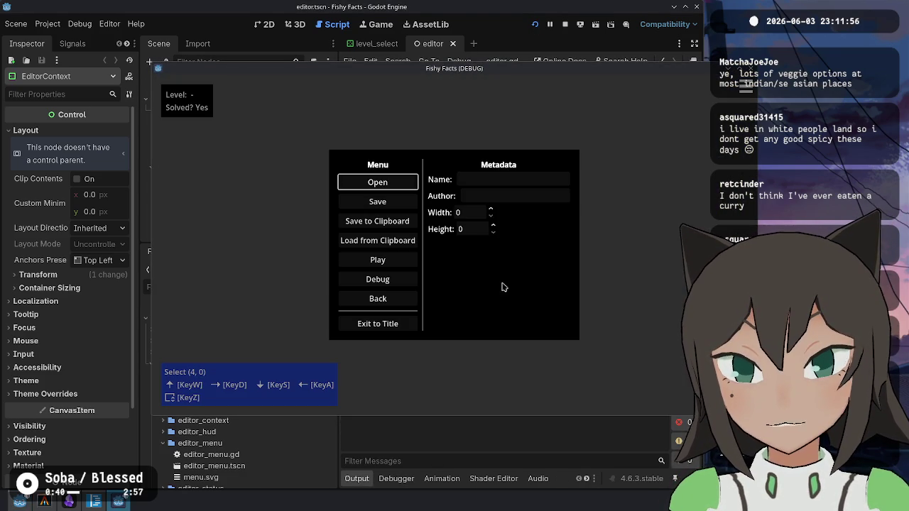
{"action": "left_click", "coordinate": [378, 329]}
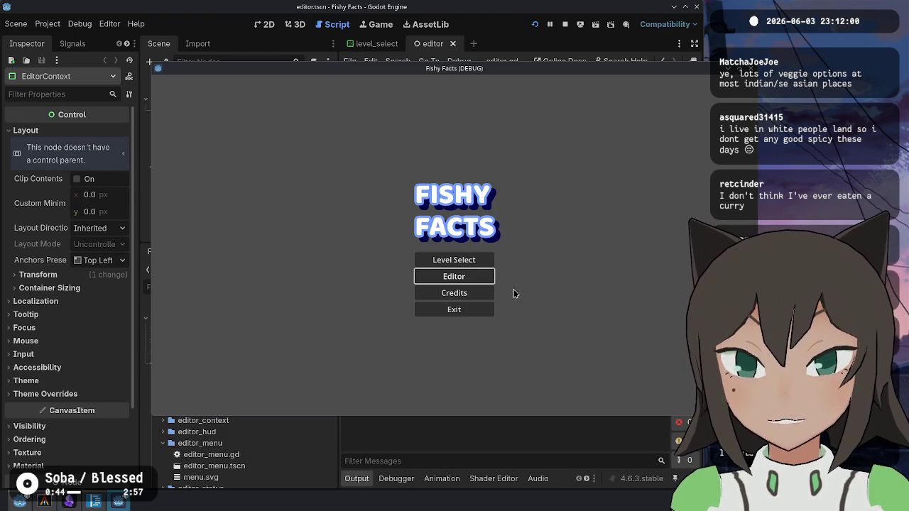
{"action": "left_click", "coordinate": [477, 262]}
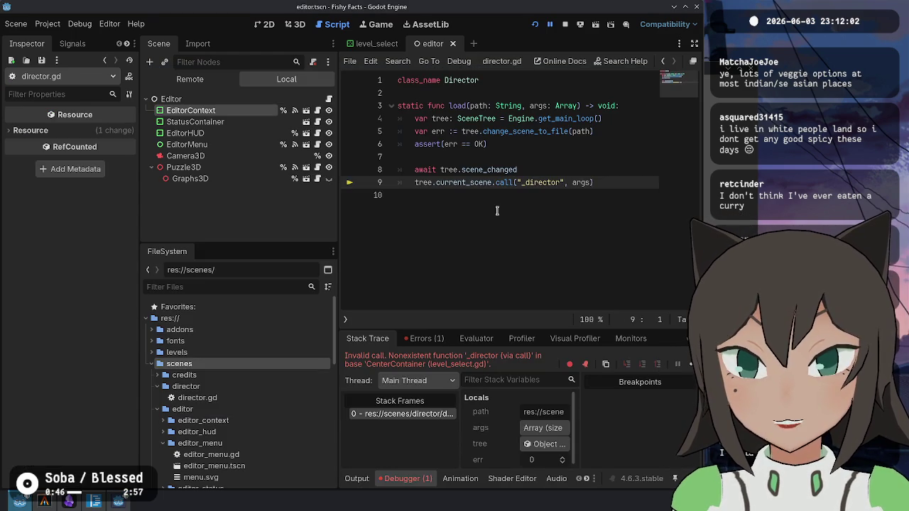
- Guard the _director call in director.gd with current_scene.has_method("_director")
{"action": "double_click", "coordinate": [543, 182]}
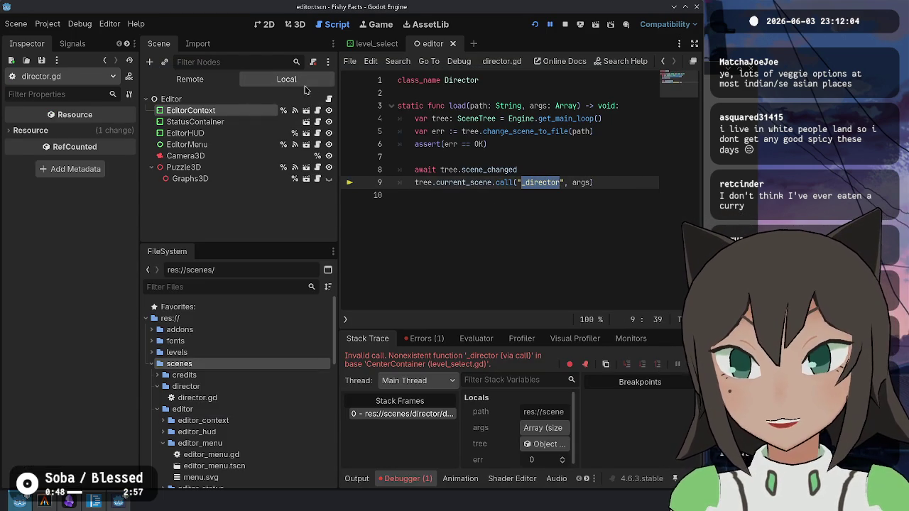
{"action": "left_click", "coordinate": [593, 169]}
{"action": "key", "text": "Return"}
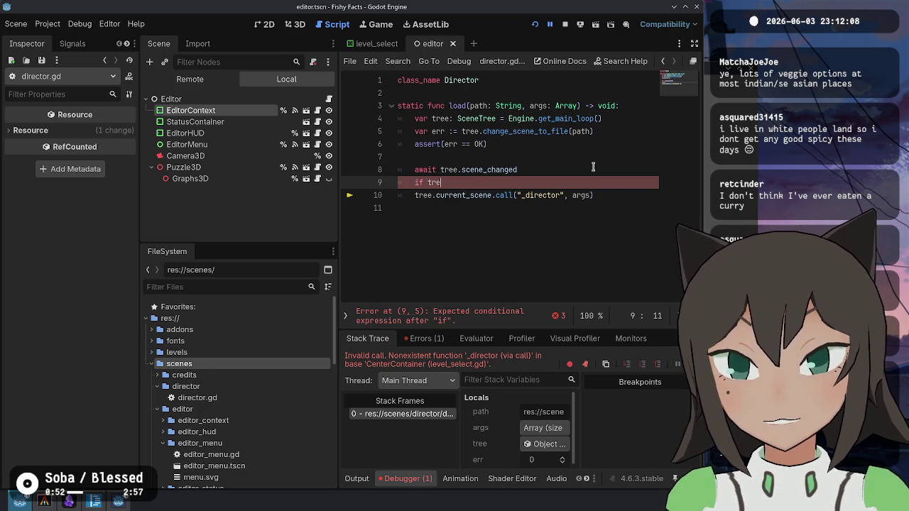
{"action": "type", "text": "e.current_scene.has_meta"}
{"action": "key", "text": "Return"}
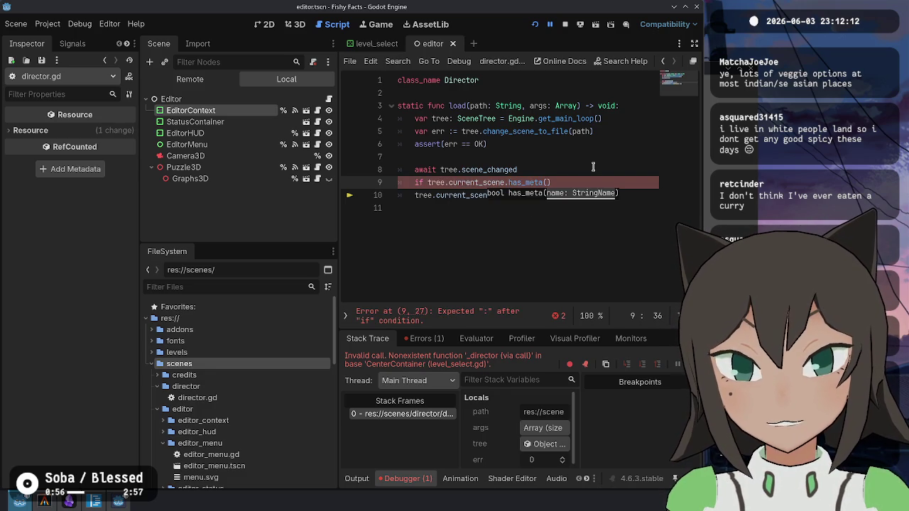
{"action": "key", "text": "BackSpace"}
{"action": "key", "text": "BackSpace"}
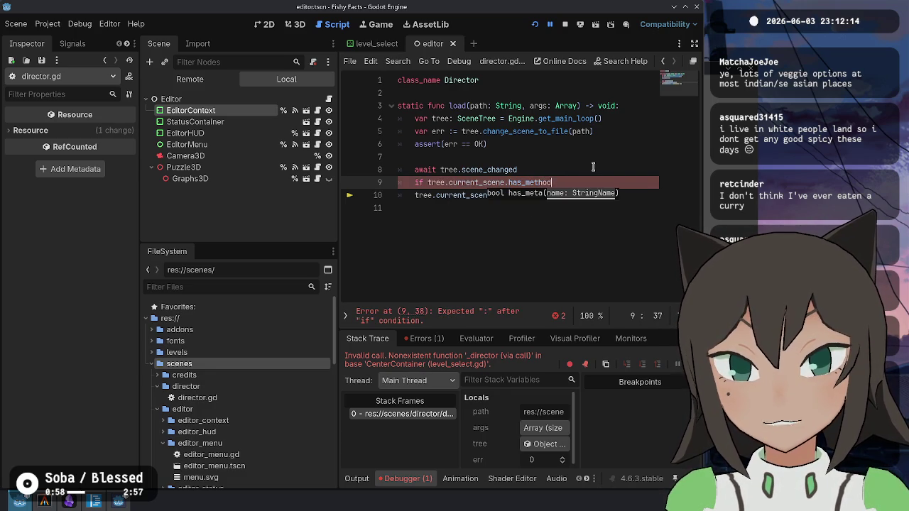
{"action": "type", "text": "(\"_director\")"}
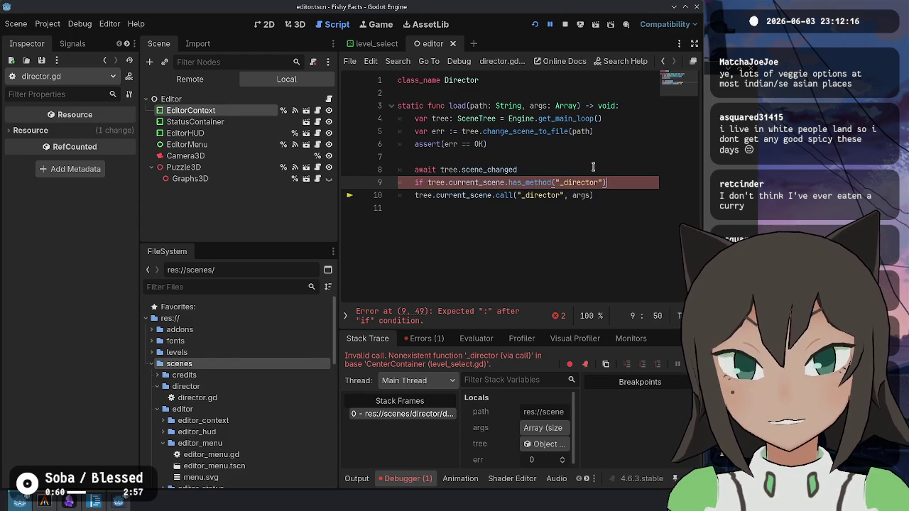
{"action": "type", "text": ":"}
{"action": "key", "text": "Down"}
{"action": "key", "text": "Home"}
{"action": "key", "text": "Tab"}
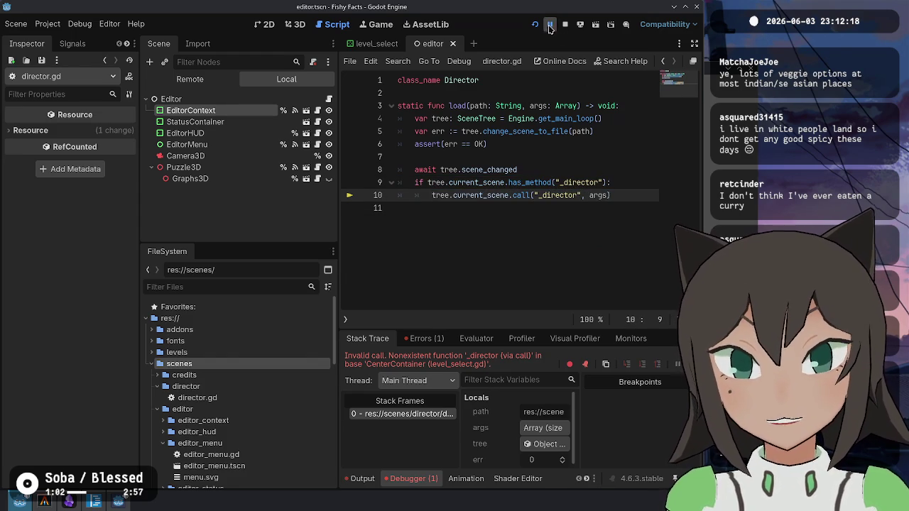
- Test Level Select by playing the heart - exodrifter level, then stop the game
{"action": "left_click", "coordinate": [534, 24]}
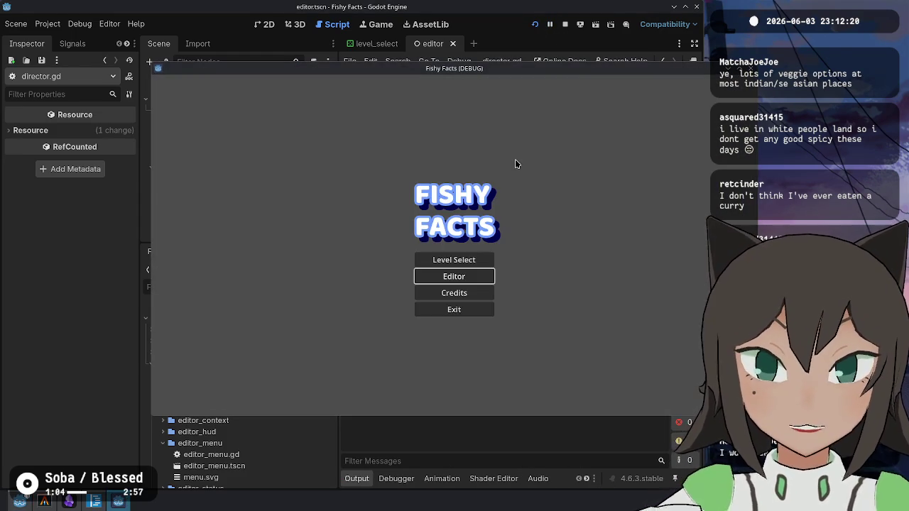
{"action": "left_click", "coordinate": [480, 261]}
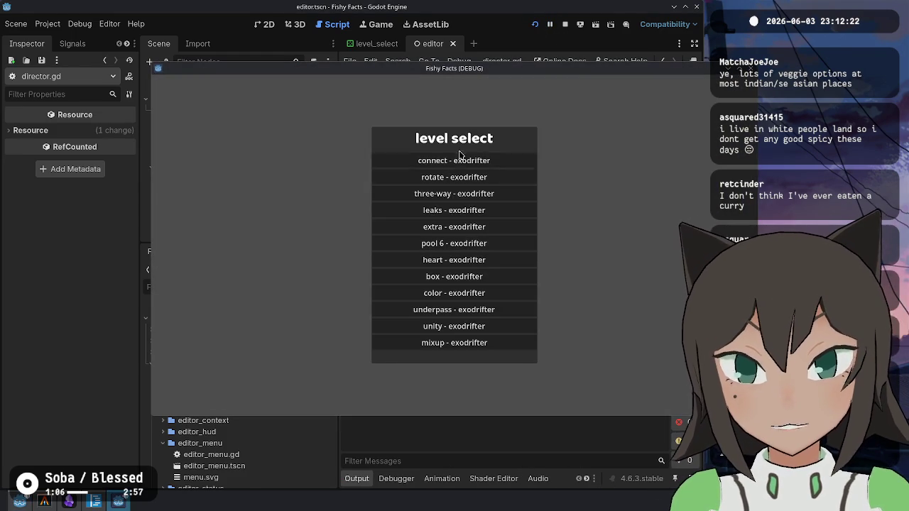
{"action": "left_click", "coordinate": [454, 260]}
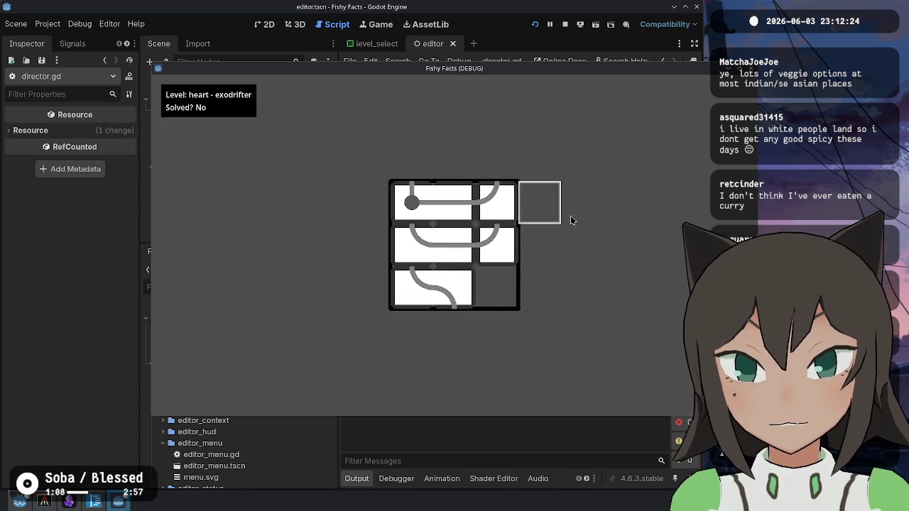
{"action": "left_click", "coordinate": [418, 205]}
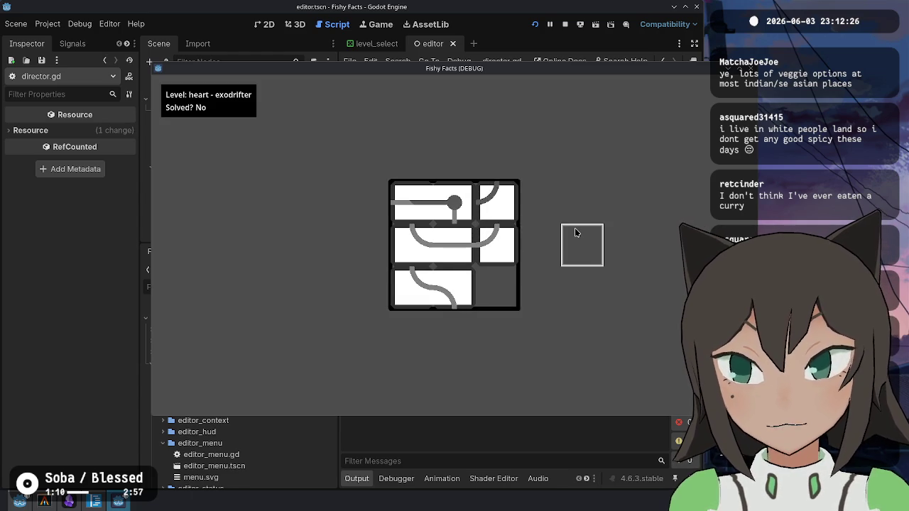
{"action": "key", "text": "Escape"}
{"action": "key", "text": "Escape"}
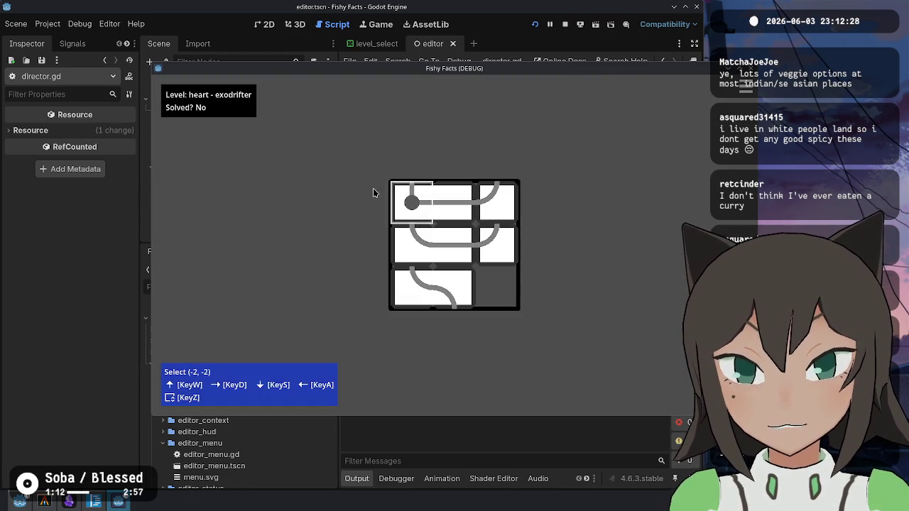
{"action": "left_click", "coordinate": [401, 198]}
{"action": "left_click", "coordinate": [565, 24]}
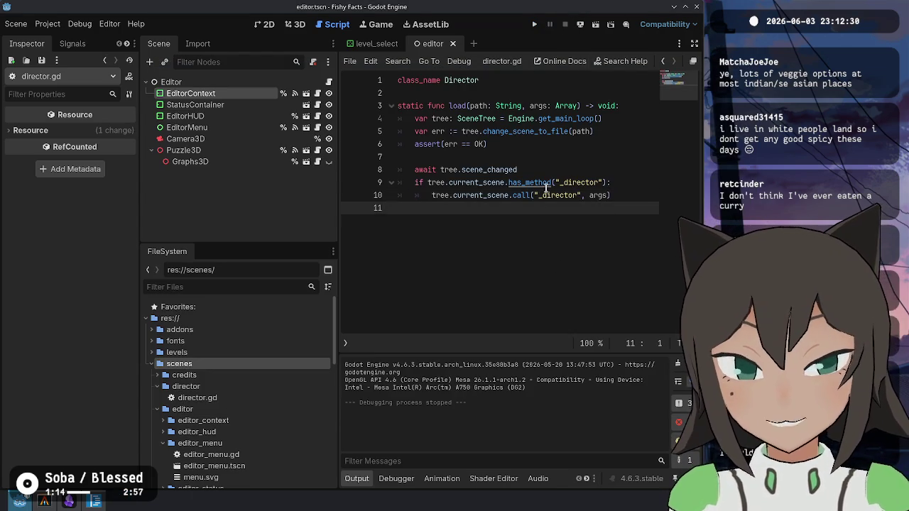
- Open player.tscn and its player.gd script with the output panel collapsed
{"action": "left_click", "coordinate": [541, 155]}
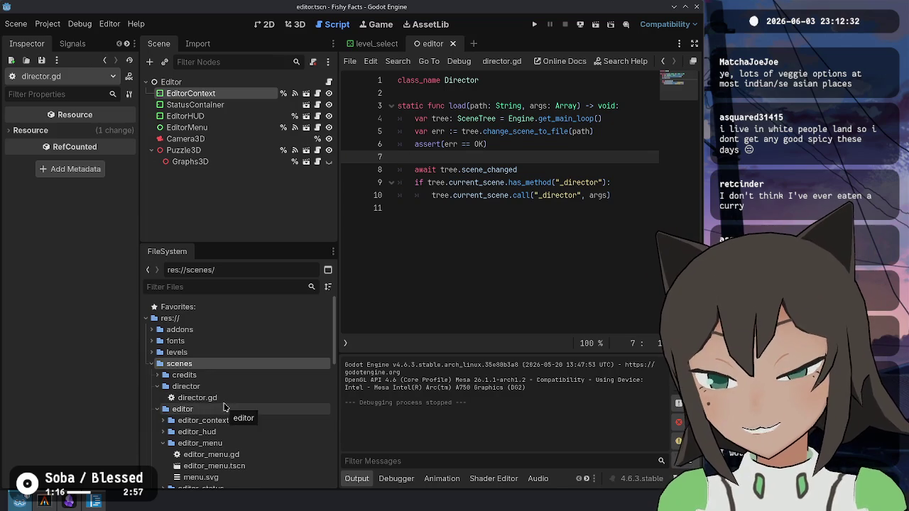
{"action": "scroll", "coordinate": [224, 406], "scroll_direction": "down", "scroll_amount": 3}
{"action": "left_click", "coordinate": [163, 351]}
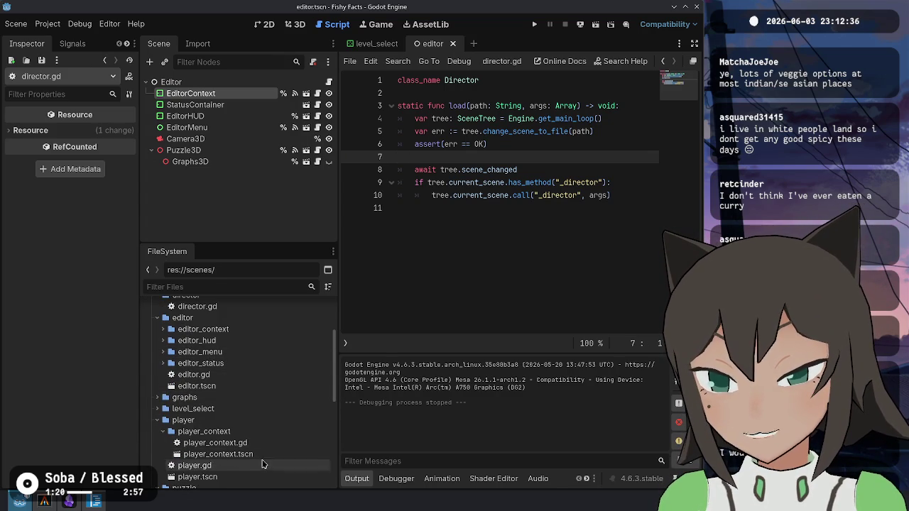
{"action": "double_click", "coordinate": [227, 476]}
{"action": "left_click", "coordinate": [586, 272]}
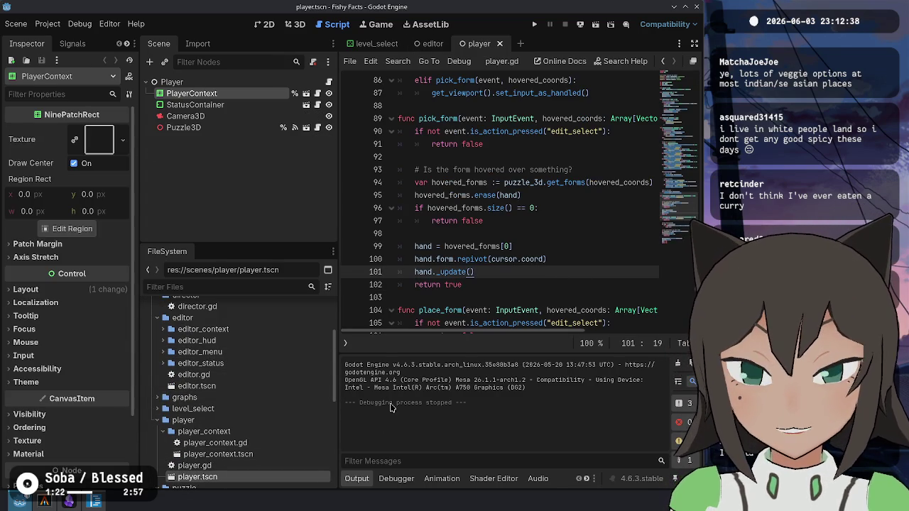
{"action": "left_click", "coordinate": [356, 478]}
{"action": "left_click", "coordinate": [538, 323]}
{"action": "scroll", "coordinate": [544, 338], "scroll_direction": "up", "scroll_amount": 10}
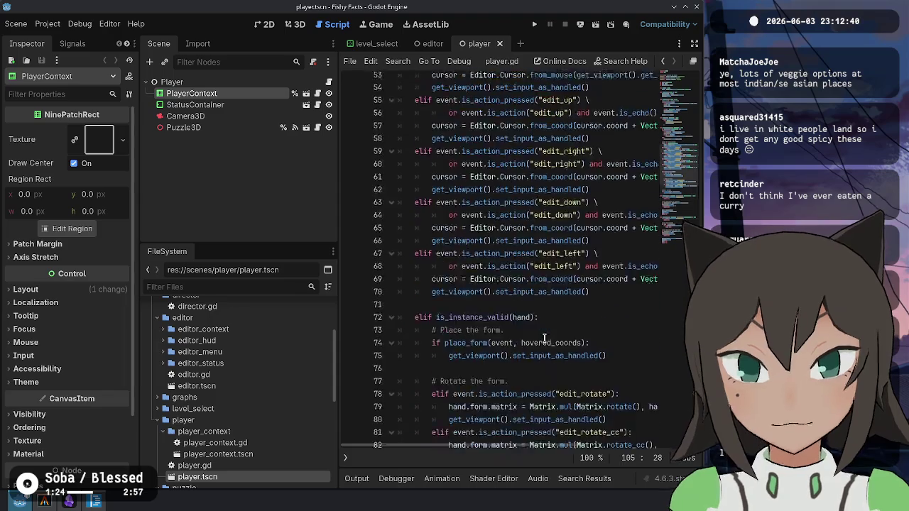
{"action": "scroll", "coordinate": [544, 338], "scroll_direction": "up", "scroll_amount": 10}
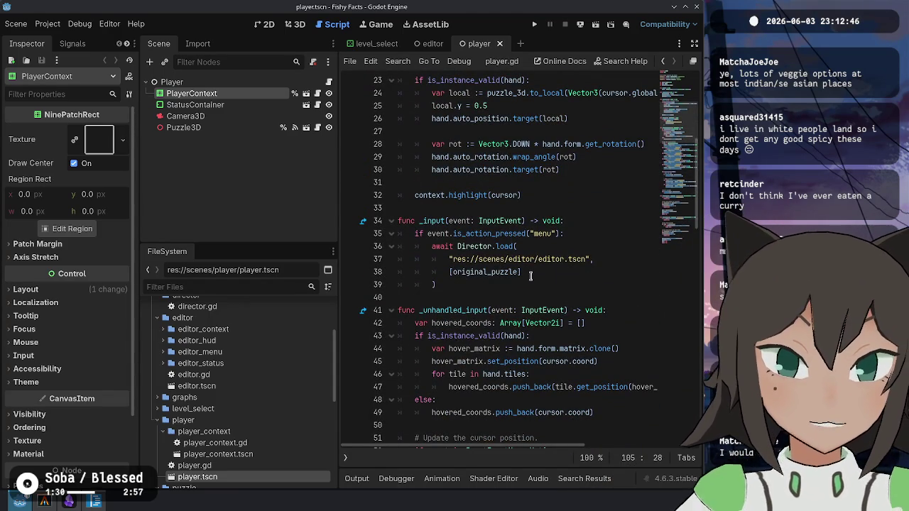
- Declare a new 'var original_scene: String' below the hand variable
{"action": "left_click", "coordinate": [545, 259]}
{"action": "scroll", "coordinate": [575, 252], "scroll_direction": "up", "scroll_amount": 7}
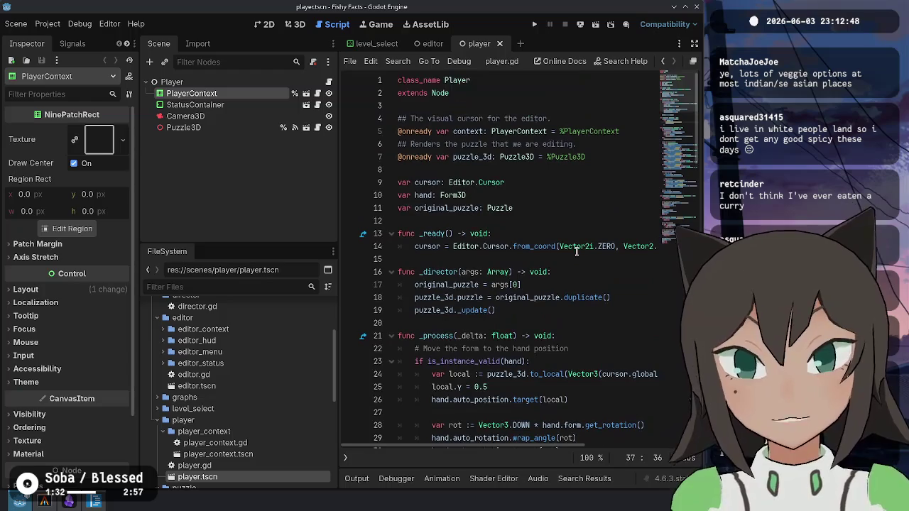
{"action": "left_click", "coordinate": [546, 208]}
{"action": "key", "text": "Up"}
{"action": "key", "text": "Return"}
{"action": "type", "text": "var "}
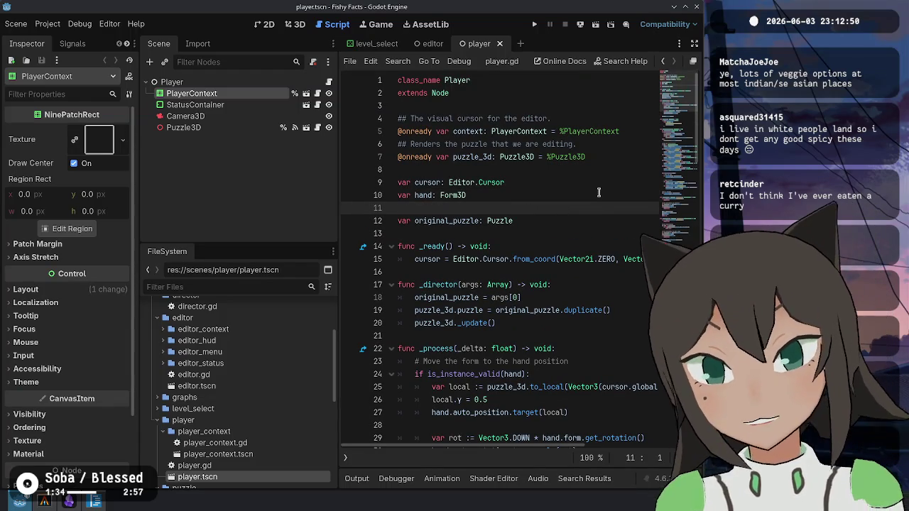
{"action": "type", "text": "_scene:"}
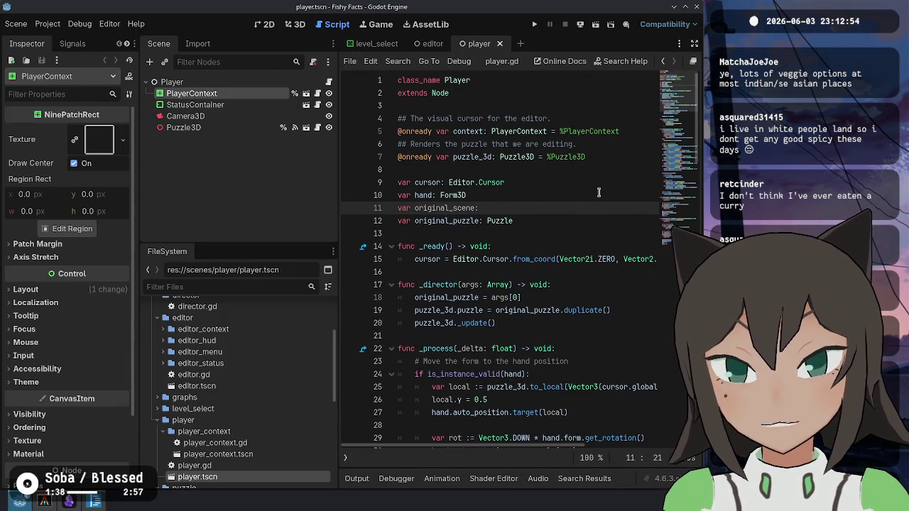
{"action": "type", "text": "tring"}
{"action": "key", "text": "ctrl+Left"}
{"action": "key", "text": "ctrl+Left"}
{"action": "key", "text": "ctrl+d"}
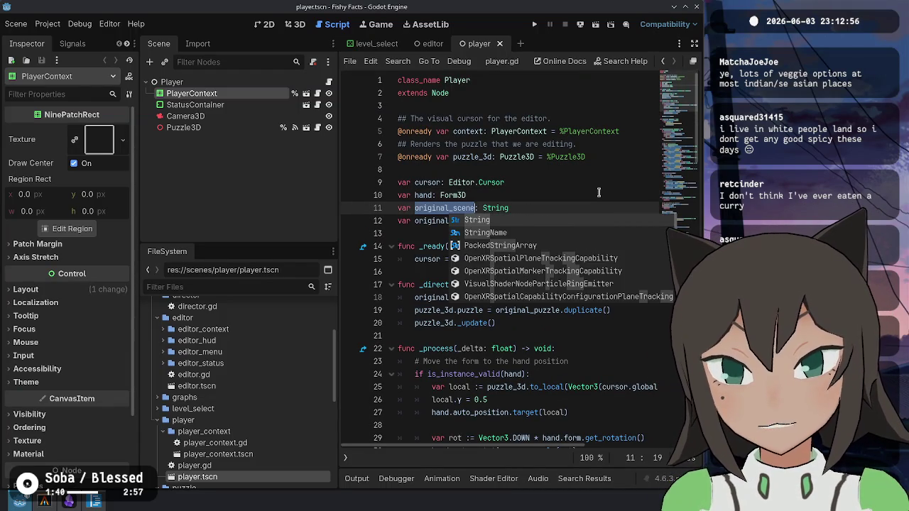
{"action": "scroll", "coordinate": [580, 228], "scroll_direction": "down", "scroll_amount": 5}
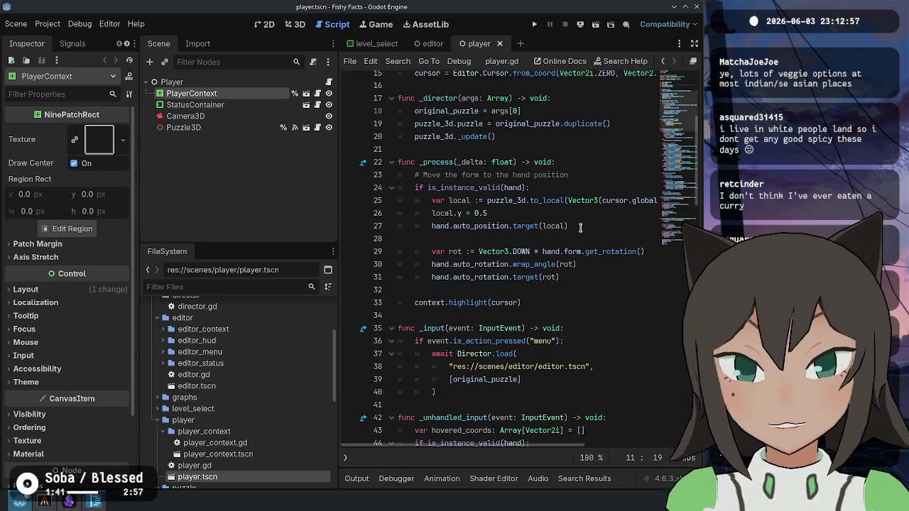
- Assign original_scene from args[0] and original_puzzle from args[1] in _director
{"action": "left_click", "coordinate": [562, 106]}
{"action": "key", "text": "Return"}
{"action": "type", "text": "original_scene"}
{"action": "type", "text": "args["}
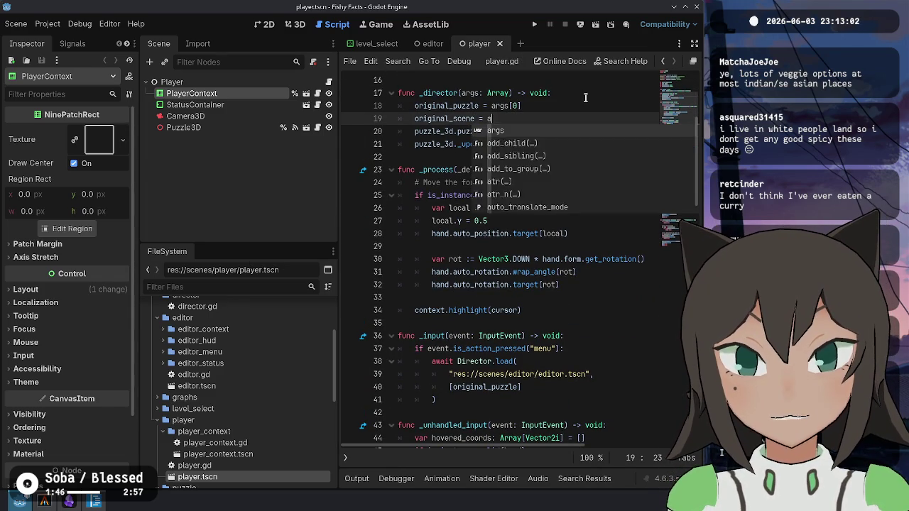
{"action": "key", "text": "alt+Up"}
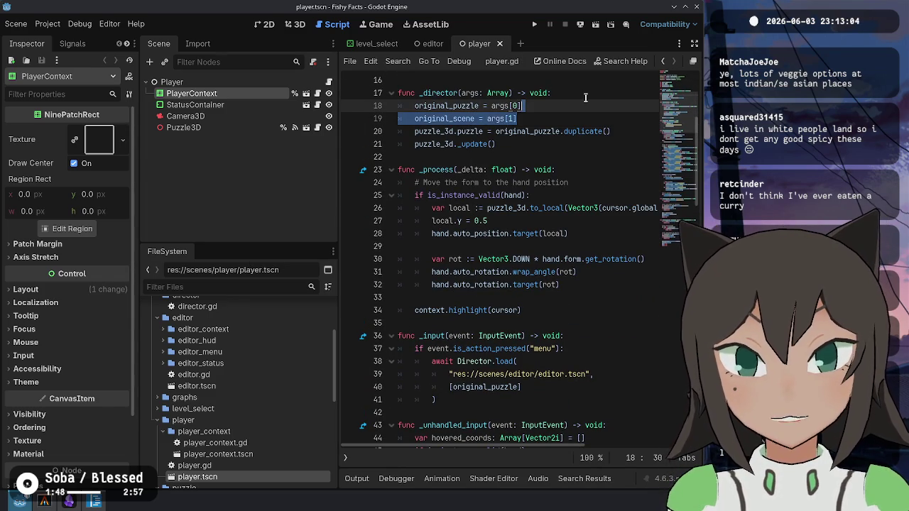
{"action": "key", "text": "Left"}
{"action": "key", "text": "BackSpace"}
{"action": "type", "text": "0"}
{"action": "key", "text": "Down"}
{"action": "key", "text": "Delete"}
{"action": "type", "text": "1"}
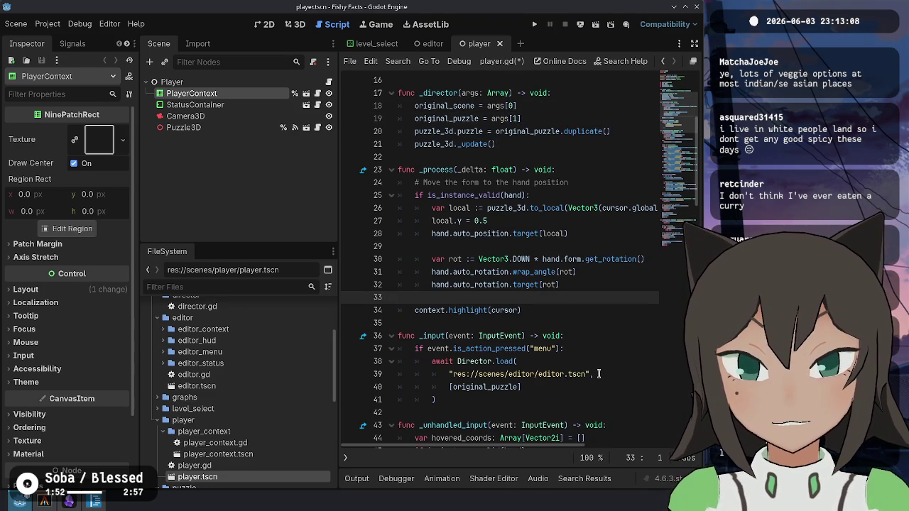
- Replace the hardcoded editor.tscn path in Director.load with original_scene and save
{"action": "left_click", "coordinate": [600, 373]}
{"action": "key", "text": "Left"}
{"action": "key", "text": "shift+Home"}
{"action": "type", "text": "original"}
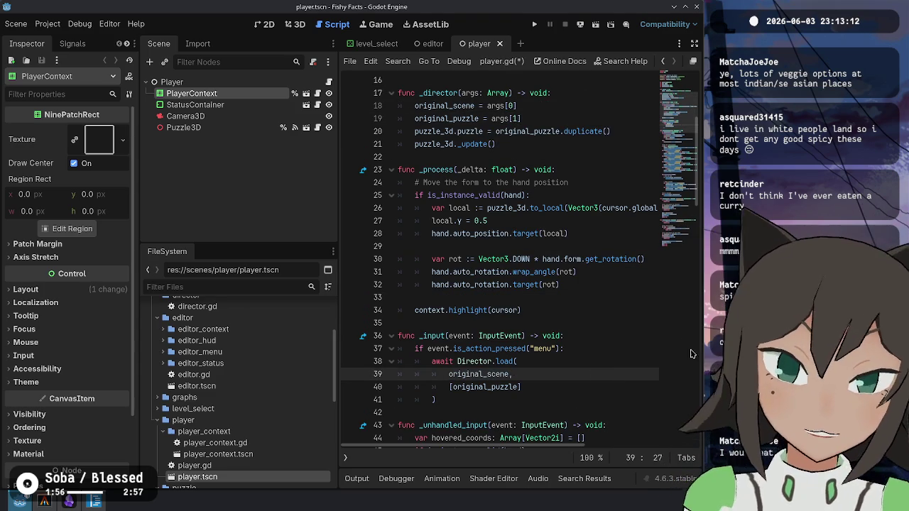
{"action": "left_click", "coordinate": [534, 375]}
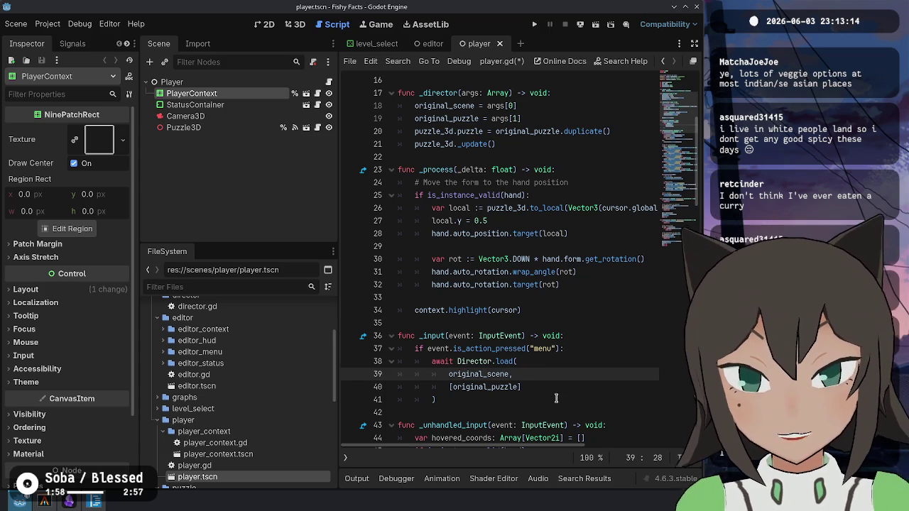
{"action": "key", "text": "ctrl+s"}
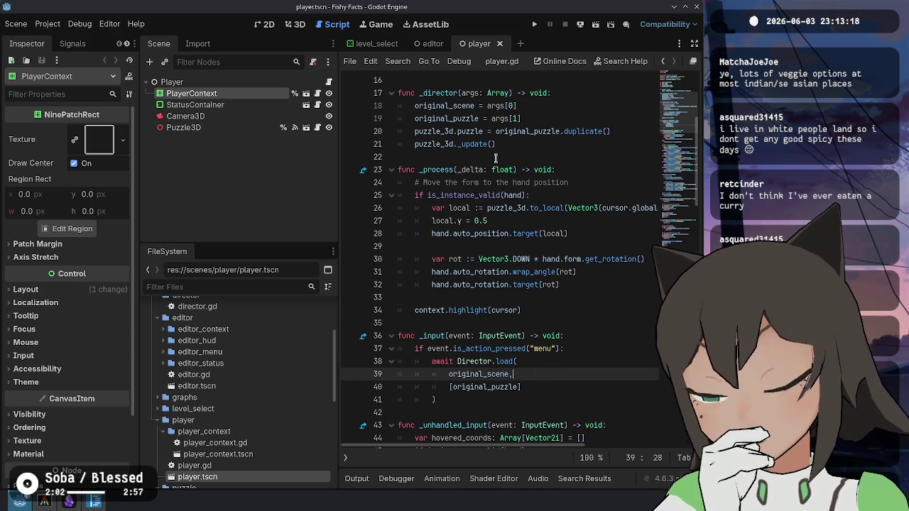
- Review original_scene uses, resave player.gd, and search all files for 'Director.load'
{"action": "mouse_move", "coordinate": [492, 362]}
{"action": "left_mouse_down"}
{"action": "mouse_move", "coordinate": [490, 394]}
{"action": "mouse_move", "coordinate": [502, 399]}
{"action": "left_mouse_up"}
{"action": "left_click", "coordinate": [503, 361]}
{"action": "double_click", "coordinate": [490, 374]}
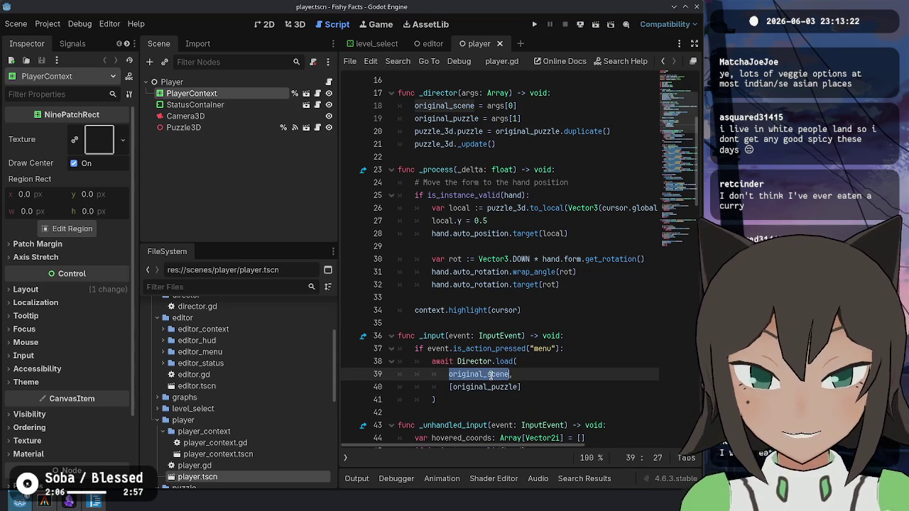
{"action": "left_click", "coordinate": [548, 369]}
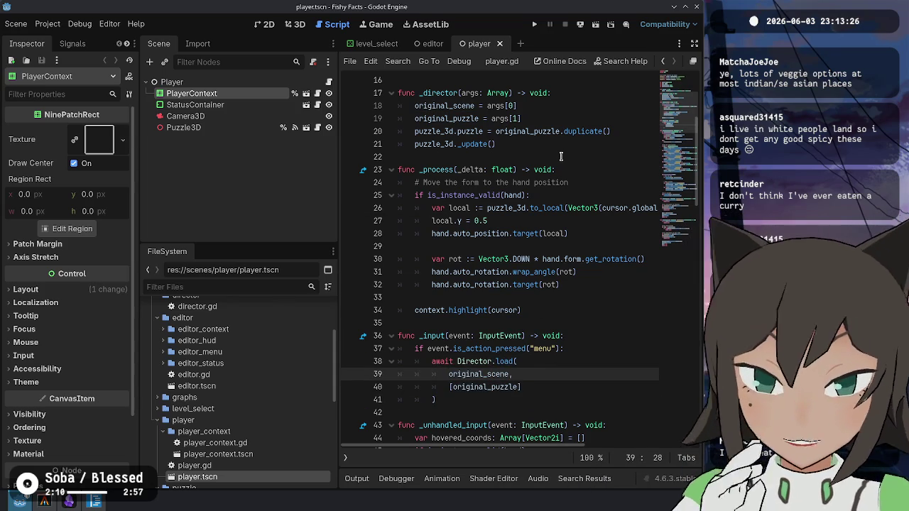
{"action": "double_click", "coordinate": [490, 374]}
{"action": "key", "text": "ctrl+s"}
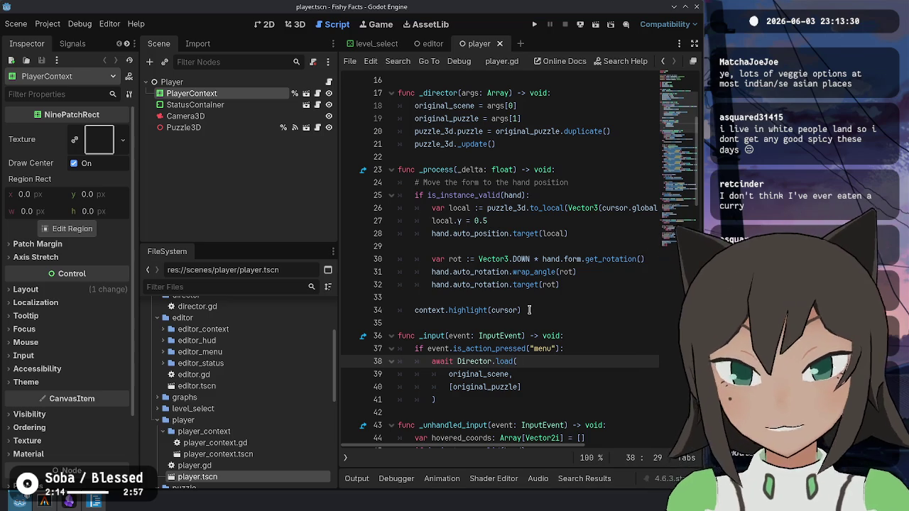
{"action": "key", "text": "ctrl+shift+f"}
{"action": "type", "text": "Director.load"}
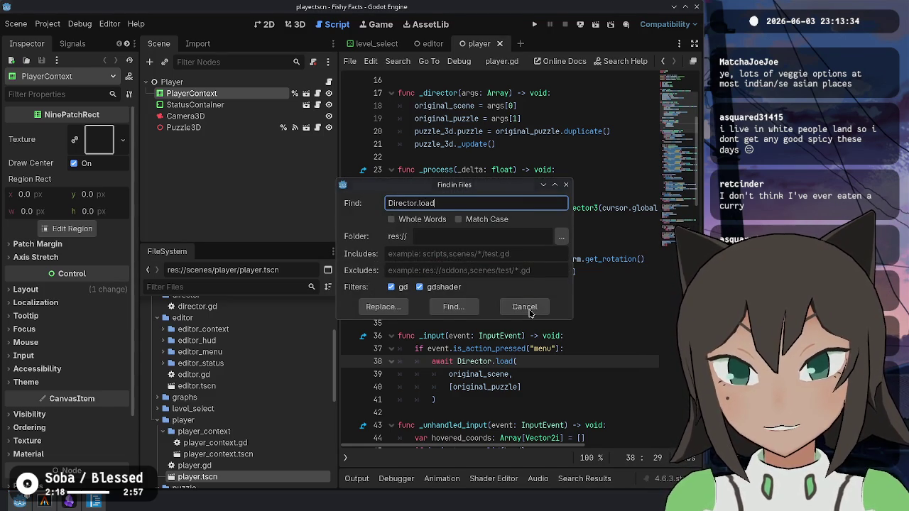
- Search all scripts for Director.load and go to the end of the call in level_select.gd
{"action": "key", "text": "Return"}
{"action": "scroll", "coordinate": [568, 435], "scroll_direction": "down", "scroll_amount": 2}
{"action": "left_click", "coordinate": [568, 436]}
{"action": "key", "text": "End"}
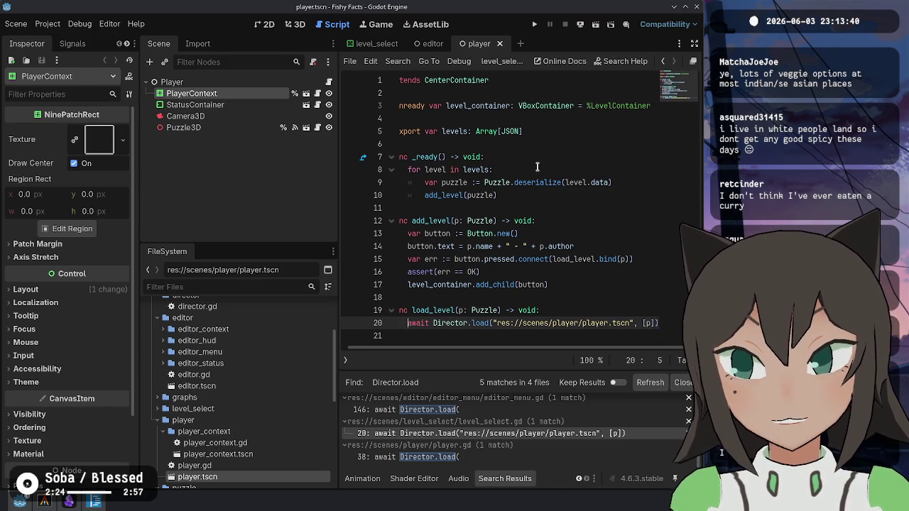
{"action": "key", "text": "End"}
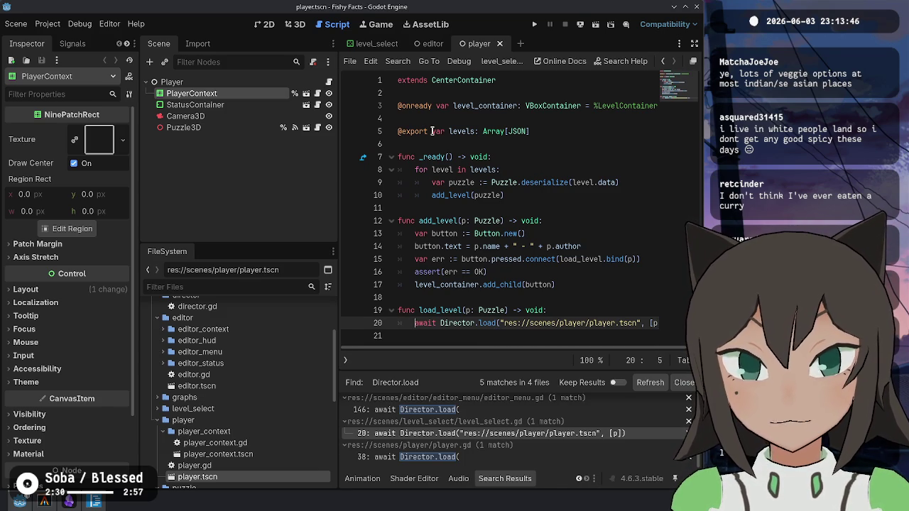
{"action": "left_click", "coordinate": [468, 435]}
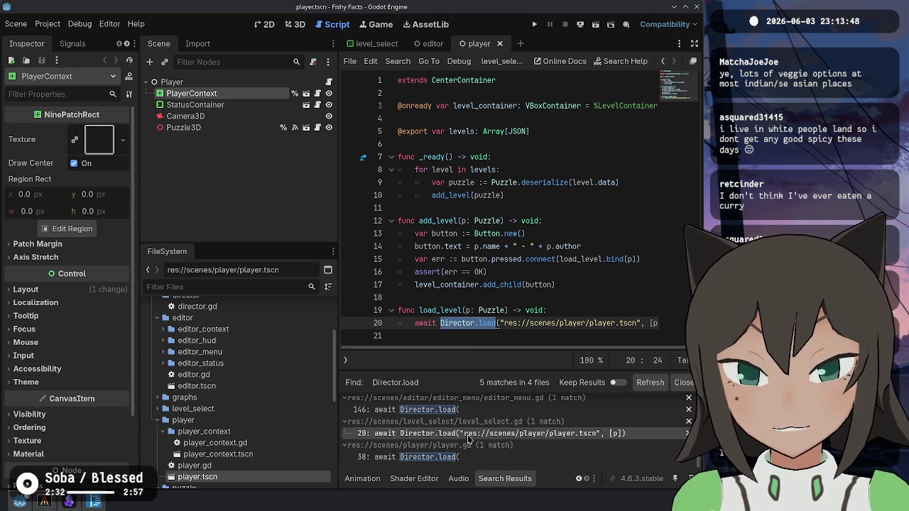
{"action": "key", "text": "End"}
- Add get_tree().current_scene.scene_file_path to the Director.load argument array in level_select.gd
{"action": "type", "text": "get_tr"}
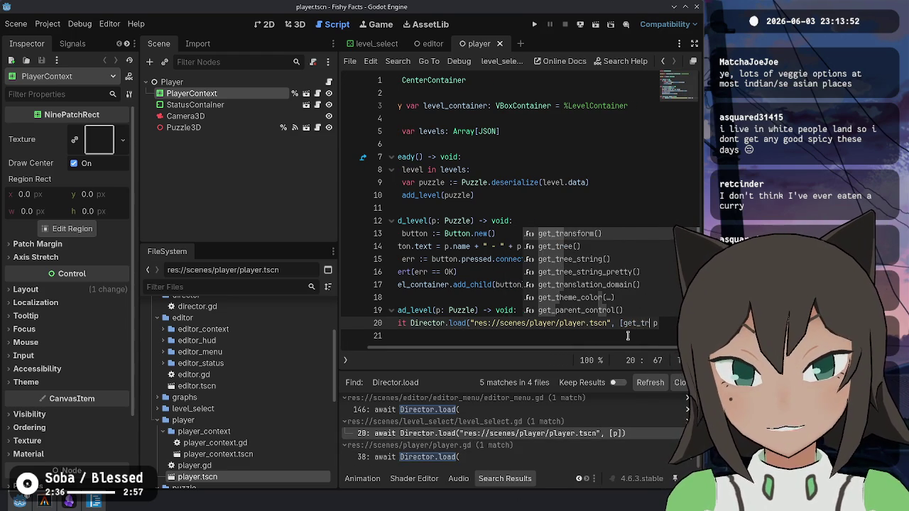
{"action": "key", "text": "Return"}
{"action": "type", "text": ".current"}
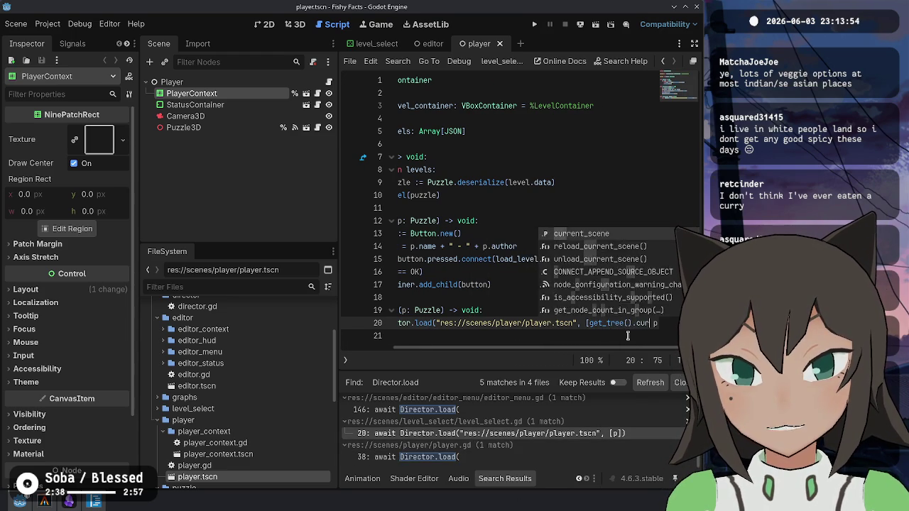
{"action": "key", "text": "Return"}
{"action": "type", "text": ".pa"}
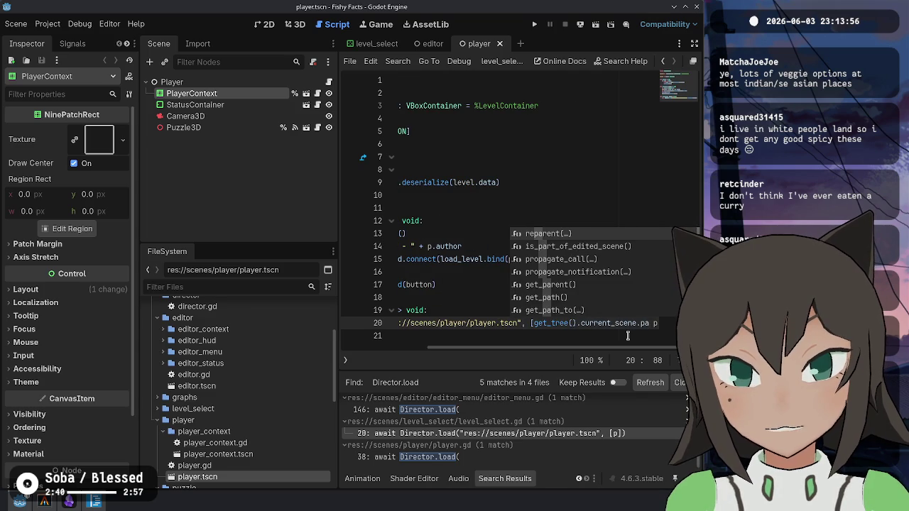
{"action": "type", "text": "th"}
{"action": "key", "text": "Down"}
{"action": "key", "text": "Down"}
{"action": "key", "text": "Return"}
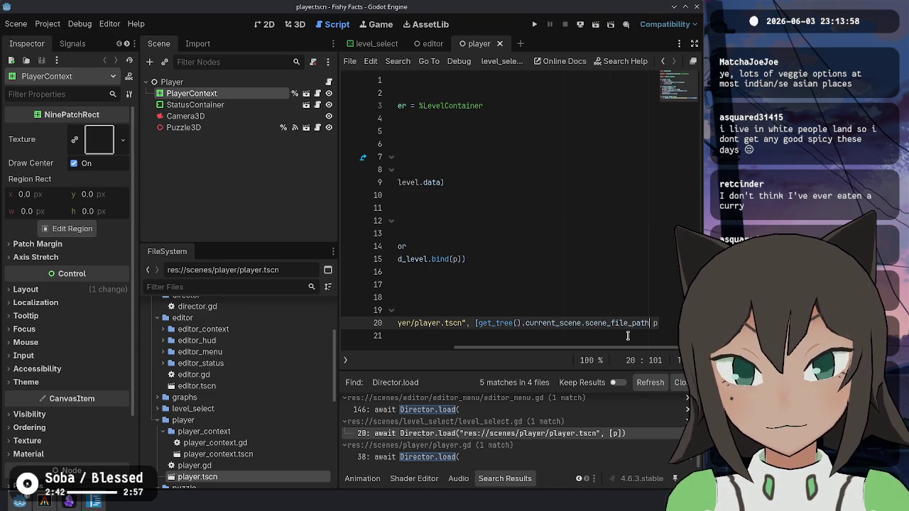
{"action": "type", "text": ","}
- Spread the array entries and closing brackets in level_select.gd over separate lines
{"action": "key", "text": "Home"}
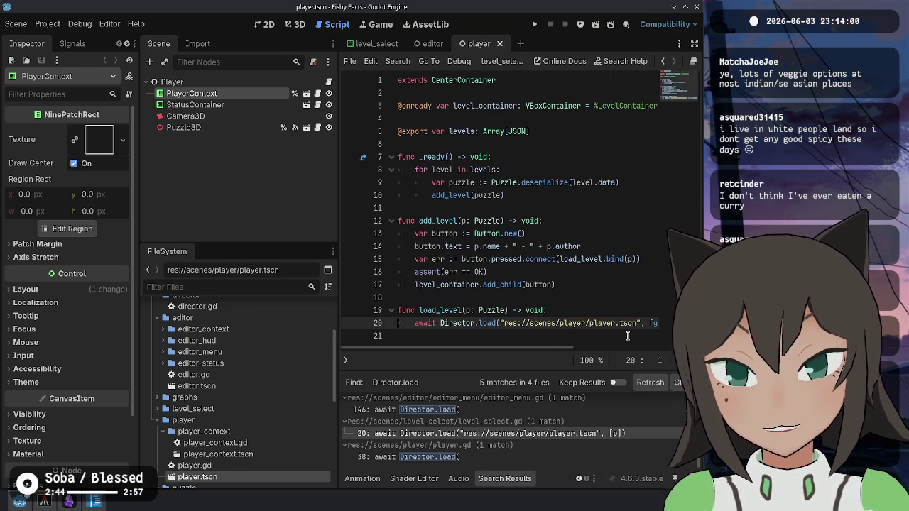
{"action": "key", "text": "Right"}
{"action": "key", "text": "Right"}
{"action": "key", "text": "Right"}
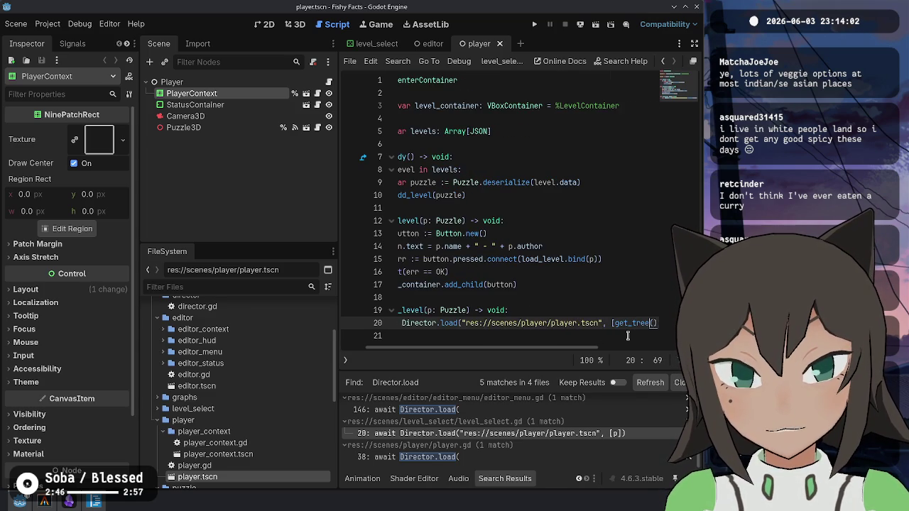
{"action": "key", "text": "Return"}
{"action": "key", "text": "Left"}
{"action": "key", "text": "Left"}
{"action": "key", "text": "Return"}
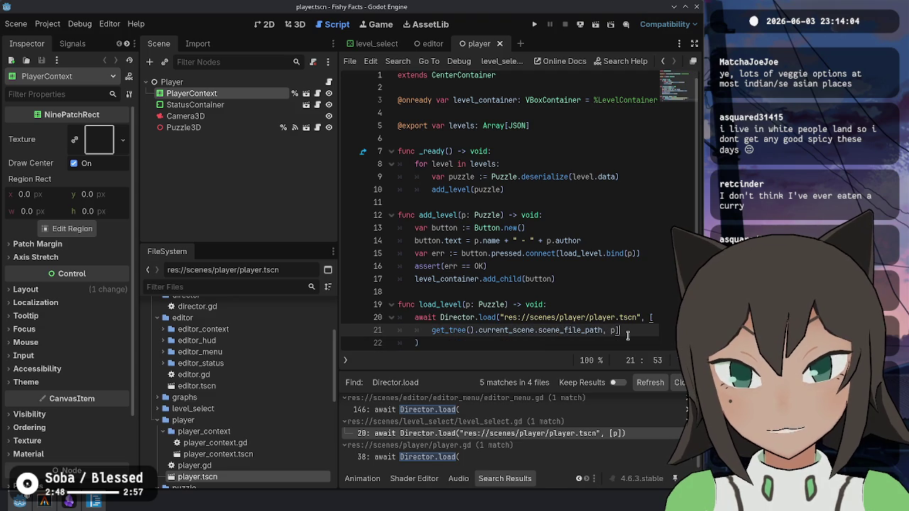
{"action": "key", "text": "Up"}
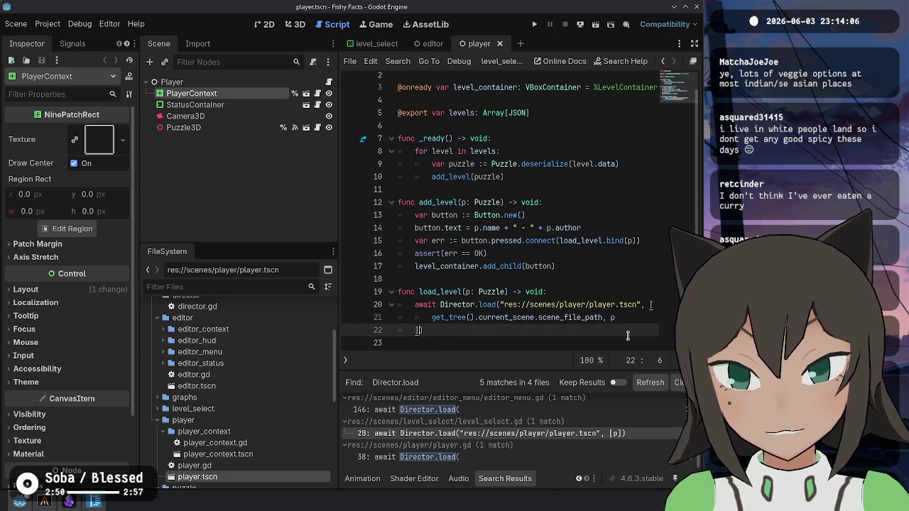
{"action": "key", "text": "End"}
{"action": "key", "text": "Return"}
{"action": "key", "text": "Up"}
{"action": "key", "text": "Up"}
{"action": "key", "text": "Up"}
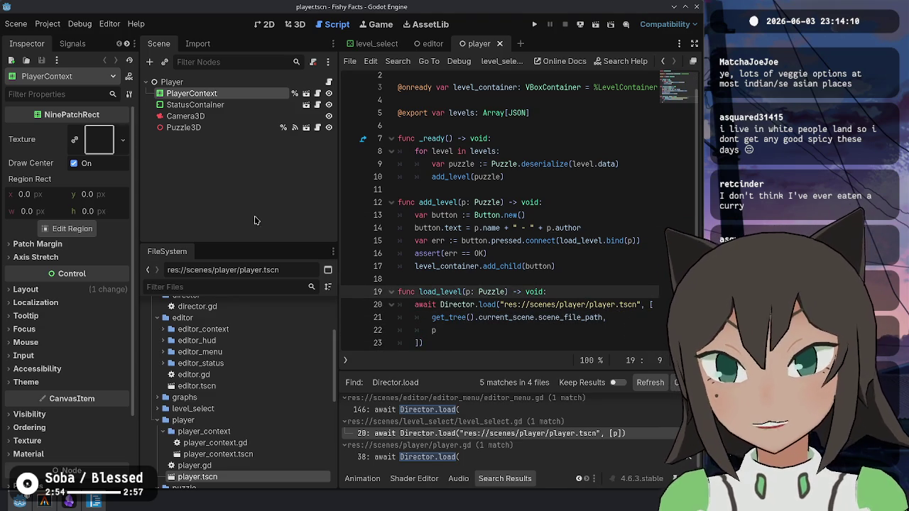
{"action": "left_click_drag", "start_coordinate": [338, 193], "coordinate": [268, 203]}
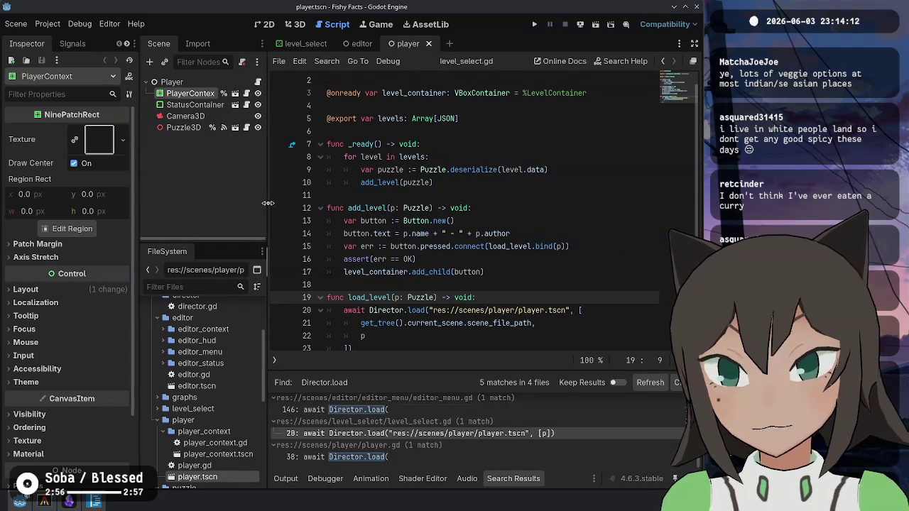
{"action": "scroll", "coordinate": [461, 269], "scroll_direction": "down", "scroll_amount": 1}
{"action": "left_click_drag", "start_coordinate": [555, 312], "coordinate": [368, 298]}
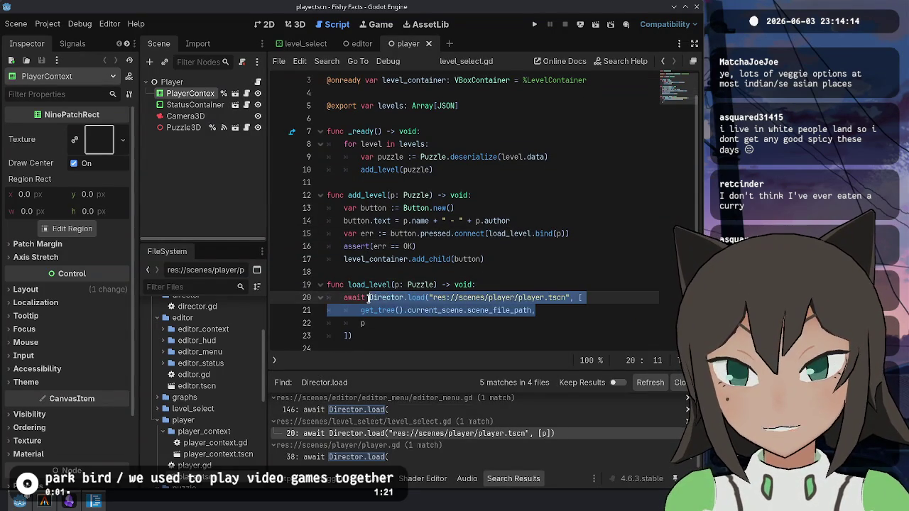
- Compare with player.gd, then give level_select.gd's scene path and array bracket their own indented lines
{"action": "left_click", "coordinate": [410, 458]}
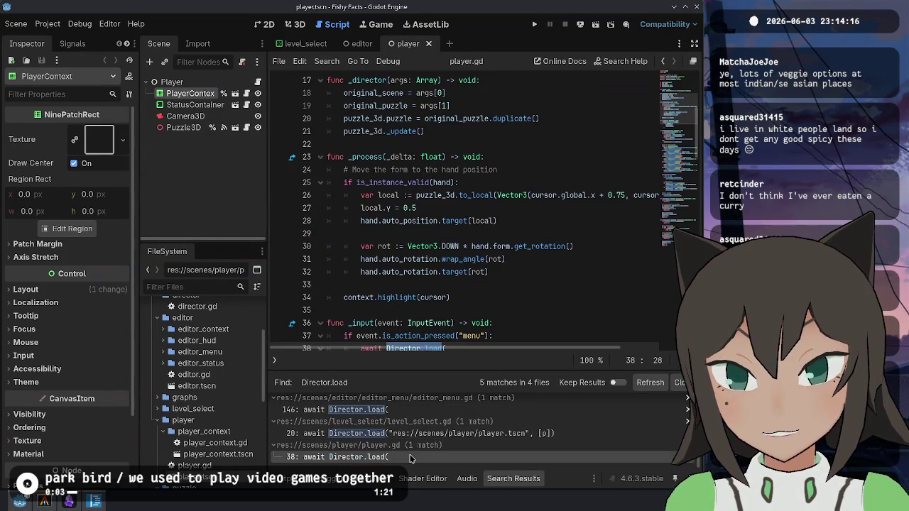
{"action": "left_click", "coordinate": [482, 434]}
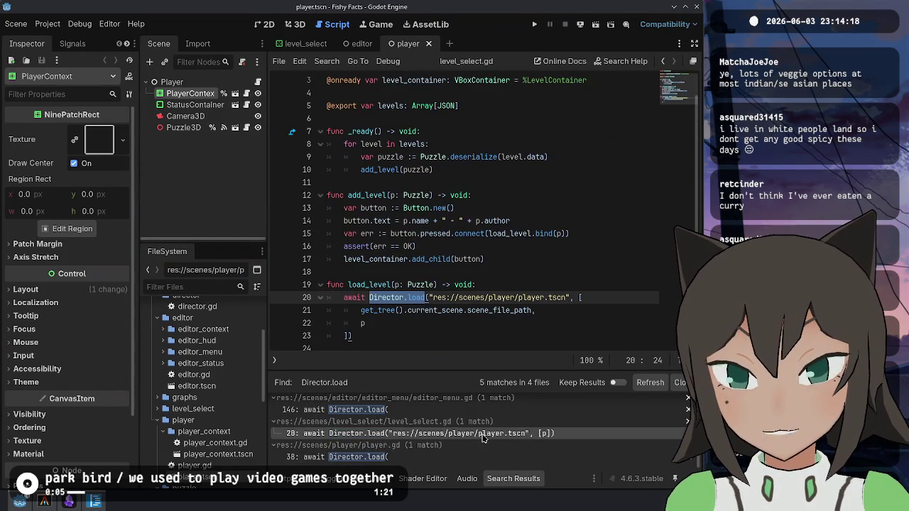
{"action": "left_click", "coordinate": [432, 298]}
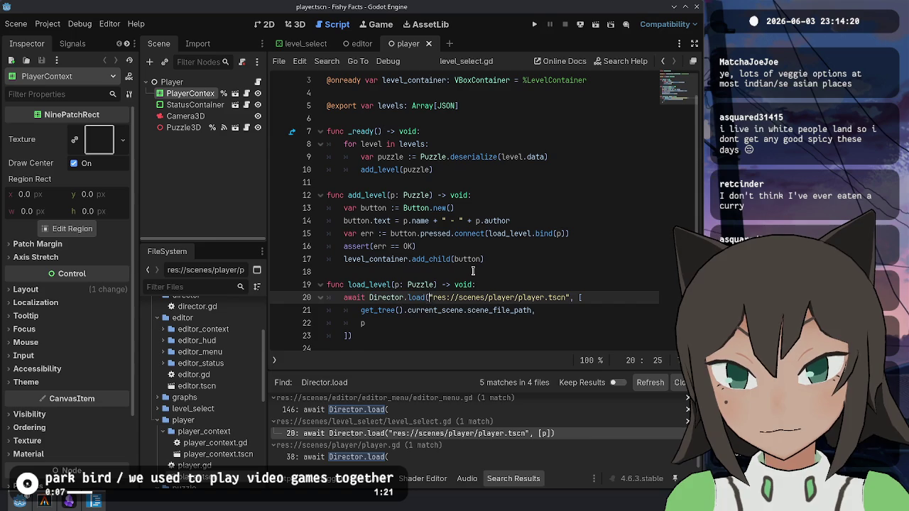
{"action": "key", "text": "Return"}
{"action": "key", "text": "ctrl+Right"}
{"action": "key", "text": "ctrl+Right"}
{"action": "key", "text": "ctrl+Right"}
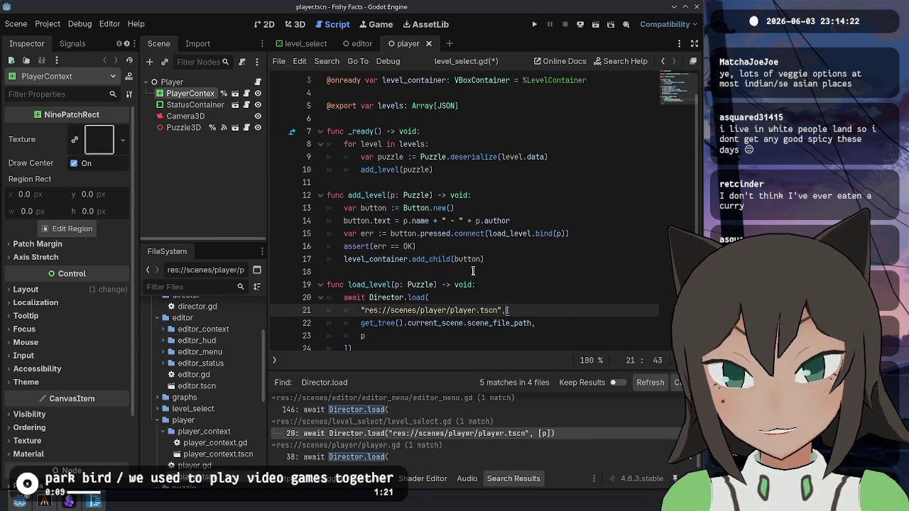
{"action": "key", "text": "Return"}
{"action": "key", "text": "Down"}
{"action": "key", "text": "Tab"}
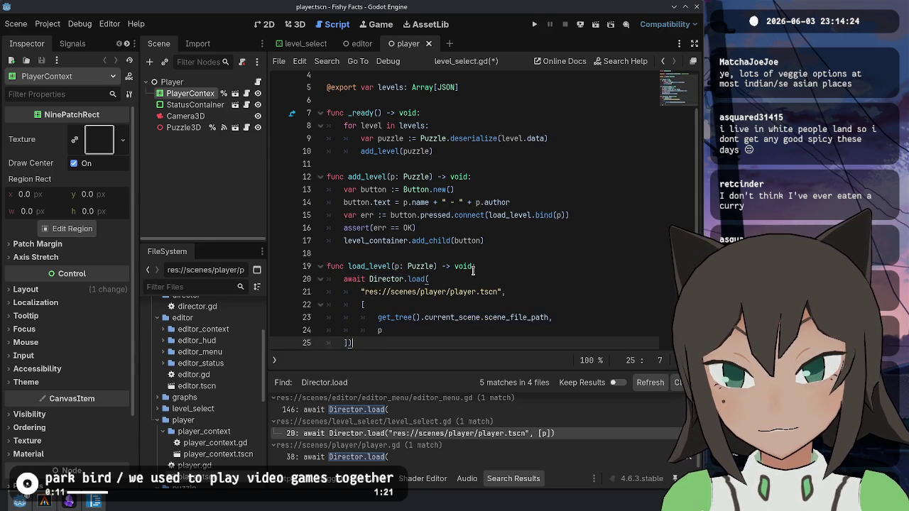
{"action": "key", "text": "Down"}
{"action": "key", "text": "Tab"}
{"action": "key", "text": "Right"}
- Put the closing bracket and parenthesis on their own lines and save level_select.gd
{"action": "key", "text": "Return"}
{"action": "key", "text": "shift+Tab"}
{"action": "key", "text": "Right"}
{"action": "key", "text": "Return"}
{"action": "key", "text": "shift+Tab"}
{"action": "key", "text": "ctrl+s"}
{"action": "key", "text": "Up"}
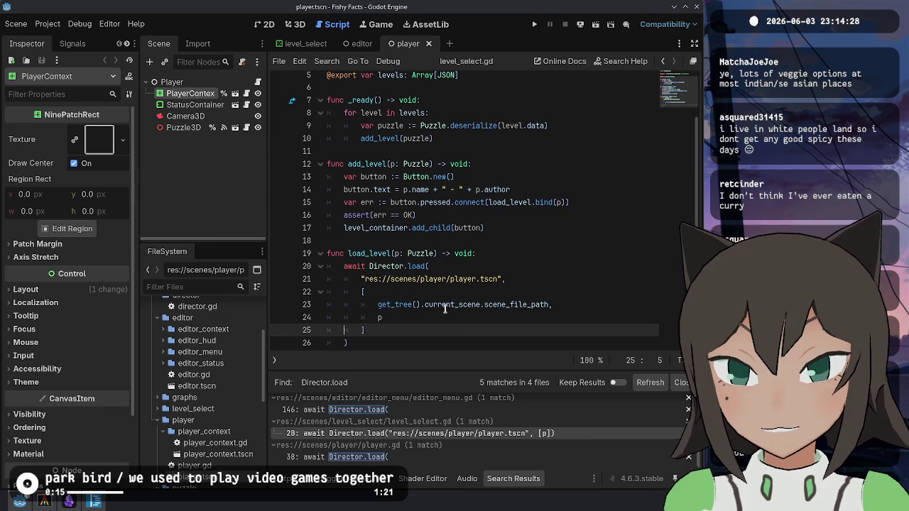
- In editor_menu.gd, spread the Director.load puzzle array over lines with an empty entry above the puzzle
{"action": "left_click", "coordinate": [438, 433]}
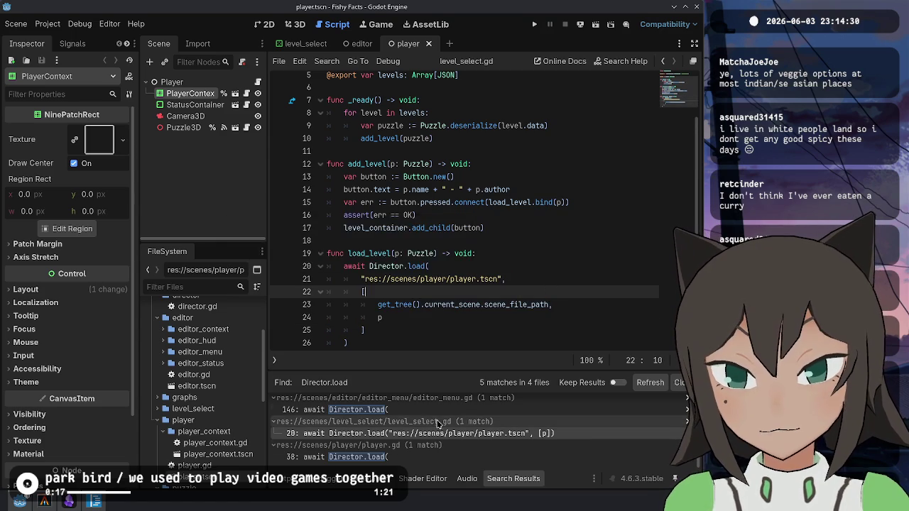
{"action": "left_click", "coordinate": [440, 411]}
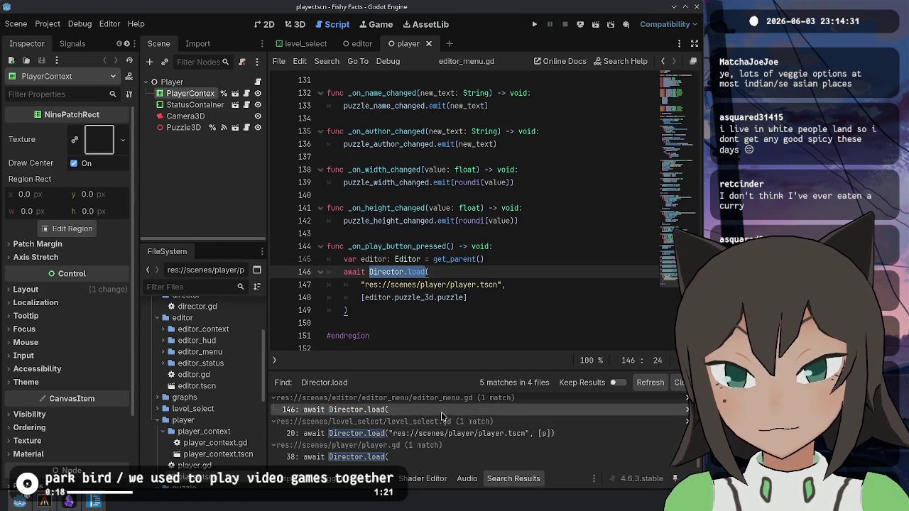
{"action": "left_click", "coordinate": [492, 291]}
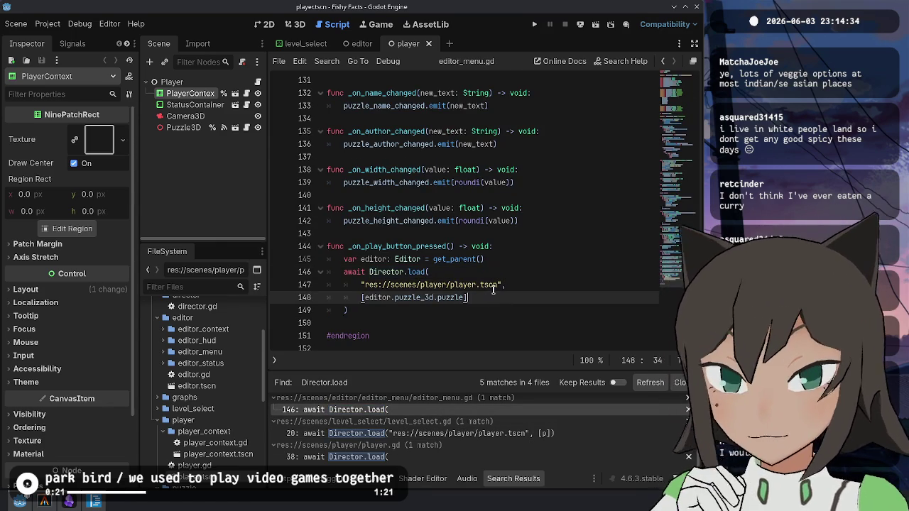
{"action": "key", "text": "Left"}
{"action": "key", "text": "Return"}
{"action": "key", "text": "Up"}
{"action": "key", "text": "Home"}
{"action": "key", "text": "Right"}
{"action": "key", "text": "Return"}
{"action": "key", "text": "Return"}
{"action": "key", "text": "Up"}
- Fill the new entry with get_tree().current_scene.scene_file_path, save editor_menu.gd, and run the game
{"action": "type", "text": "tree"}
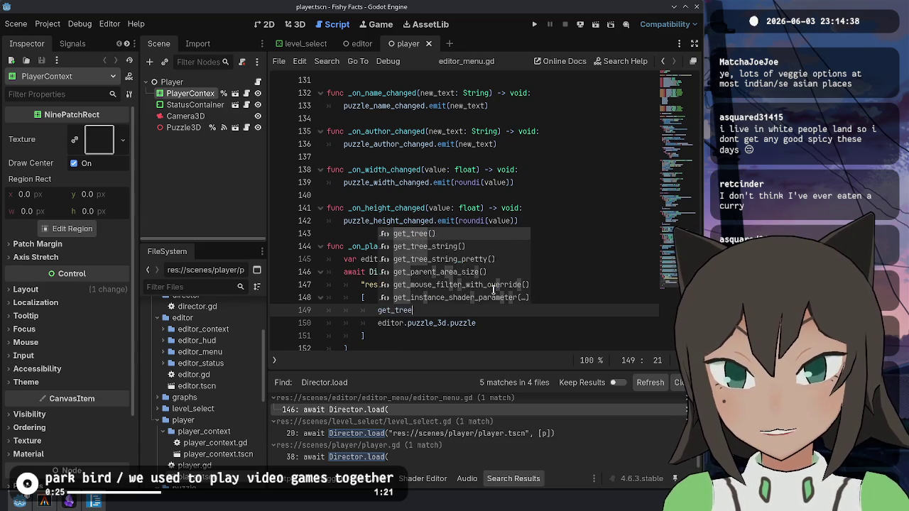
{"action": "type", "text": "().scene"}
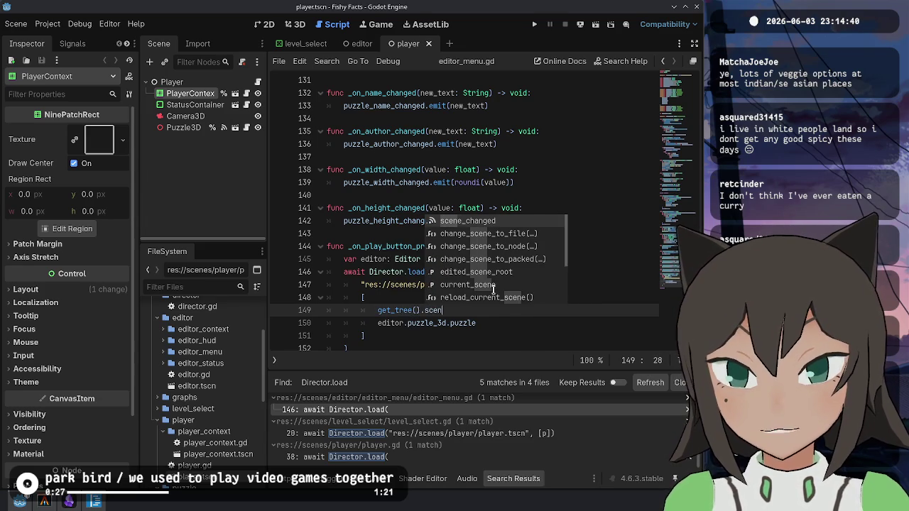
{"action": "double_click", "coordinate": [494, 286]}
{"action": "type", "text": ".path"}
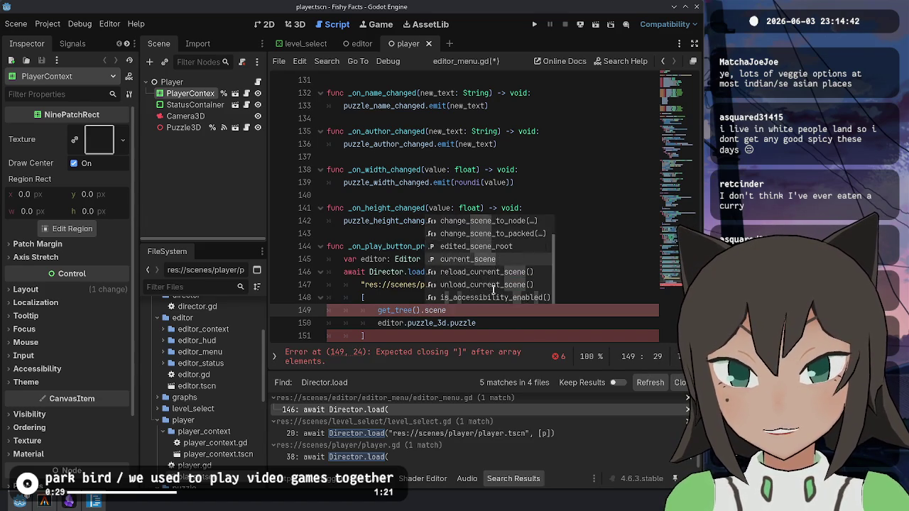
{"action": "key", "text": "Return"}
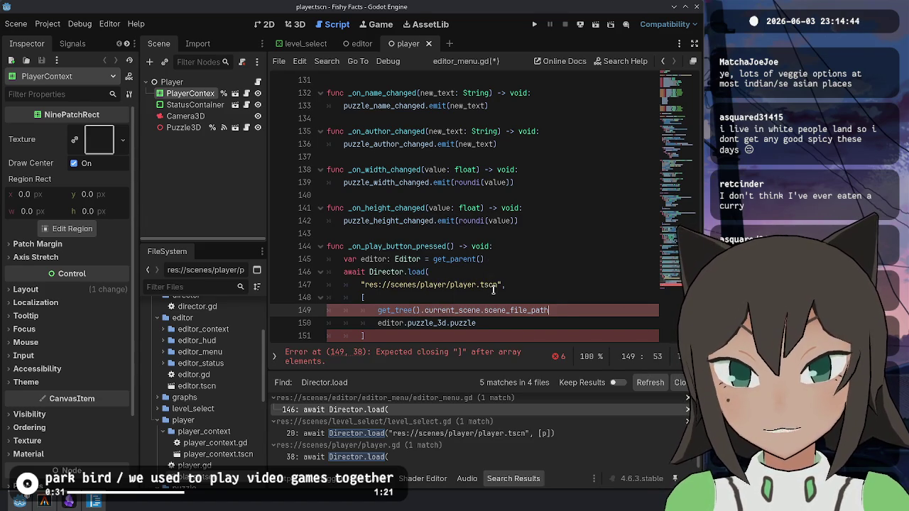
{"action": "type", "text": ","}
{"action": "key", "text": "Escape"}
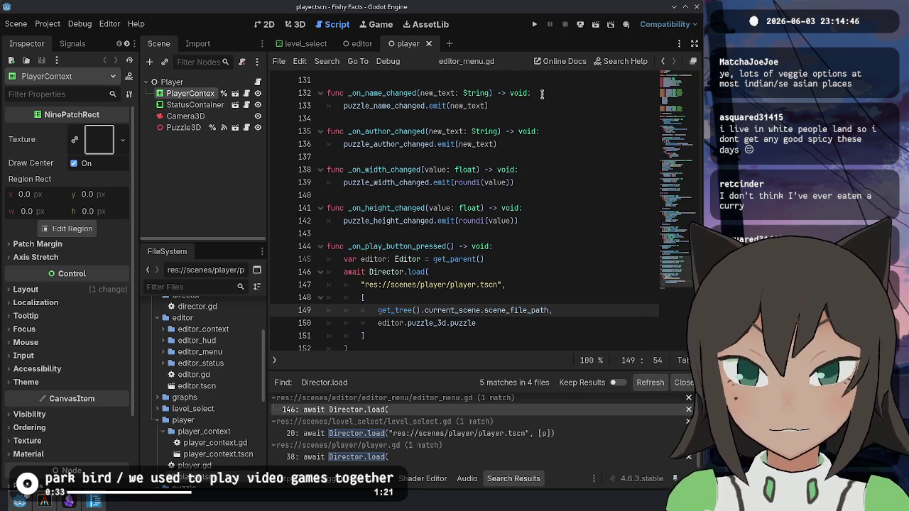
{"action": "left_click", "coordinate": [534, 24]}
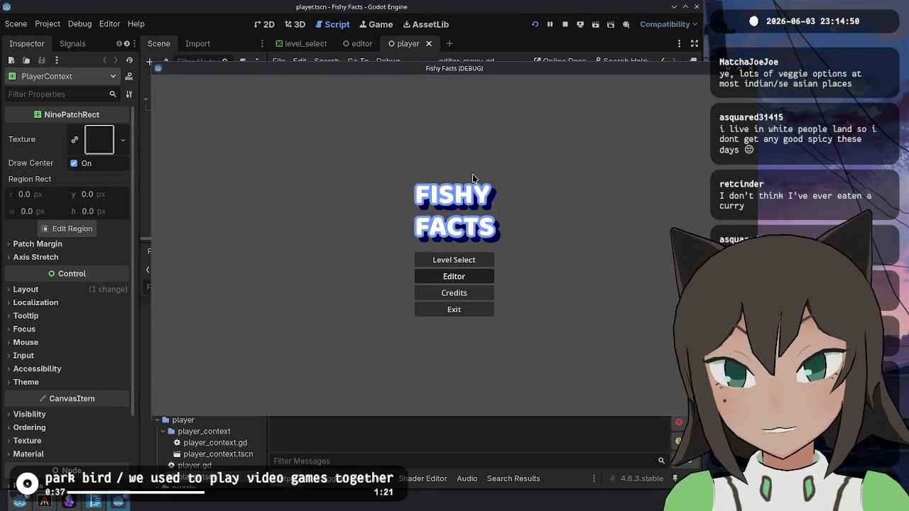
- In the running game, load the heart level into the editor, play it, and return to the editor
{"action": "left_click", "coordinate": [465, 278]}
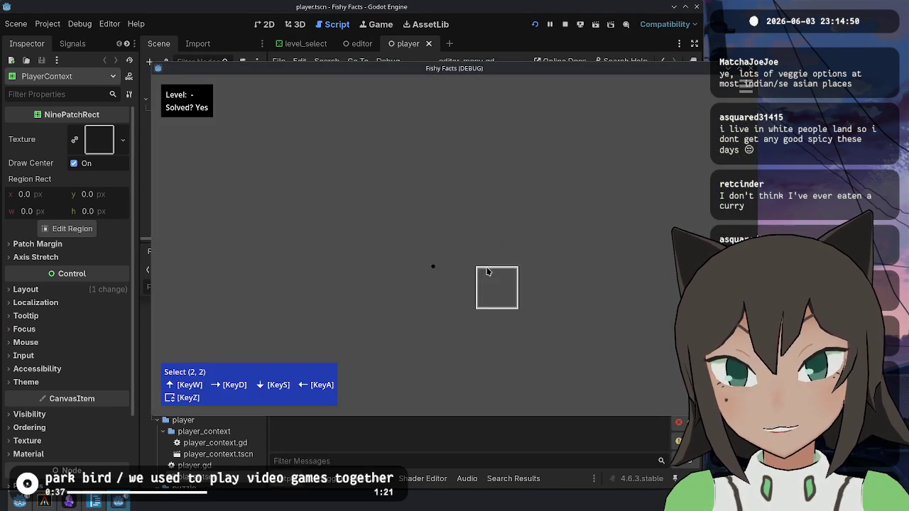
{"action": "key", "text": "Escape"}
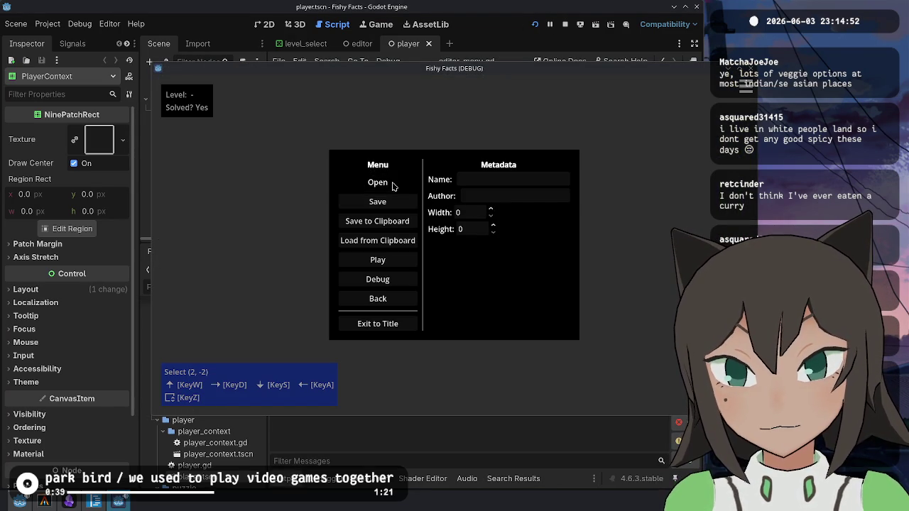
{"action": "left_click", "coordinate": [393, 182]}
{"action": "double_click", "coordinate": [520, 269]}
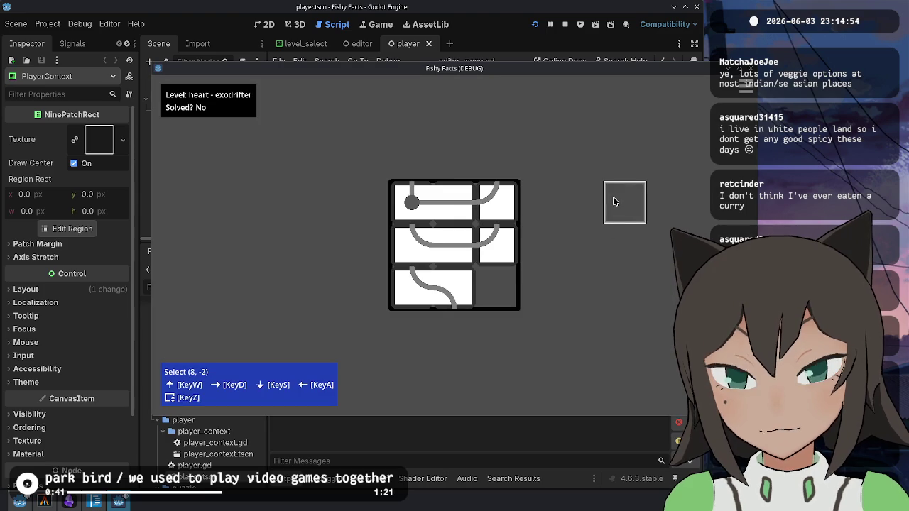
{"action": "key", "text": "Escape"}
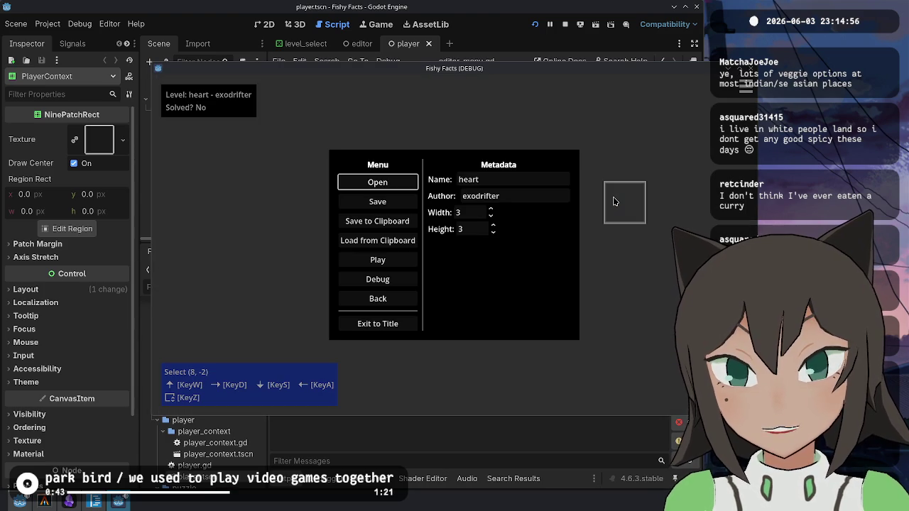
{"action": "key", "text": "Escape"}
{"action": "key", "text": "Escape"}
{"action": "key", "text": "Escape"}
{"action": "left_click", "coordinate": [411, 244]}
{"action": "key", "text": "Escape"}
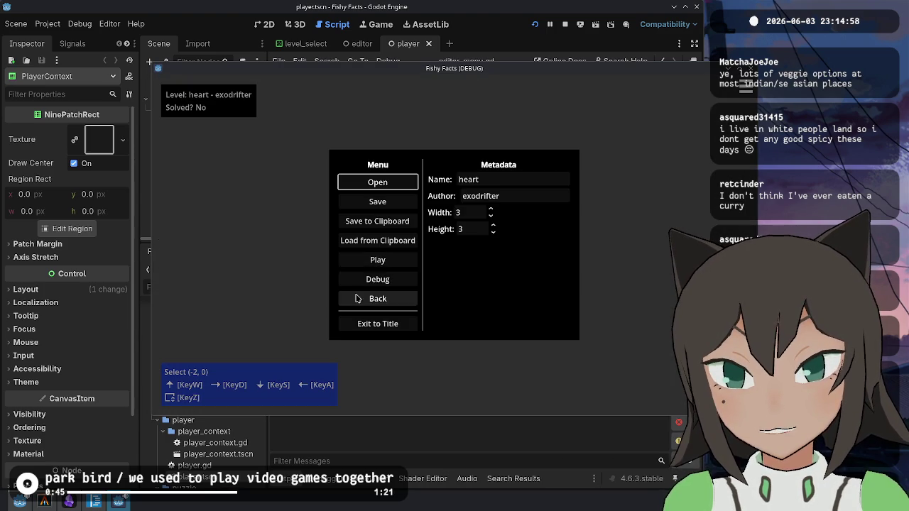
{"action": "left_click", "coordinate": [375, 260]}
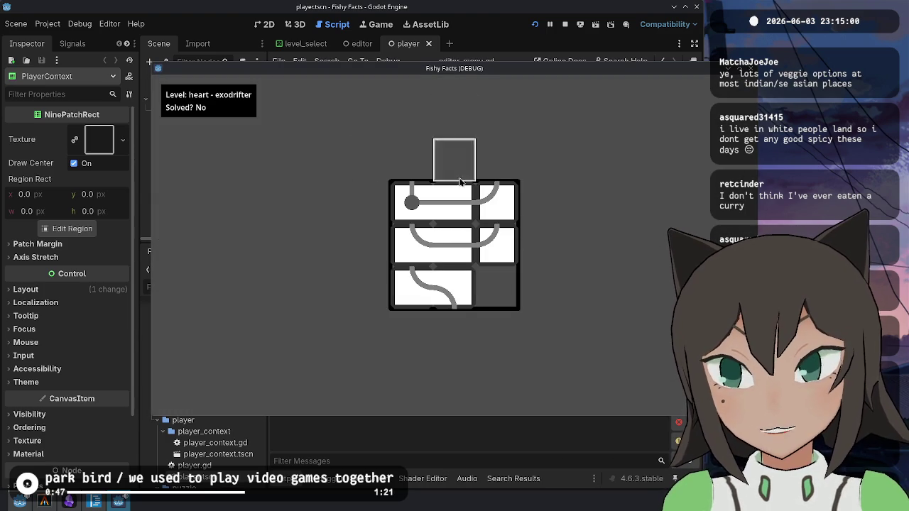
{"action": "left_click", "coordinate": [521, 243]}
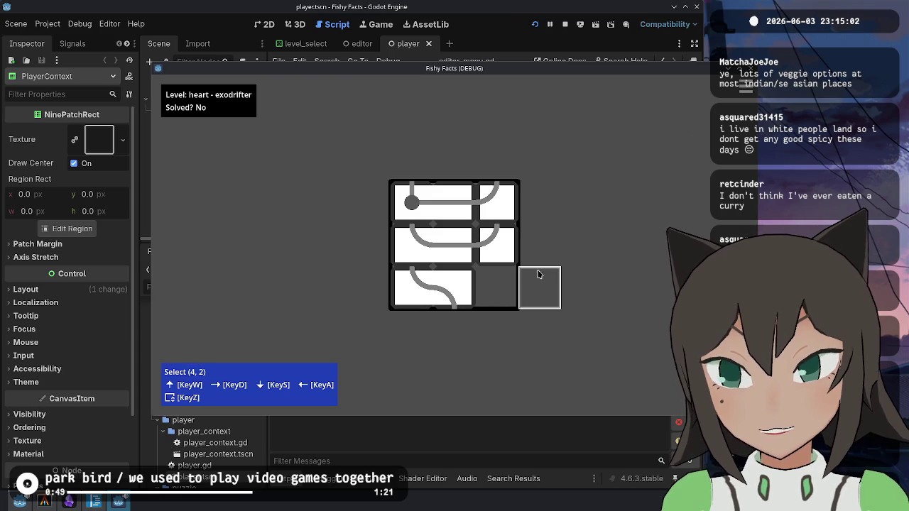
- Exit to title, play box from Level Select, check Escape returns to the list, and stop
{"action": "key", "text": "Escape"}
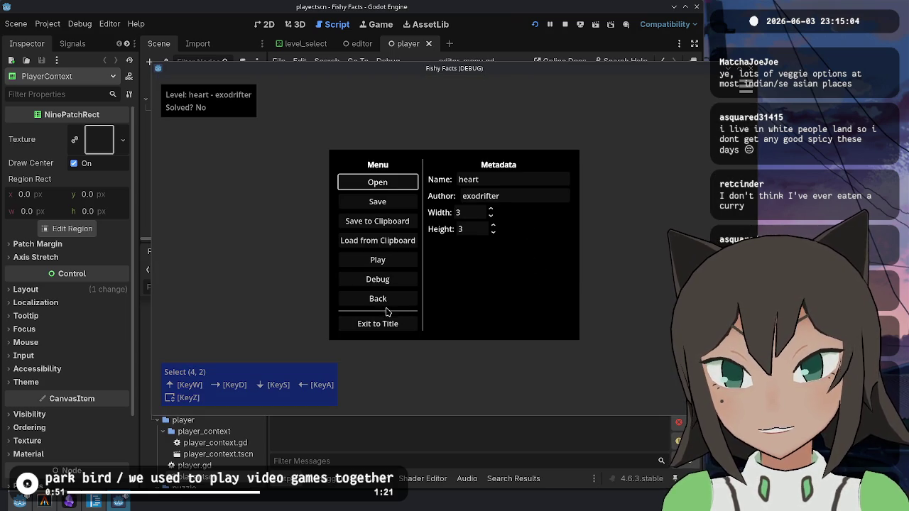
{"action": "left_click", "coordinate": [385, 323]}
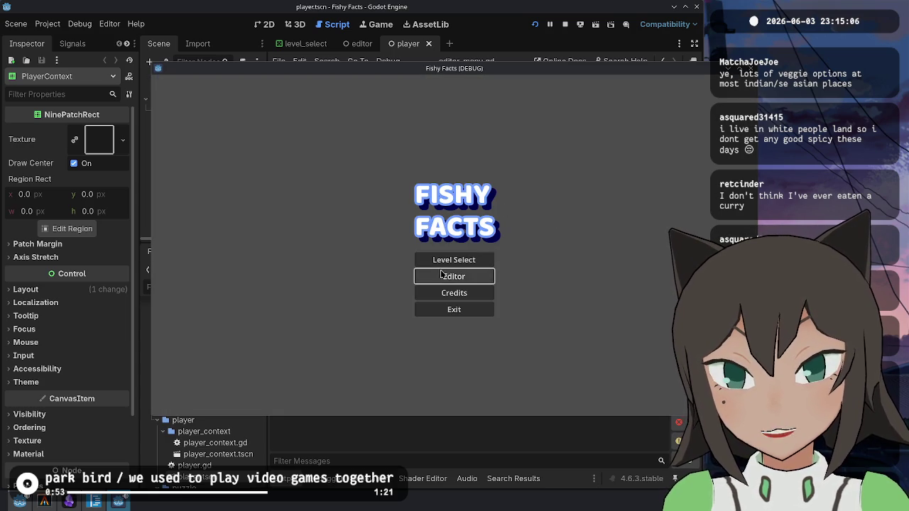
{"action": "left_click", "coordinate": [457, 260]}
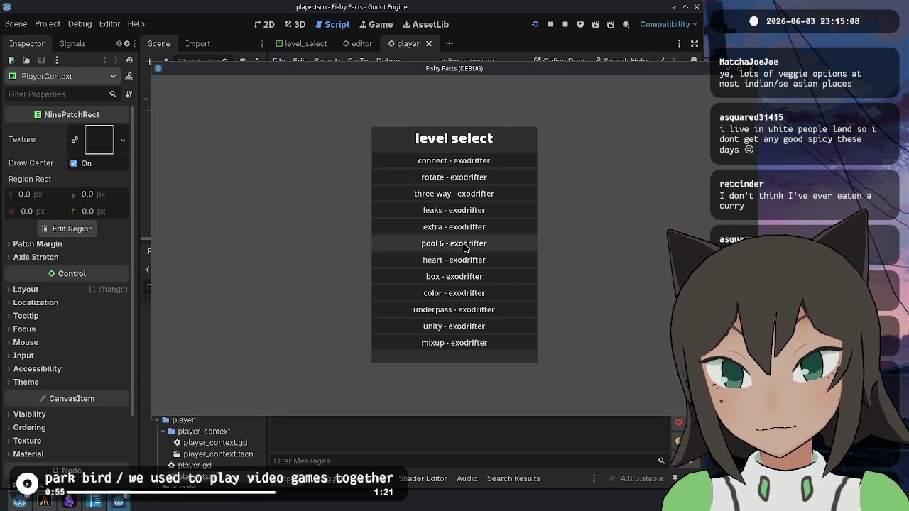
{"action": "left_click", "coordinate": [467, 276]}
{"action": "left_click_drag", "start_coordinate": [454, 245], "coordinate": [639, 241]}
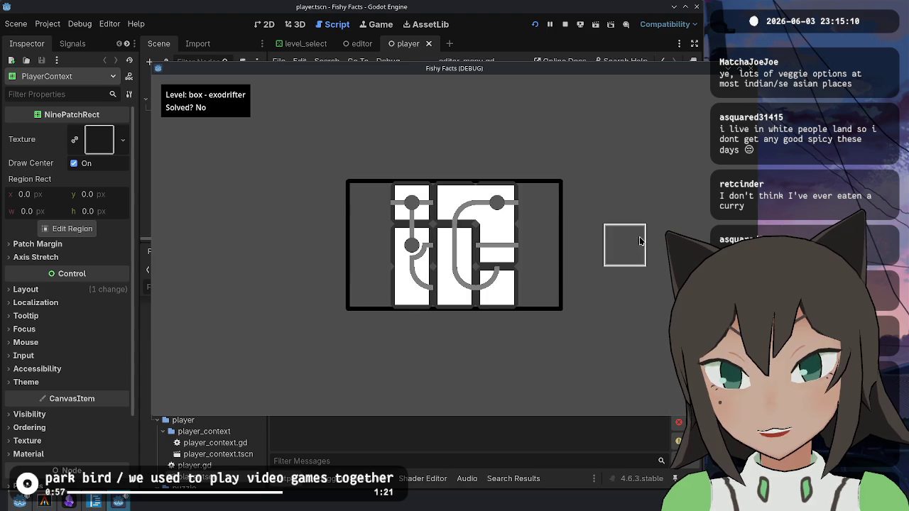
{"action": "key", "text": "Escape"}
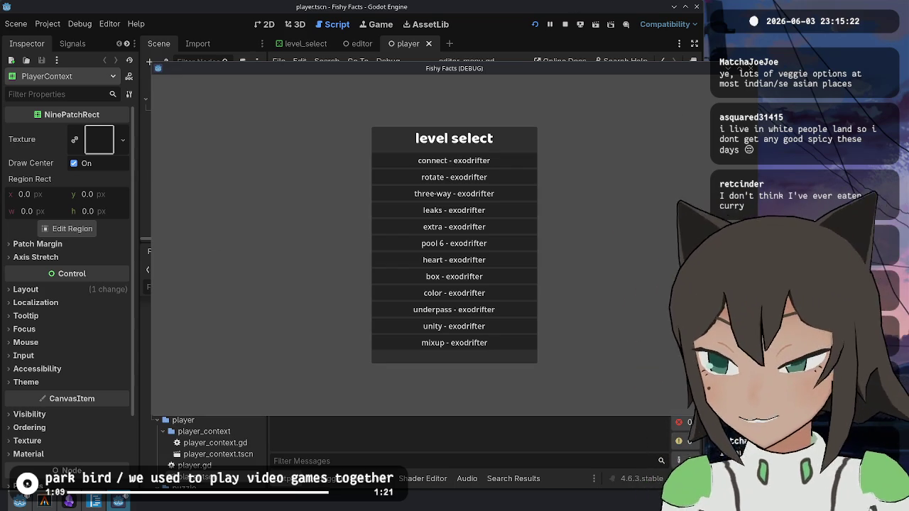
{"action": "left_click", "coordinate": [564, 24]}
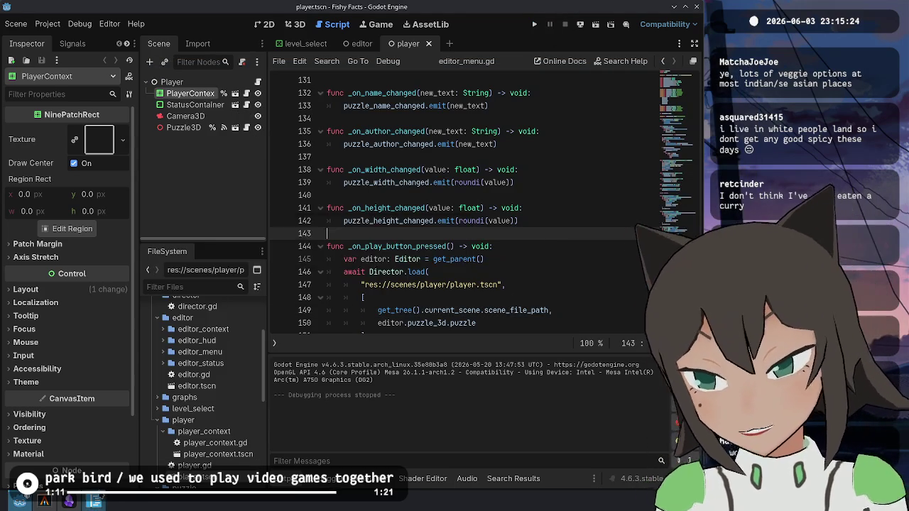
- Stage every hunk with git add -p across director.gd, editor_menu.gd, player.gd, title.gd and title.tscn
{"action": "key", "text": "alt+Tab"}
{"action": "type", "text": "g"}
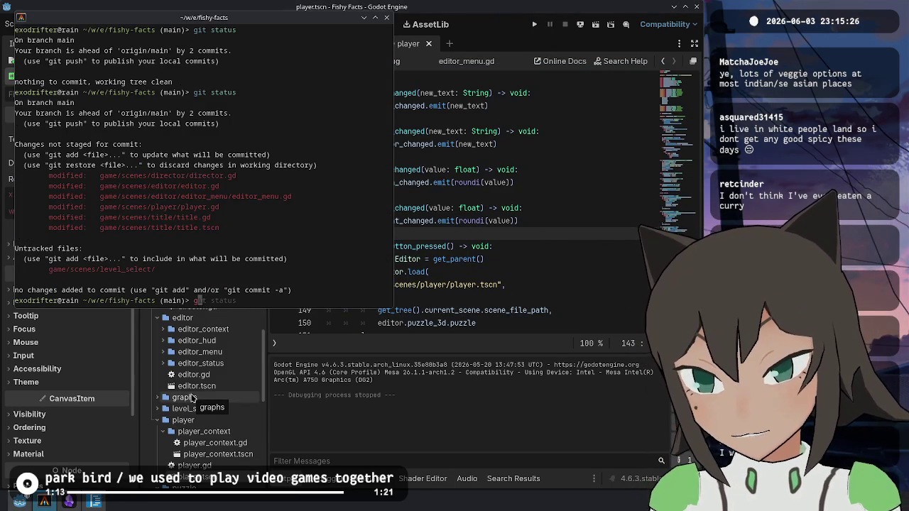
{"action": "type", "text": "it add -p"}
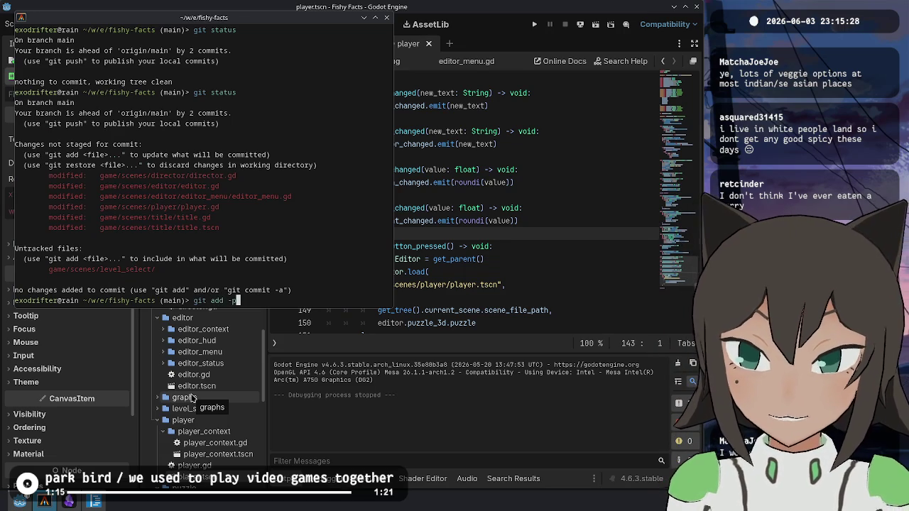
{"action": "key", "text": "Return"}
{"action": "type", "text": "y"}
{"action": "key", "text": "Return"}
{"action": "type", "text": "y"}
{"action": "key", "text": "Return"}
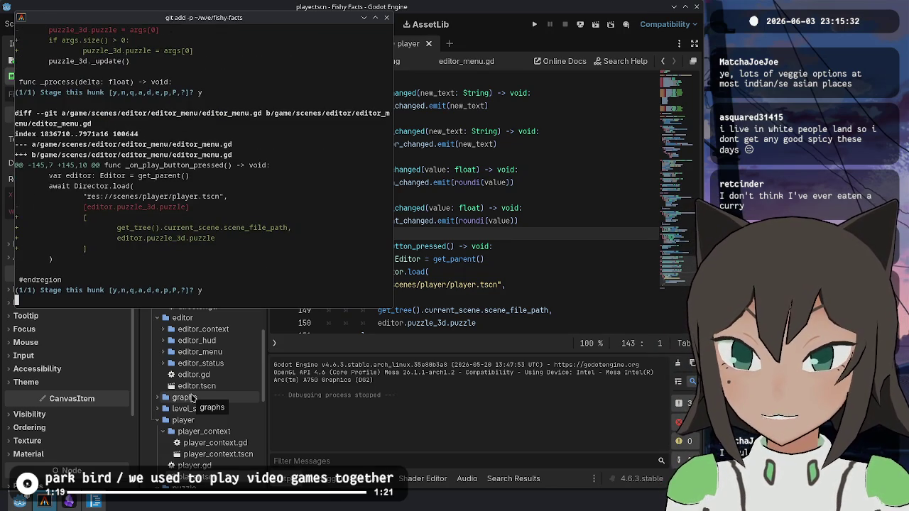
{"action": "type", "text": "y"}
{"action": "key", "text": "Return"}
{"action": "type", "text": "y"}
{"action": "key", "text": "Return"}
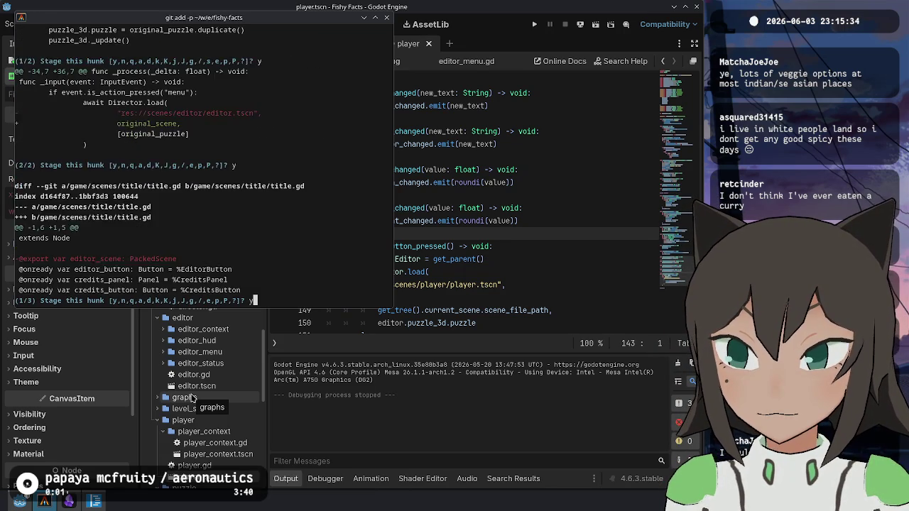
{"action": "type", "text": "y"}
{"action": "key", "text": "Return"}
{"action": "type", "text": "y"}
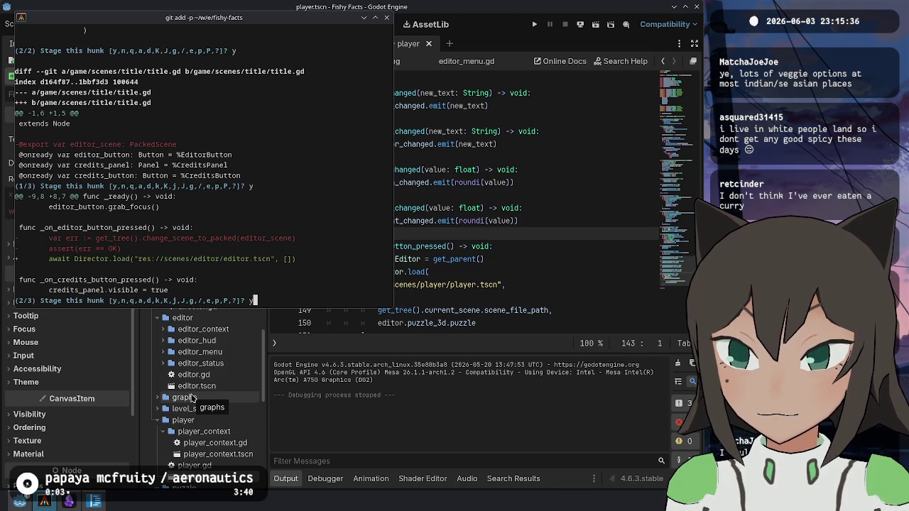
{"action": "key", "text": "Return"}
{"action": "type", "text": "y"}
{"action": "key", "text": "Return"}
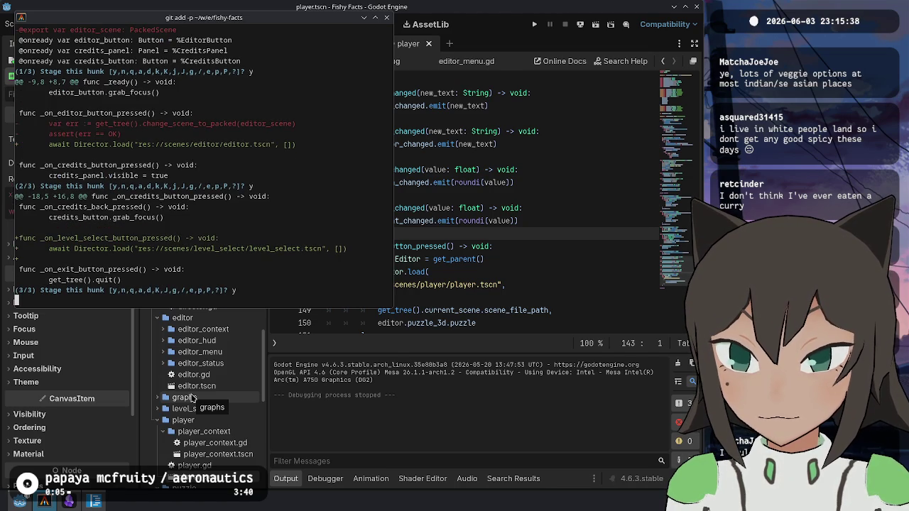
{"action": "type", "text": "y"}
{"action": "key", "text": "Return"}
{"action": "type", "text": "y"}
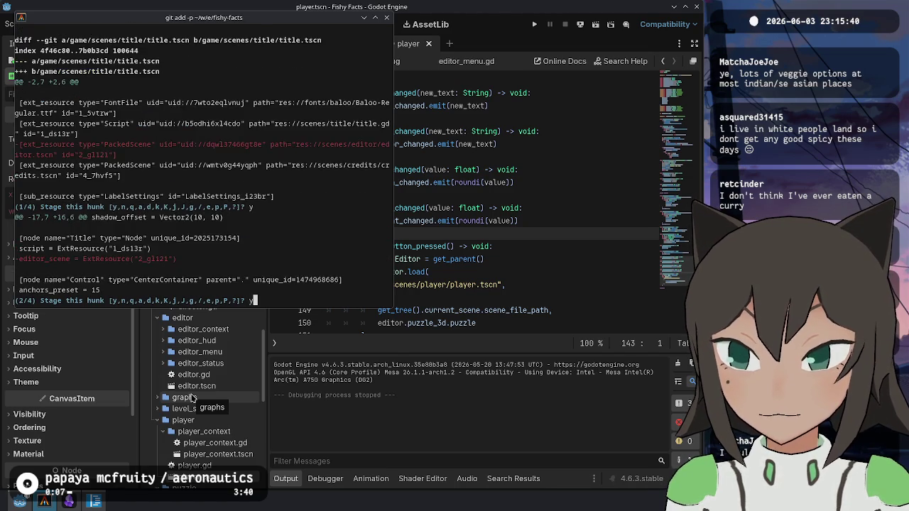
{"action": "key", "text": "Return"}
{"action": "type", "text": "y"}
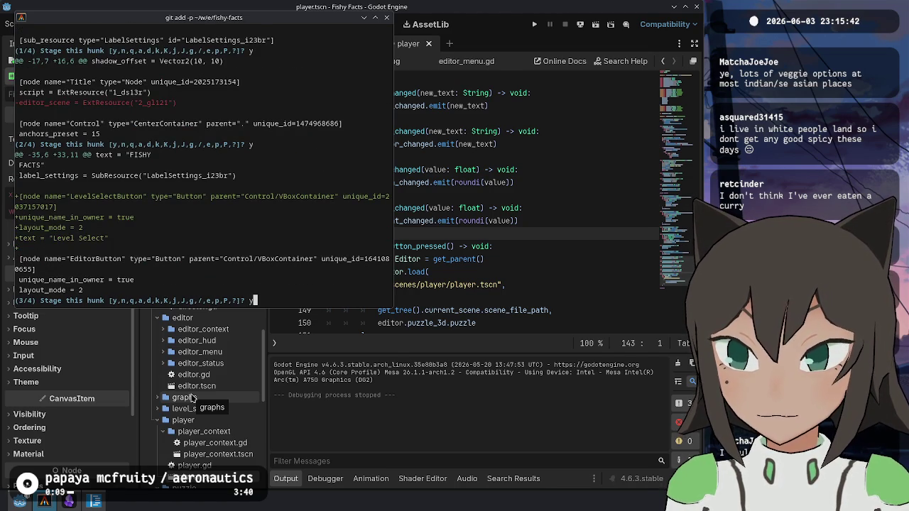
{"action": "key", "text": "Return"}
{"action": "type", "text": "y"}
{"action": "key", "text": "Return"}
- Check git status, stage the remaining level_select files with git add ., and recheck status
{"action": "type", "text": "git status"}
{"action": "key", "text": "Return"}
{"action": "type", "text": "git add ."}
{"action": "key", "text": "Return"}
{"action": "type", "text": "git status"}
{"action": "key", "text": "Return"}
- Commit as "Add basic level select screen", confirm the tree is clean, and git push
{"action": "type", "text": "git commit -m \"Add basic level select screen"}
{"action": "key", "text": "ctrl+Left"}
{"action": "key", "text": "ctrl+Left"}
{"action": "key", "text": "ctrl+Left"}
{"action": "type", "text": "basic"}
{"action": "key", "text": "End"}
{"action": "type", "text": "\""}
{"action": "key", "text": "Return"}
{"action": "type", "text": "git status"}
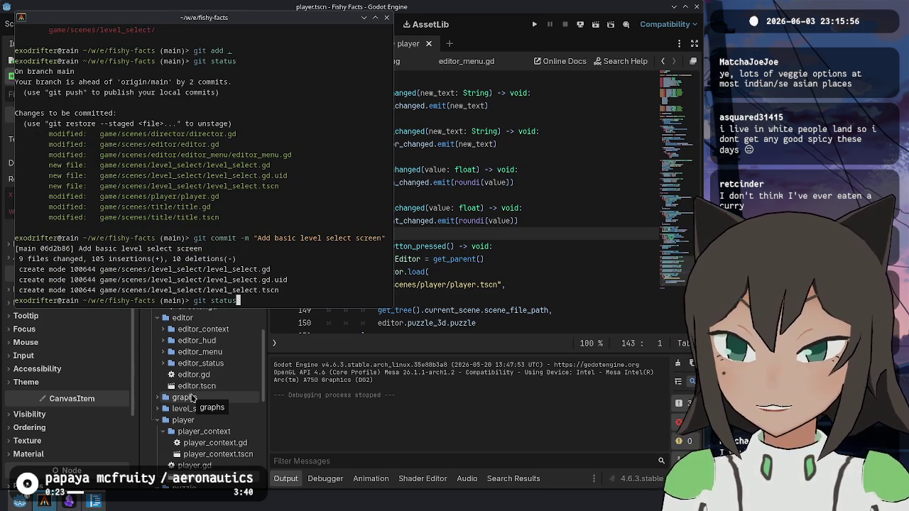
{"action": "key", "text": "Return"}
{"action": "type", "text": "git push"}
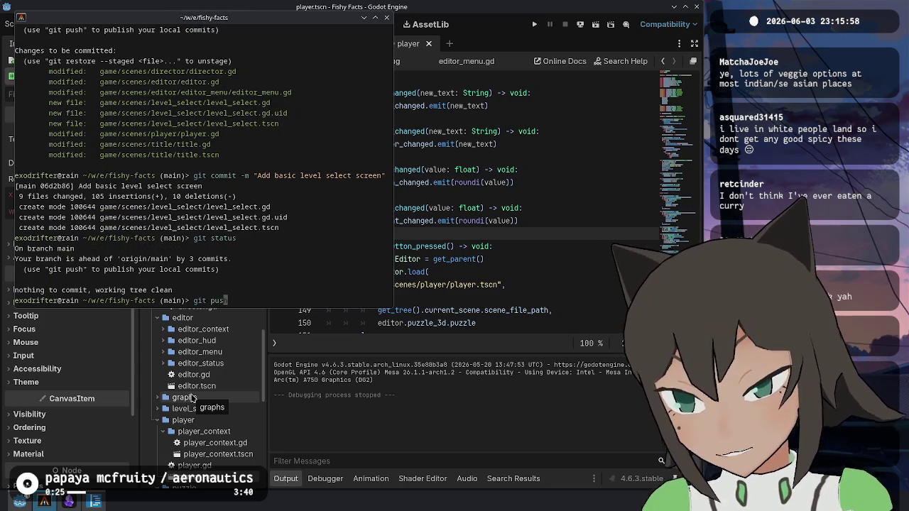
{"action": "key", "text": "Return"}
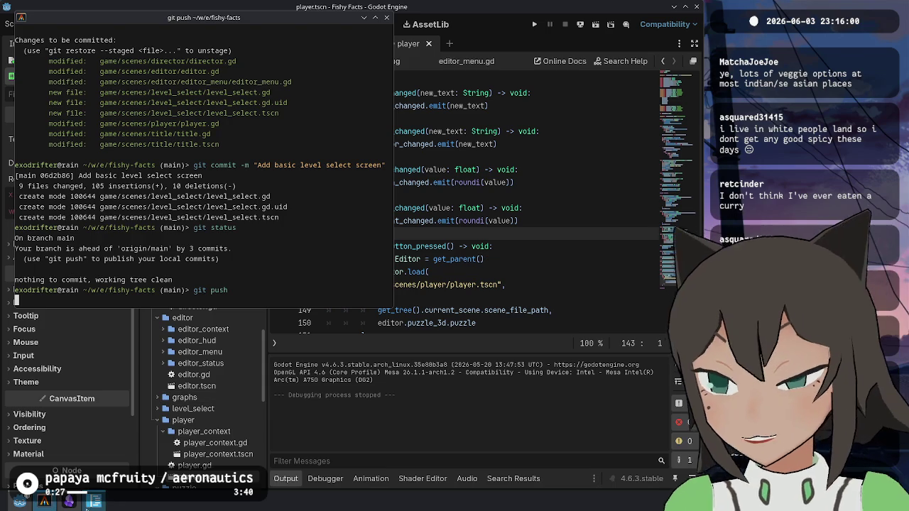
{"action": "left_click", "coordinate": [70, 501]}
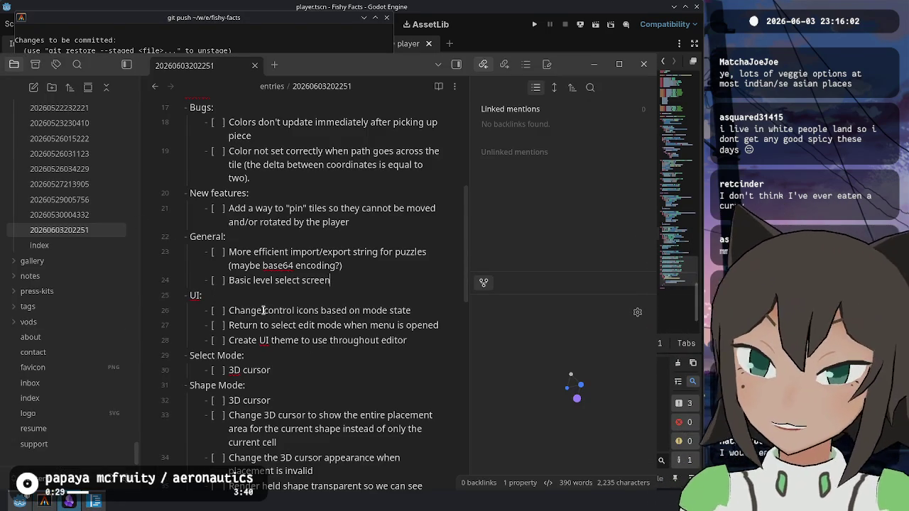
- Tick off the Basic level select screen task and start a new line after the bug entries
{"action": "left_click", "coordinate": [221, 280]}
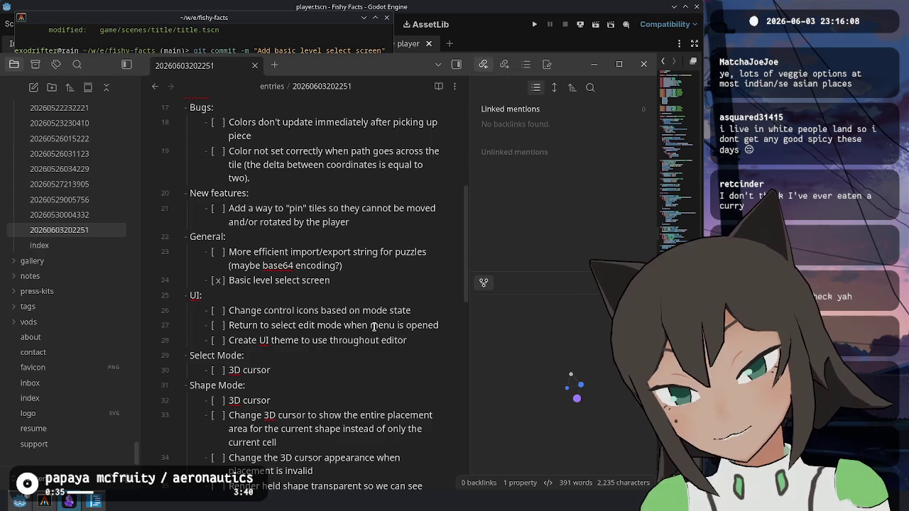
{"action": "scroll", "coordinate": [363, 190], "scroll_direction": "down", "scroll_amount": 8}
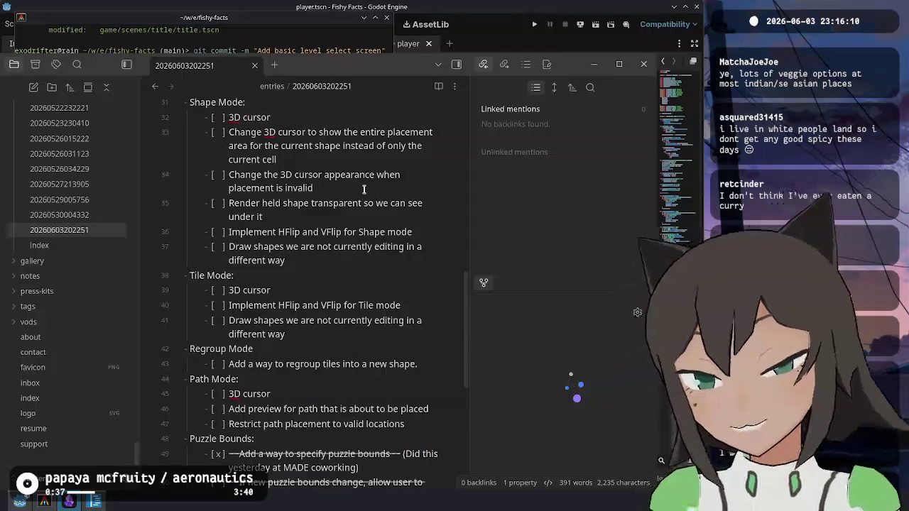
{"action": "scroll", "coordinate": [310, 232], "scroll_direction": "up", "scroll_amount": 10}
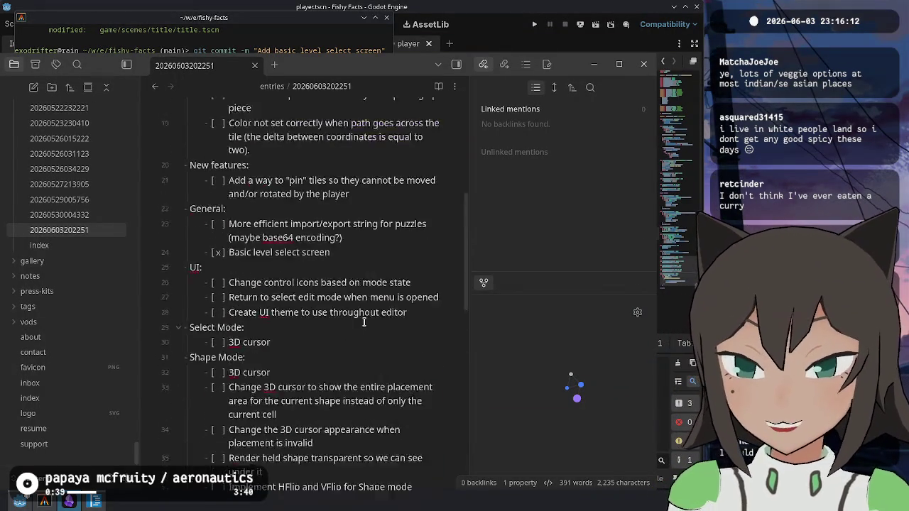
{"action": "left_click", "coordinate": [330, 233]}
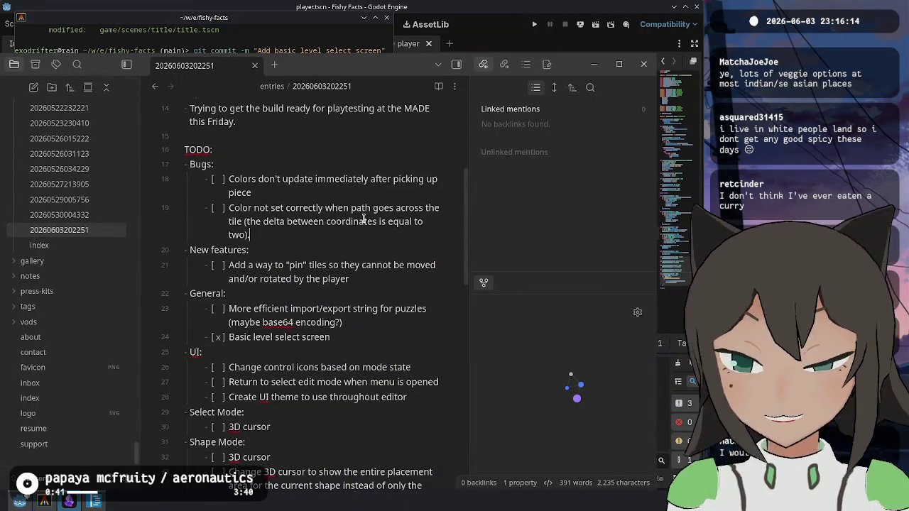
{"action": "key", "text": "Return"}
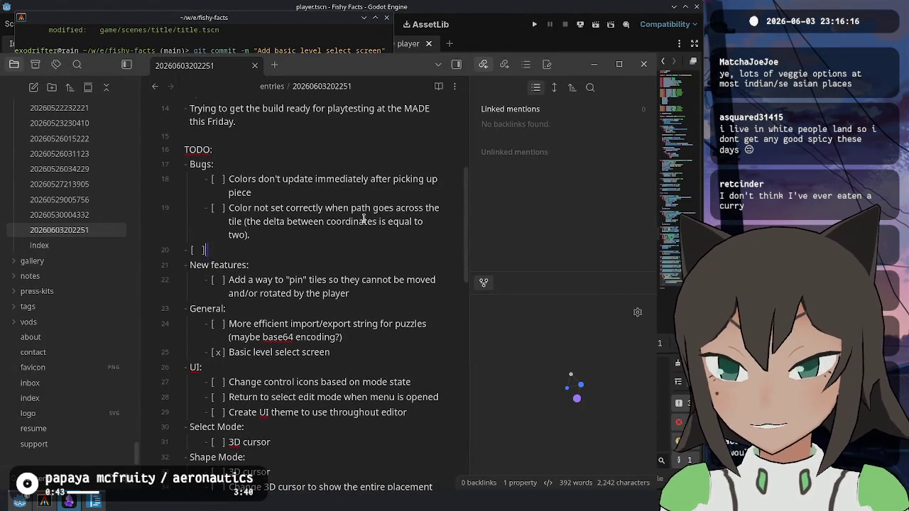
{"action": "key", "text": "shift+Home"}
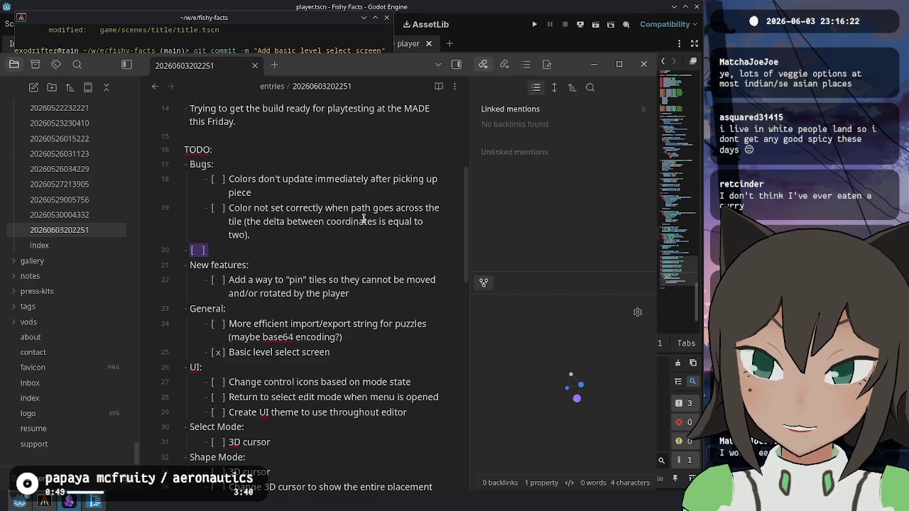
- Add a Code: section with task '[ ] Director could use a stack to keep track of which scene to return to'
{"action": "type", "text": "Code:"}
{"action": "key", "text": "Return"}
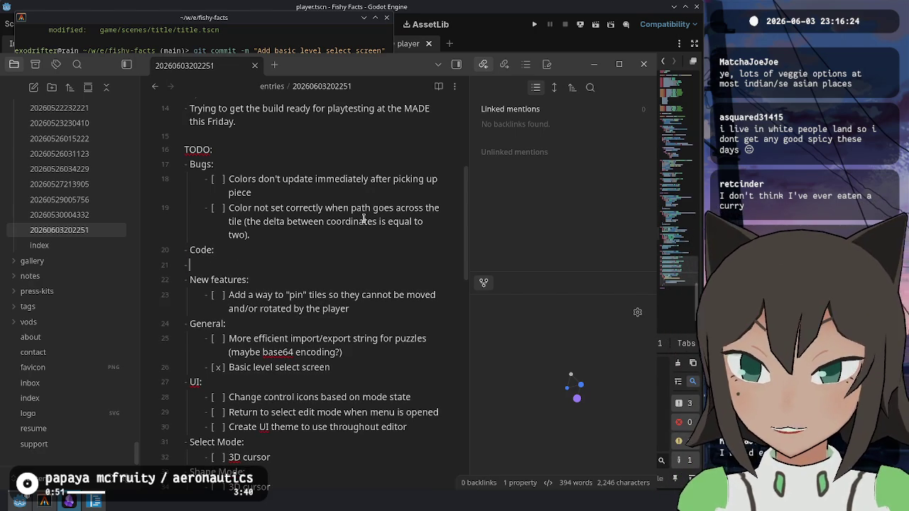
{"action": "type", "text": "Director "}
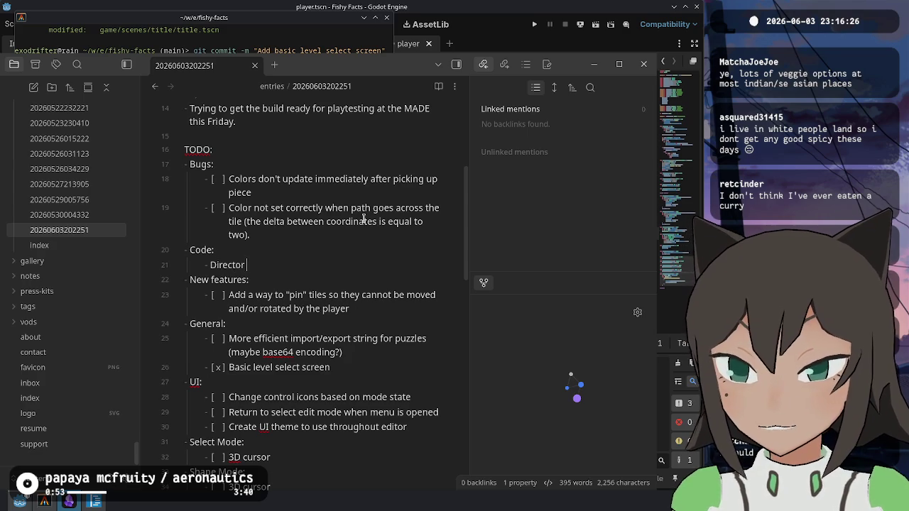
{"action": "type", "text": "could use a stack to"}
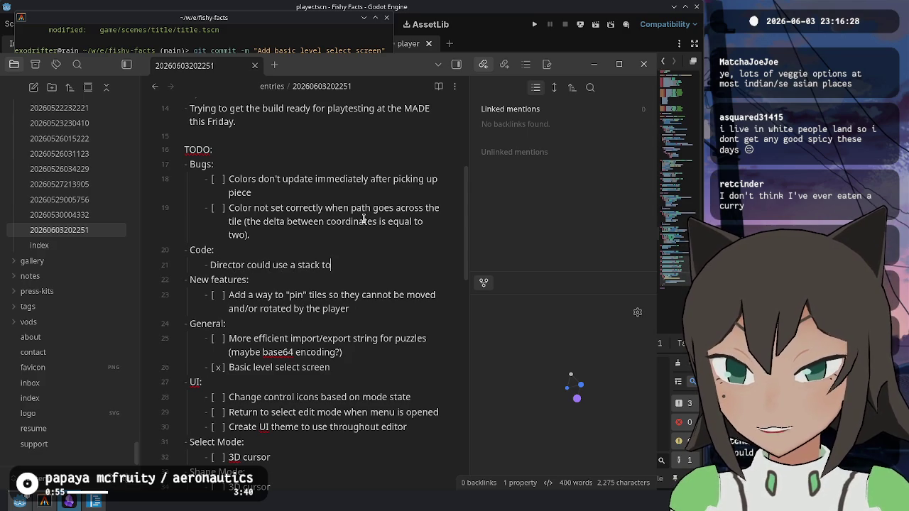
{"action": "type", "text": " keep track of "}
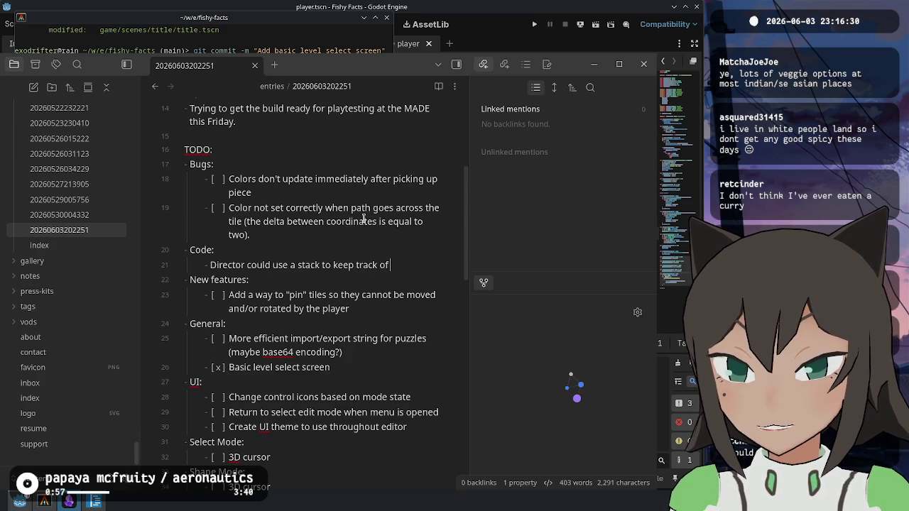
{"action": "type", "text": "which scene to return to"}
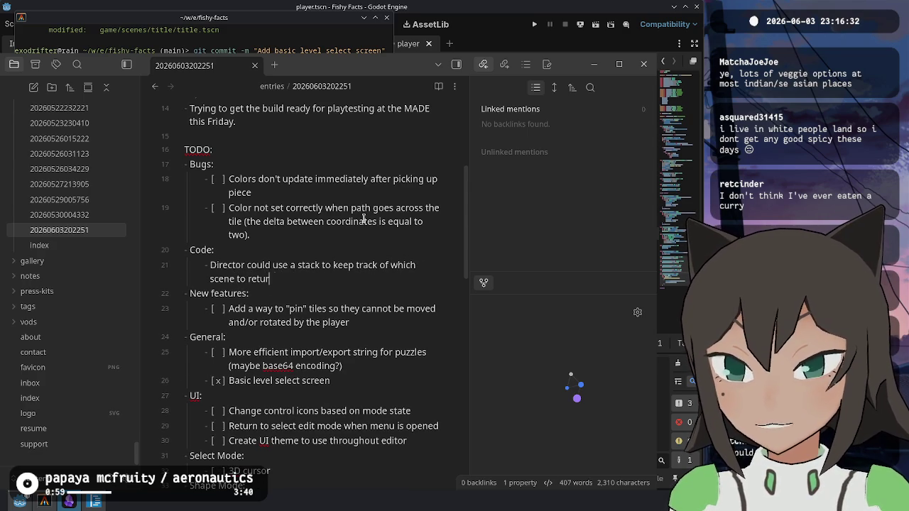
{"action": "key", "text": "Home"}
{"action": "key", "text": "Home"}
{"action": "type", "text": "[ ]"}
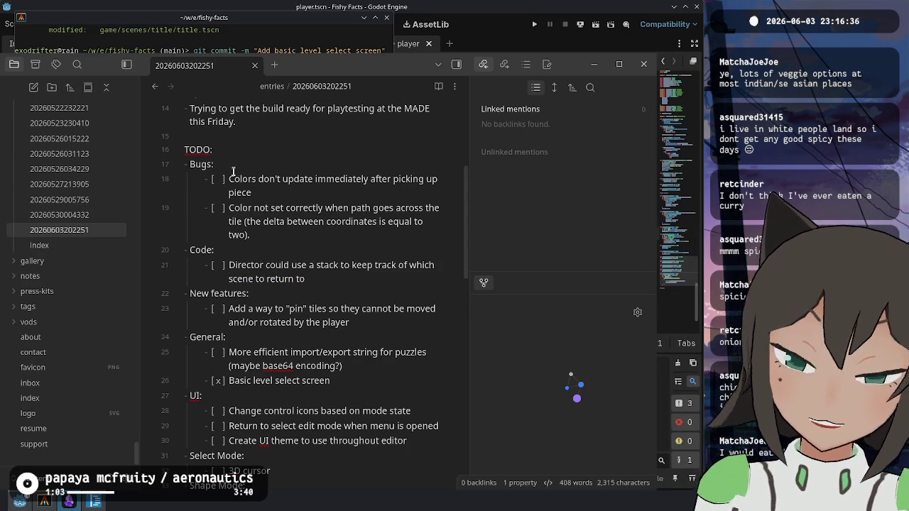
{"action": "left_click_drag", "start_coordinate": [346, 281], "coordinate": [202, 254]}
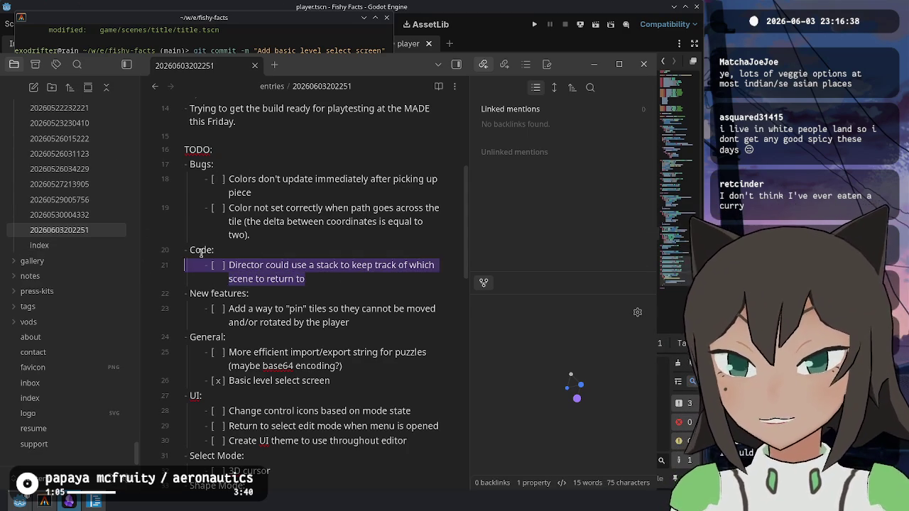
{"action": "left_click", "coordinate": [381, 200]}
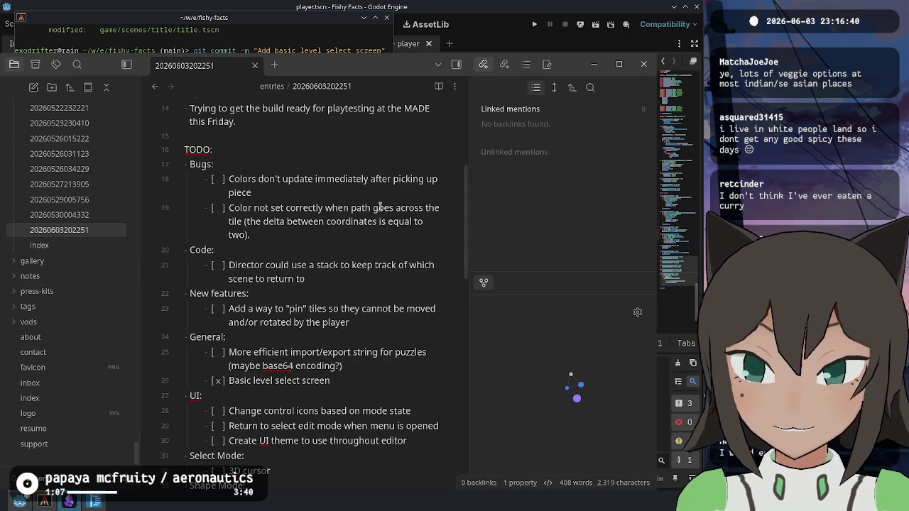
{"action": "mouse_move", "coordinate": [250, 235]}
{"action": "left_mouse_down"}
{"action": "mouse_move", "coordinate": [186, 179]}
{"action": "mouse_move", "coordinate": [247, 198]}
{"action": "mouse_move", "coordinate": [291, 232]}
{"action": "left_mouse_up"}
- Run git status in the terminal to confirm main matches origin/main with a clean tree
{"action": "left_click", "coordinate": [249, 234]}
{"action": "left_click", "coordinate": [308, 37]}
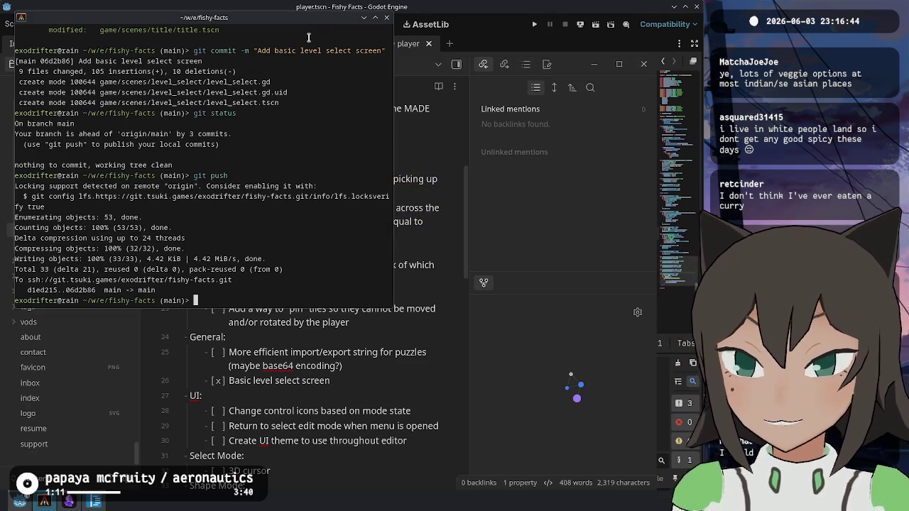
{"action": "type", "text": "git status"}
{"action": "key", "text": "Return"}
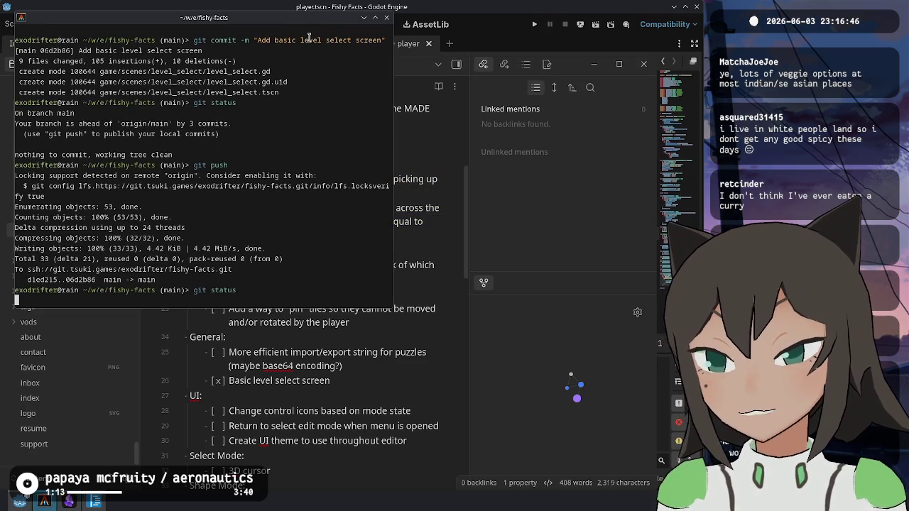
{"action": "key", "text": "alt+Tab"}
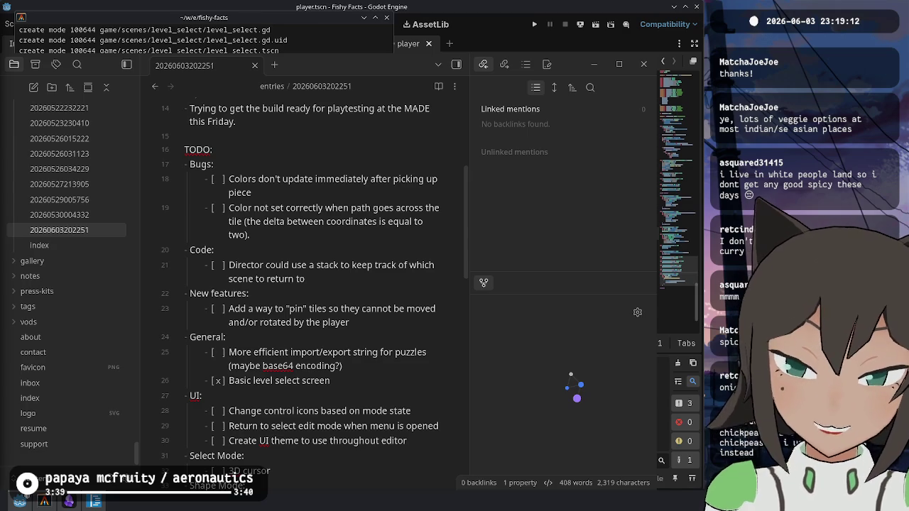
{"action": "left_click", "coordinate": [250, 27]}
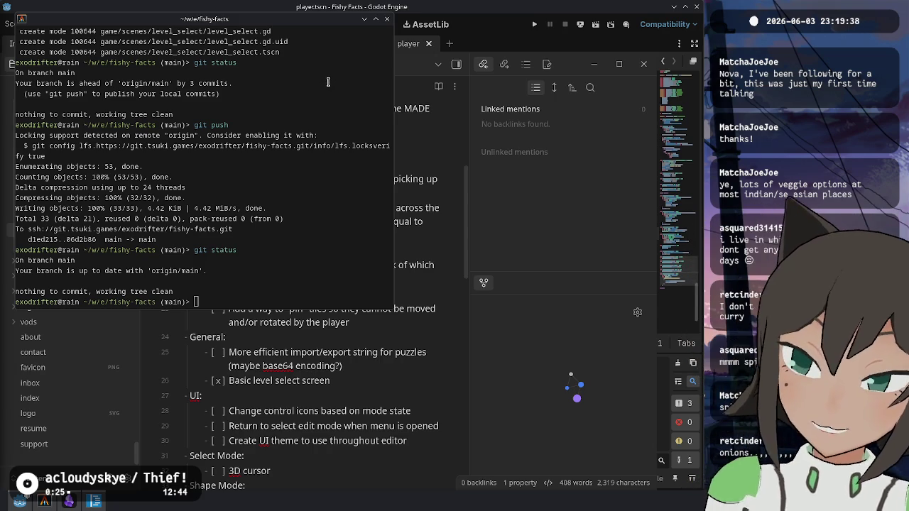
- Bring the Godot editor forward and scroll editor_menu.gd back to the top
{"action": "mouse_move", "coordinate": [281, 18]}
{"action": "left_mouse_down"}
{"action": "mouse_move", "coordinate": [748, 78]}
{"action": "mouse_move", "coordinate": [470, 72]}
{"action": "mouse_move", "coordinate": [257, 2]}
{"action": "mouse_move", "coordinate": [266, 7]}
{"action": "left_mouse_up"}
{"action": "left_click", "coordinate": [496, 29]}
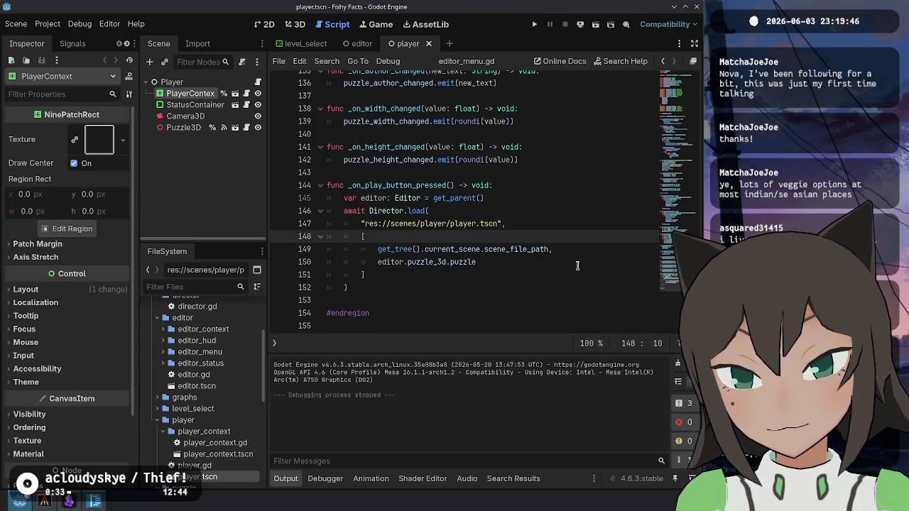
{"action": "scroll", "coordinate": [579, 259], "scroll_direction": "up", "scroll_amount": 16}
{"action": "scroll", "coordinate": [582, 251], "scroll_direction": "up", "scroll_amount": 14}
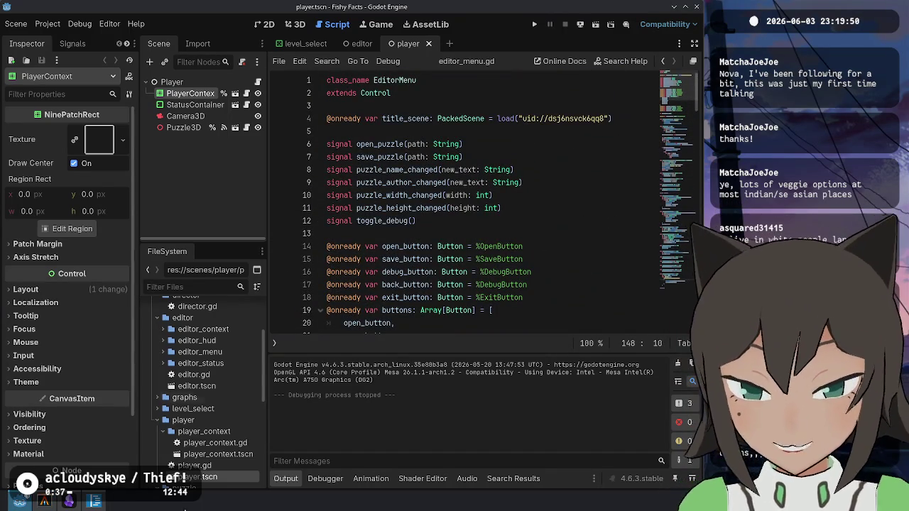
- Close the stray Main.hs file and its VS Code window
{"action": "left_click", "coordinate": [94, 501]}
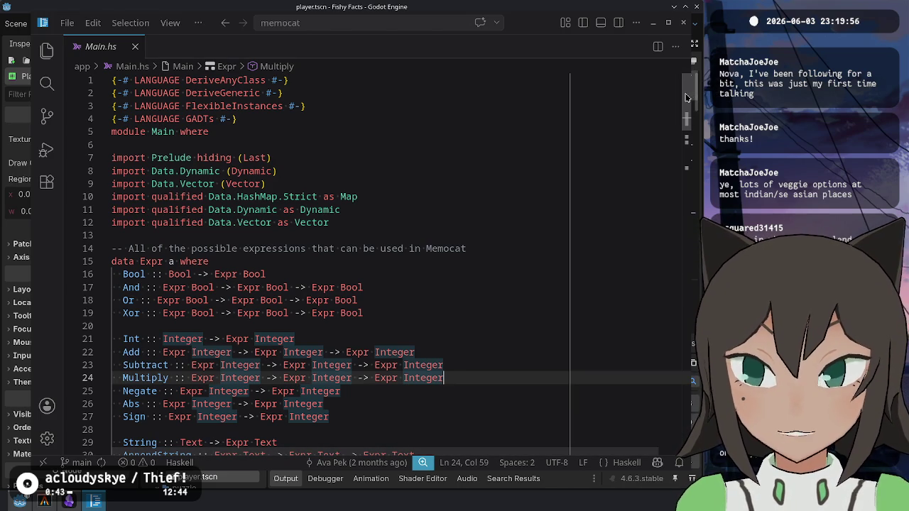
{"action": "left_click", "coordinate": [135, 46]}
{"action": "left_click", "coordinate": [683, 23]}
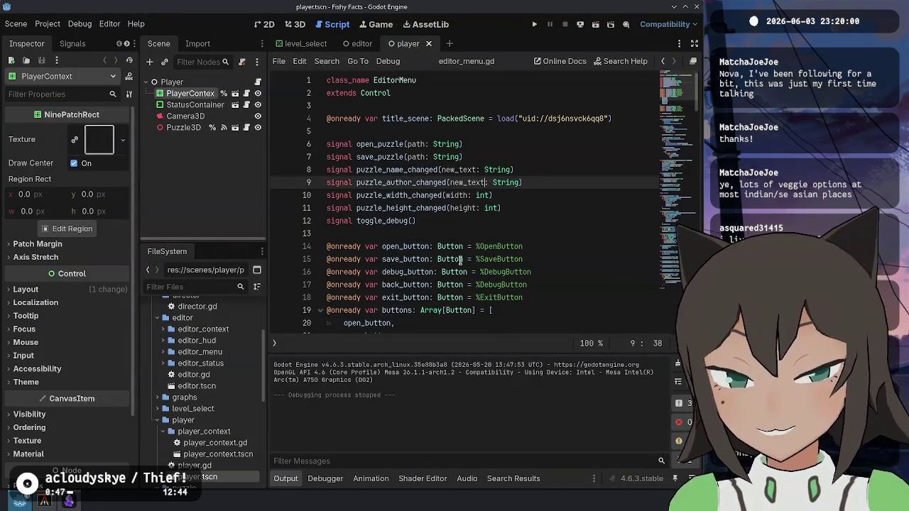
- Refocus the editor_menu.gd script in Godot and run the project with F5
{"action": "left_click", "coordinate": [326, 234]}
{"action": "key", "text": "alt+Tab"}
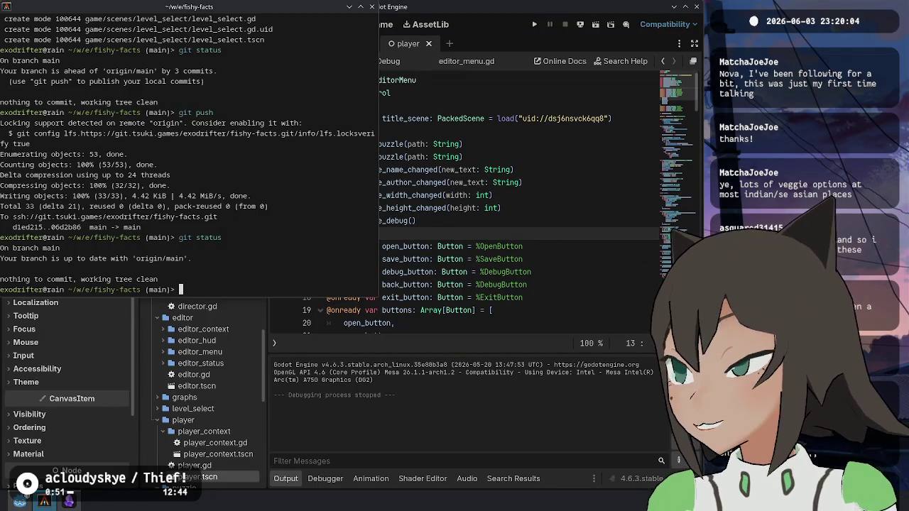
{"action": "left_click", "coordinate": [398, 233]}
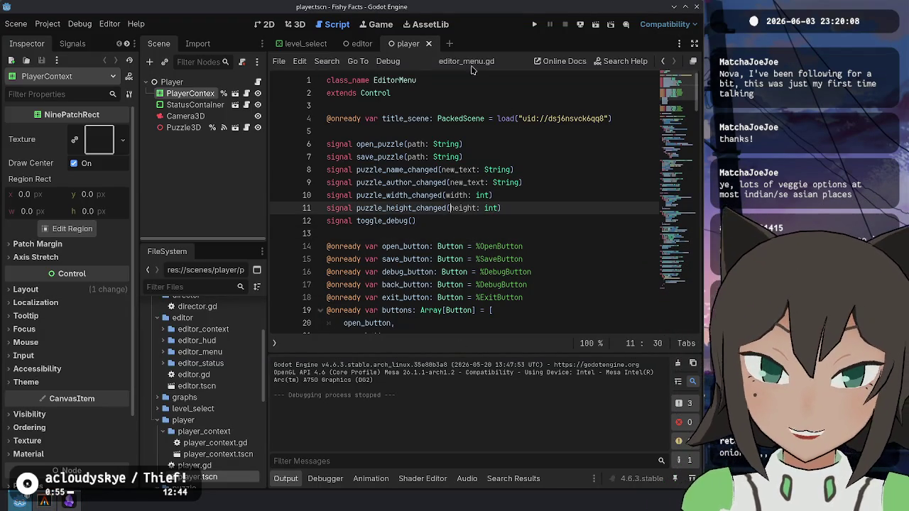
{"action": "key", "text": "F5"}
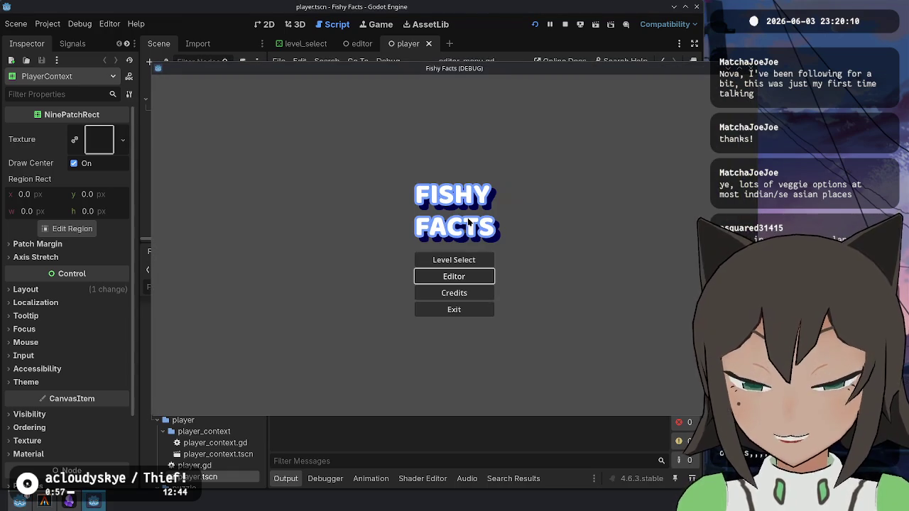
- Open the 'box - exodrifter' level from Level Select and drag a tile around, dropping it back
{"action": "left_click", "coordinate": [481, 264]}
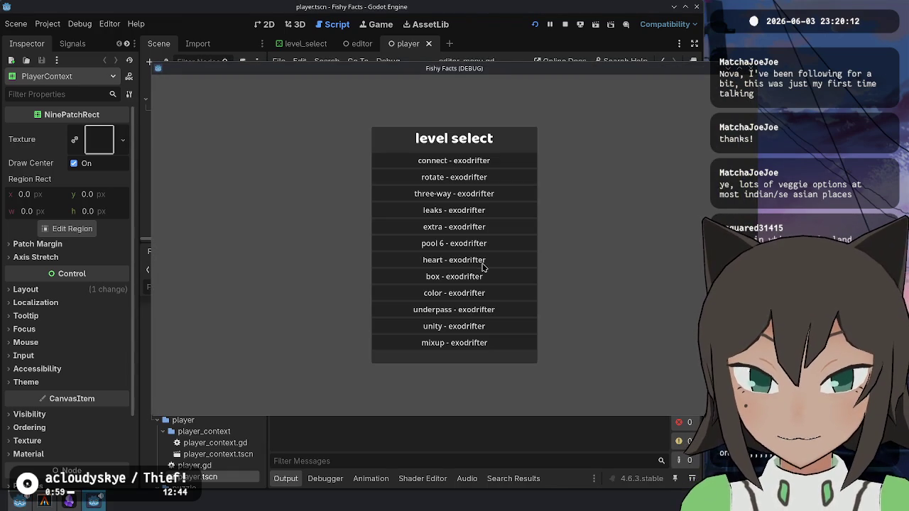
{"action": "left_click", "coordinate": [487, 278]}
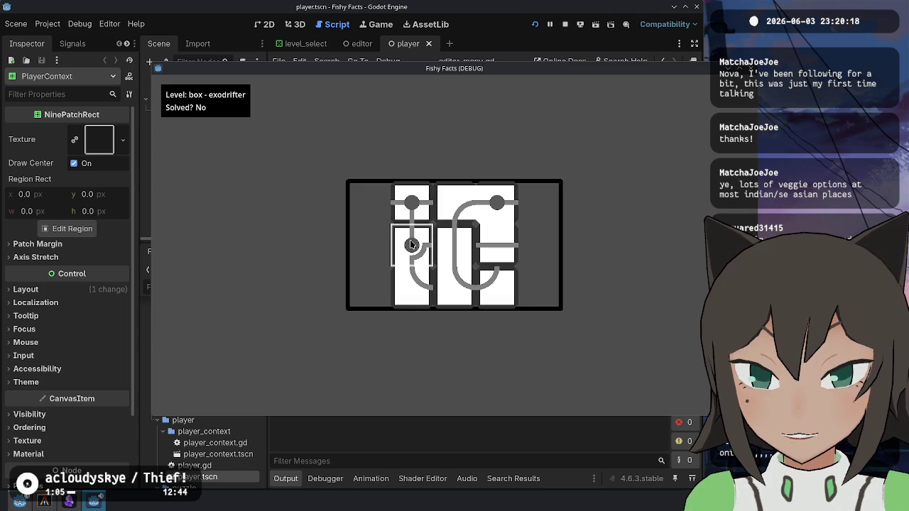
{"action": "mouse_move", "coordinate": [411, 222]}
{"action": "left_mouse_down"}
{"action": "mouse_move", "coordinate": [412, 260]}
{"action": "mouse_move", "coordinate": [503, 329]}
{"action": "mouse_move", "coordinate": [539, 213]}
{"action": "mouse_move", "coordinate": [469, 204]}
{"action": "mouse_move", "coordinate": [455, 283]}
{"action": "mouse_move", "coordinate": [497, 284]}
{"action": "mouse_move", "coordinate": [455, 206]}
{"action": "mouse_move", "coordinate": [502, 249]}
{"action": "mouse_move", "coordinate": [411, 253]}
{"action": "mouse_move", "coordinate": [638, 298]}
{"action": "left_mouse_up"}
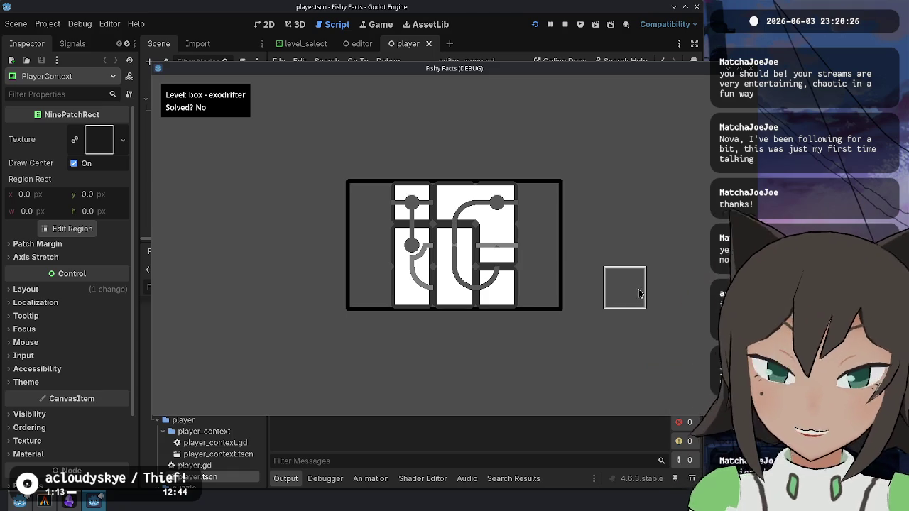